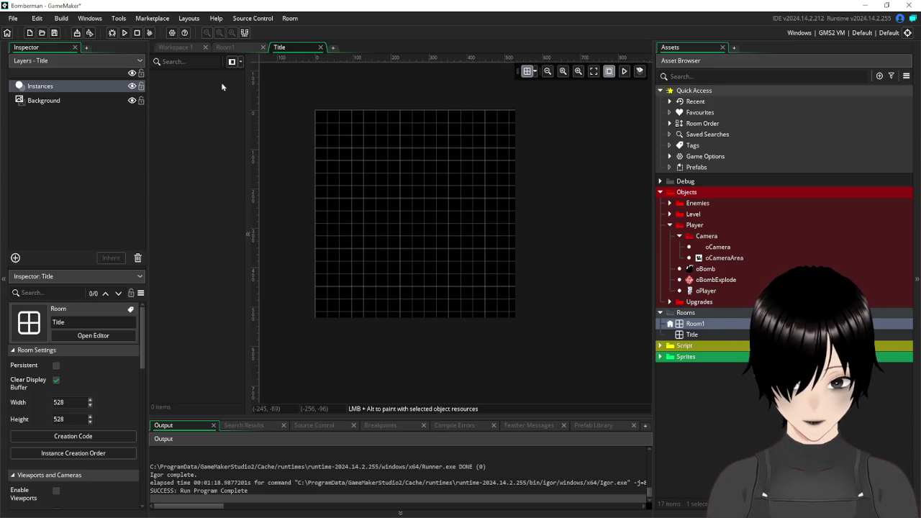
Copy the boxed 227 × 139 BOMBERMAN title logo from bomberman_title in Paint.
{"action": "key", "text": "alt+Tab"}
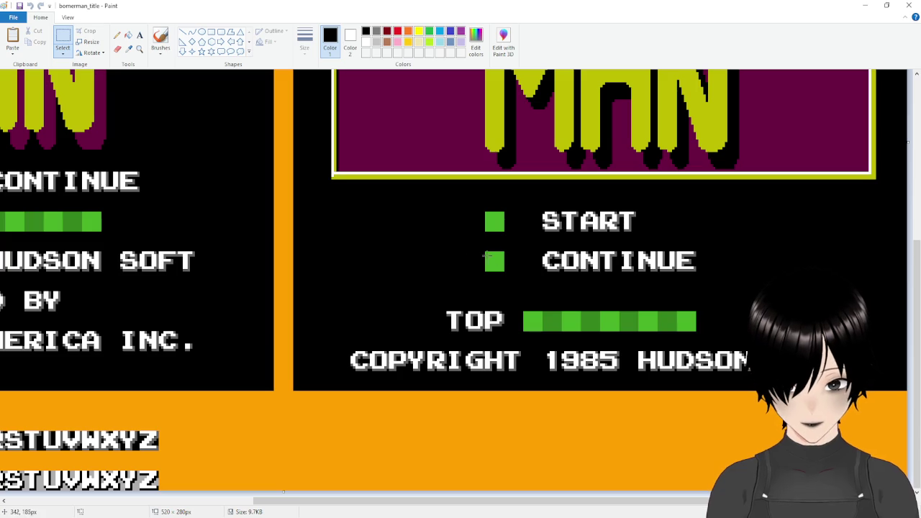
{"action": "scroll", "coordinate": [618, 239], "scroll_direction": "down", "scroll_amount": 2}
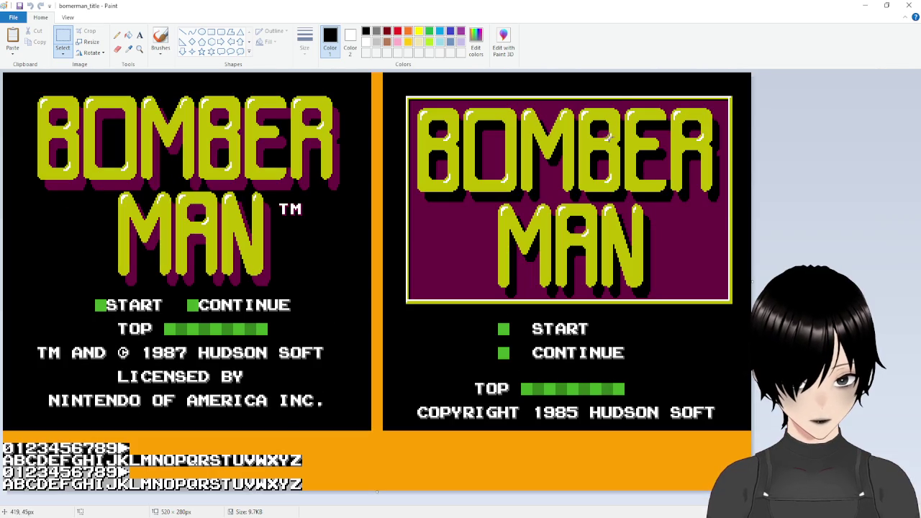
{"action": "scroll", "coordinate": [612, 195], "scroll_direction": "up", "scroll_amount": 1}
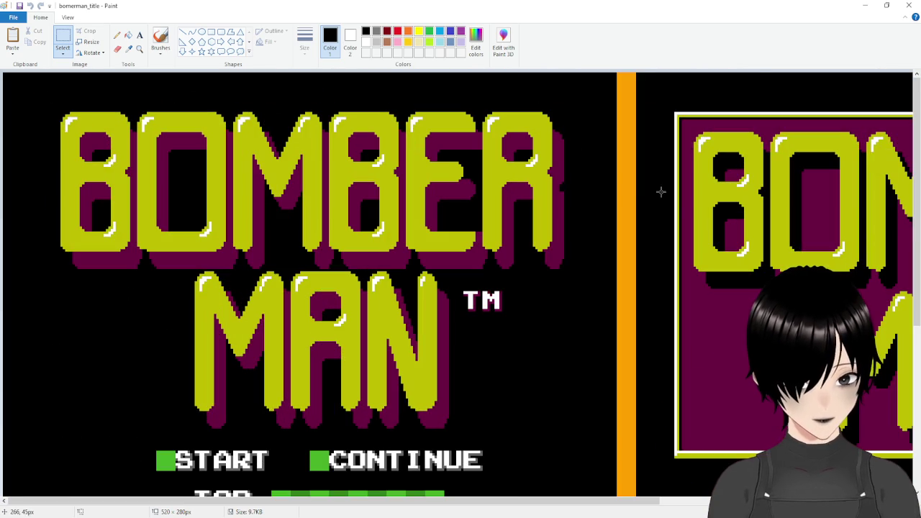
{"action": "left_click_drag", "start_coordinate": [429, 501], "coordinate": [673, 502]}
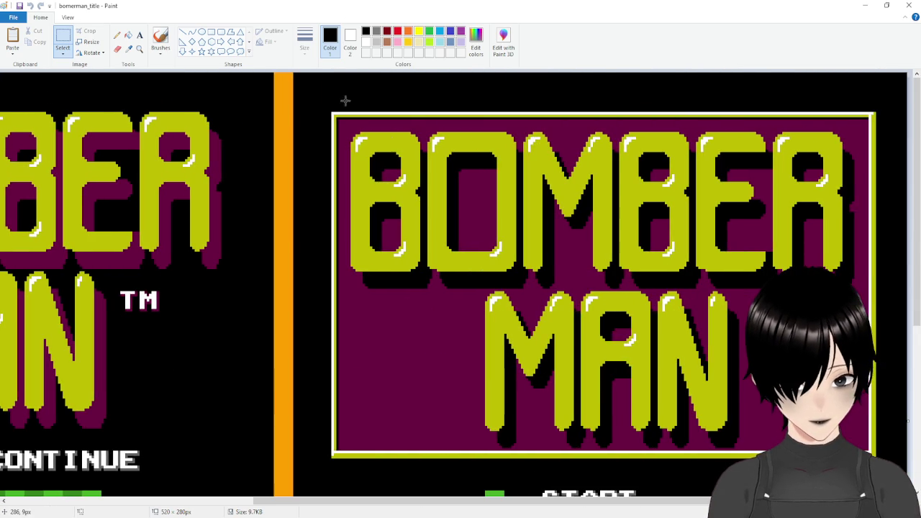
{"action": "mouse_move", "coordinate": [331, 113]}
{"action": "left_mouse_down"}
{"action": "mouse_move", "coordinate": [737, 200]}
{"action": "mouse_move", "coordinate": [864, 364]}
{"action": "mouse_move", "coordinate": [882, 362]}
{"action": "mouse_move", "coordinate": [874, 351]}
{"action": "left_mouse_up"}
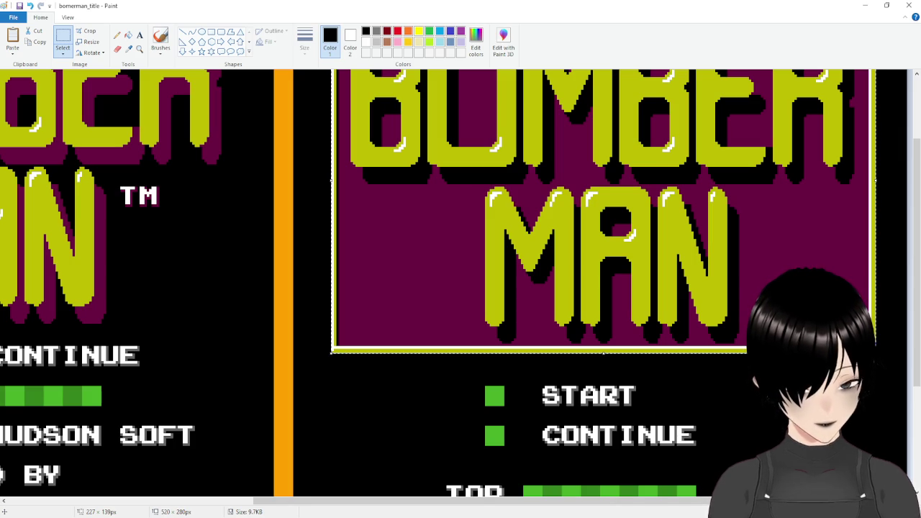
{"action": "key", "text": "alt+Tab"}
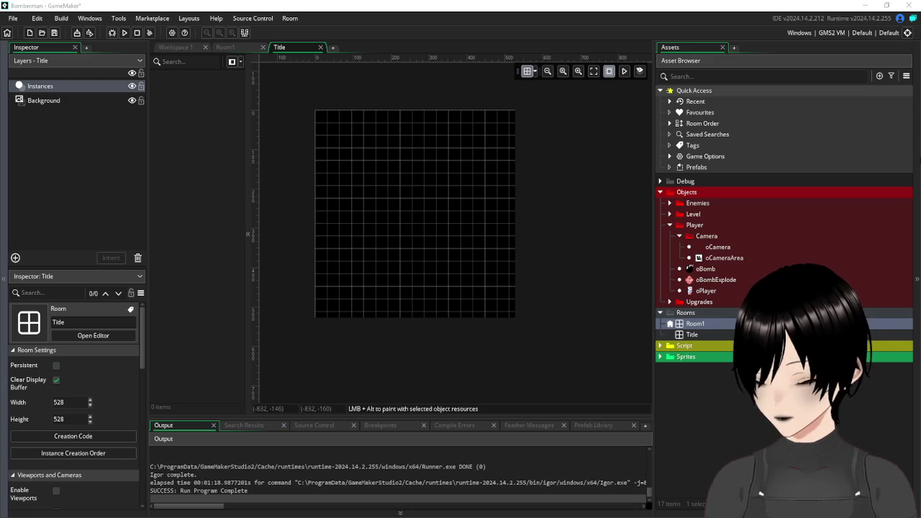
Collapse the Player and Objects folders and create an asset group named Backgrounds.
{"action": "left_click", "coordinate": [670, 214]}
{"action": "left_click", "coordinate": [669, 213]}
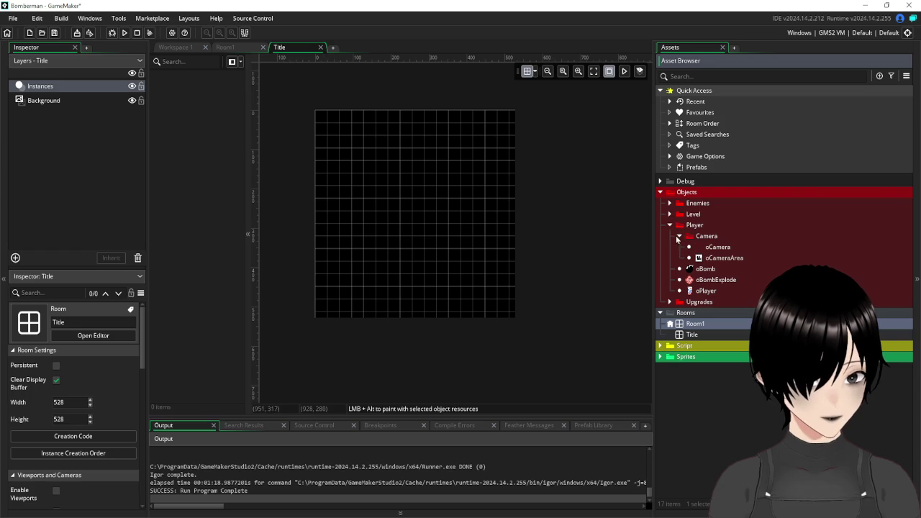
{"action": "left_click", "coordinate": [670, 225]}
{"action": "left_click", "coordinate": [660, 195]}
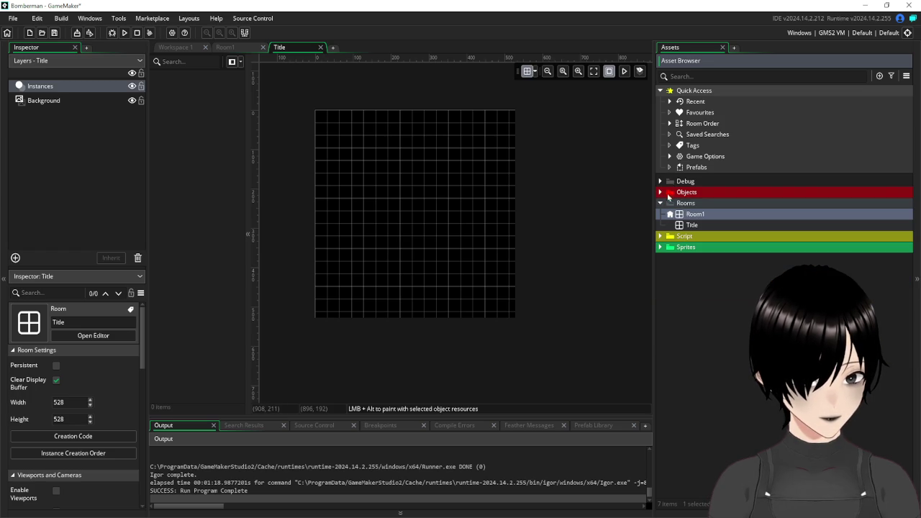
{"action": "right_click", "coordinate": [694, 282]}
{"action": "mouse_move", "coordinate": [723, 288]}
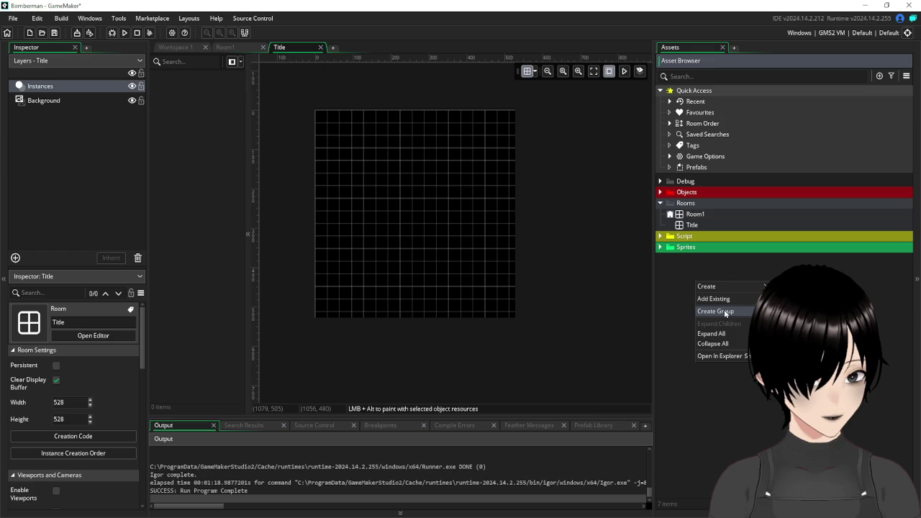
{"action": "left_click", "coordinate": [724, 311]}
{"action": "type", "text": "Background"}
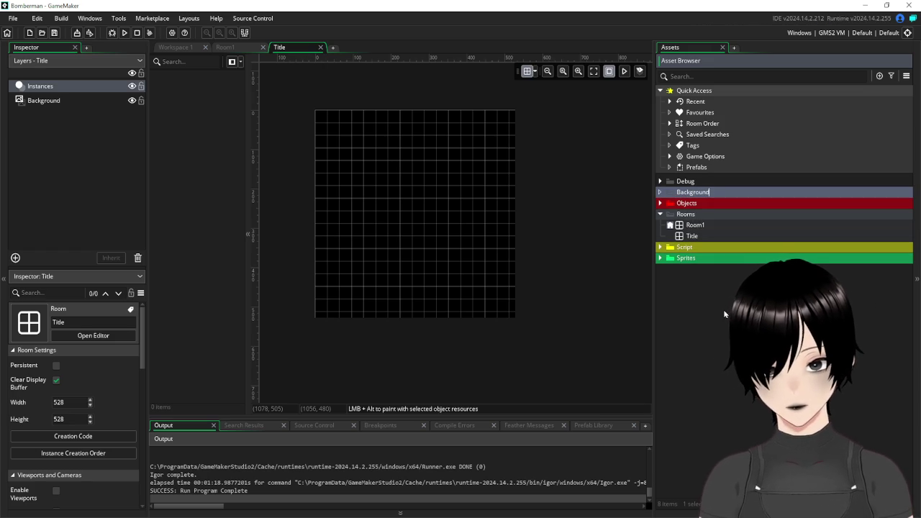
{"action": "type", "text": "s"}
{"action": "key", "text": "Return"}
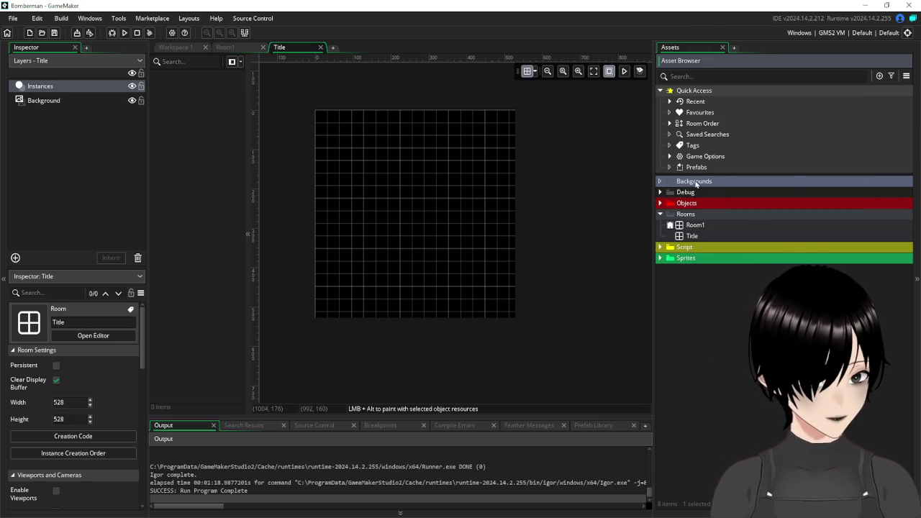
Create a new sprite, Sprite41, inside the Backgrounds group.
{"action": "right_click", "coordinate": [696, 185]}
{"action": "mouse_move", "coordinate": [726, 185]}
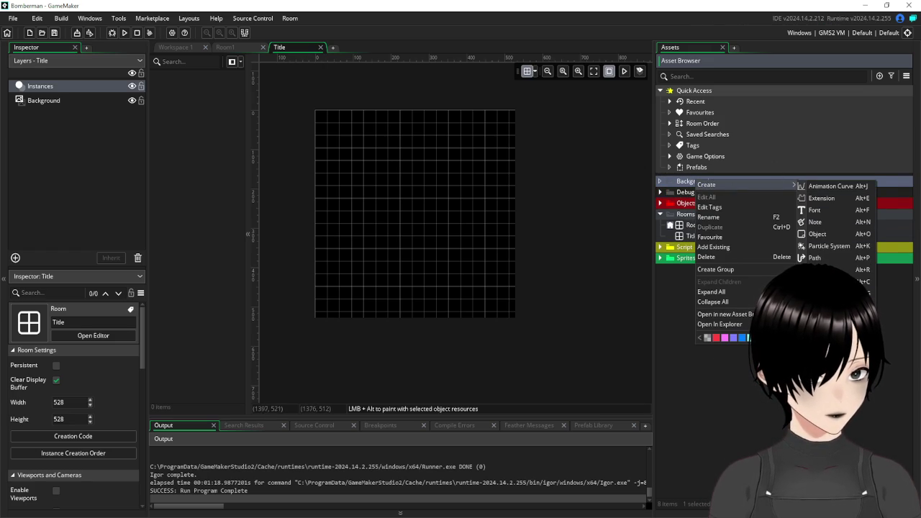
{"action": "left_click", "coordinate": [820, 330]}
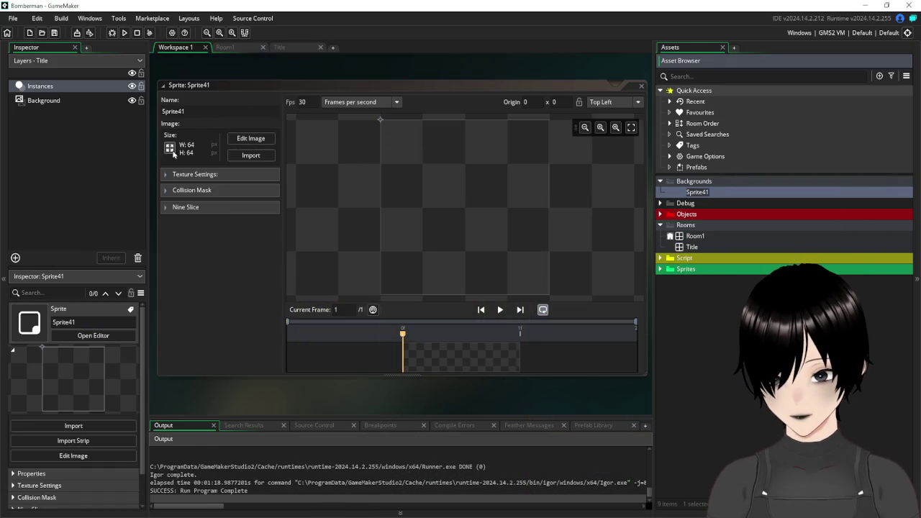
Resize Sprite41 to 227 × 139 pixels, checking the logo's size in Paint.
{"action": "left_click", "coordinate": [183, 148]}
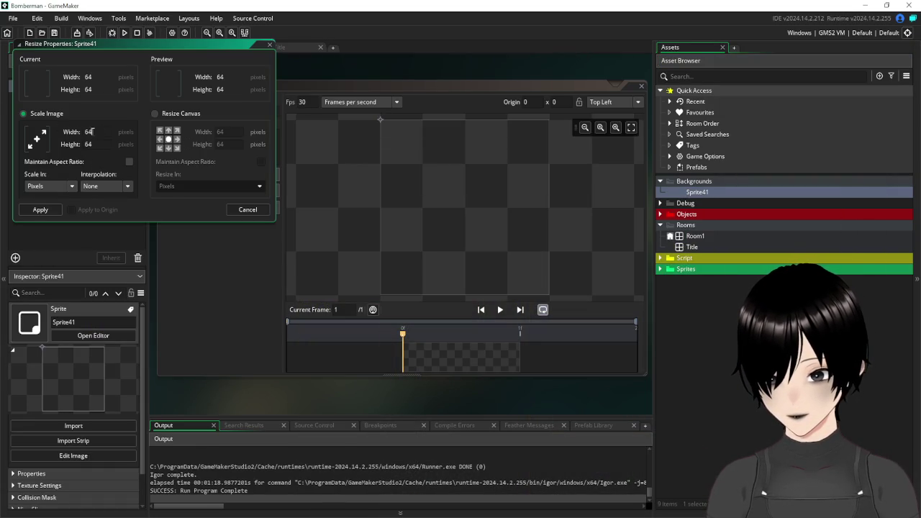
{"action": "type", "text": "227"}
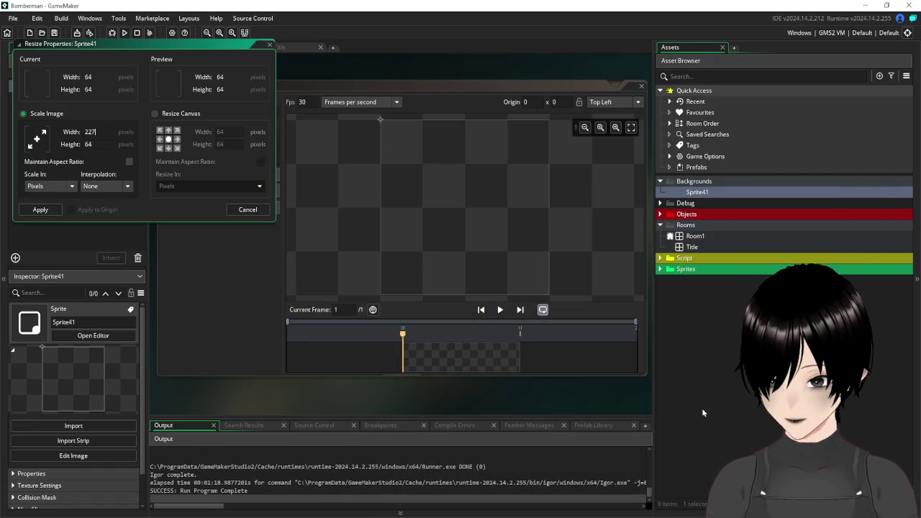
{"action": "key", "text": "alt+Tab"}
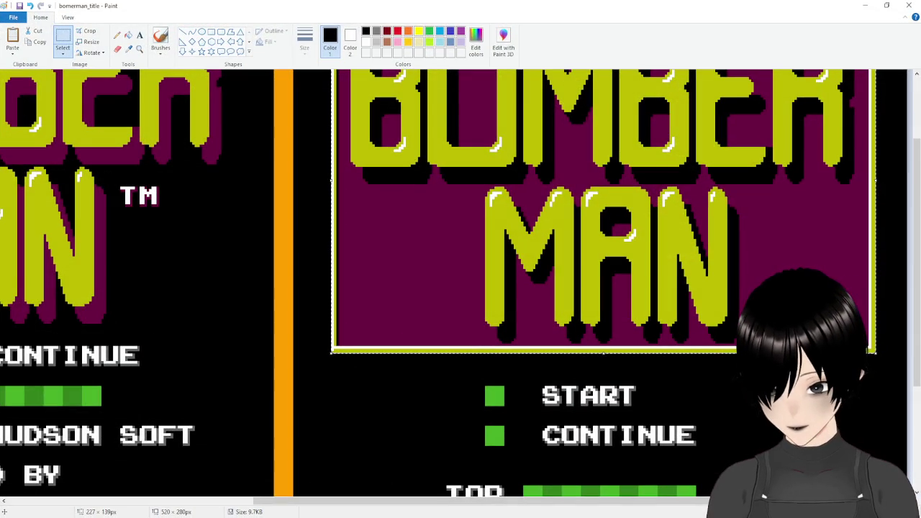
{"action": "key", "text": "alt+Tab"}
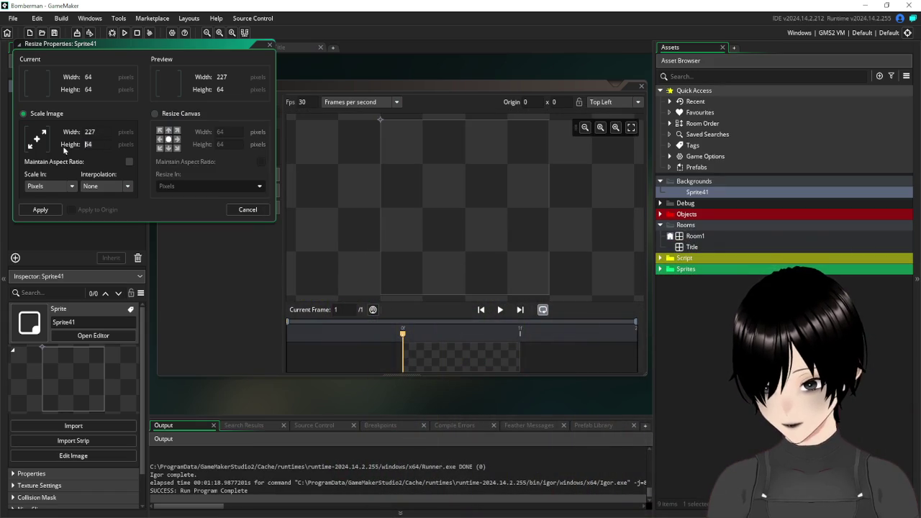
{"action": "type", "text": "13"}
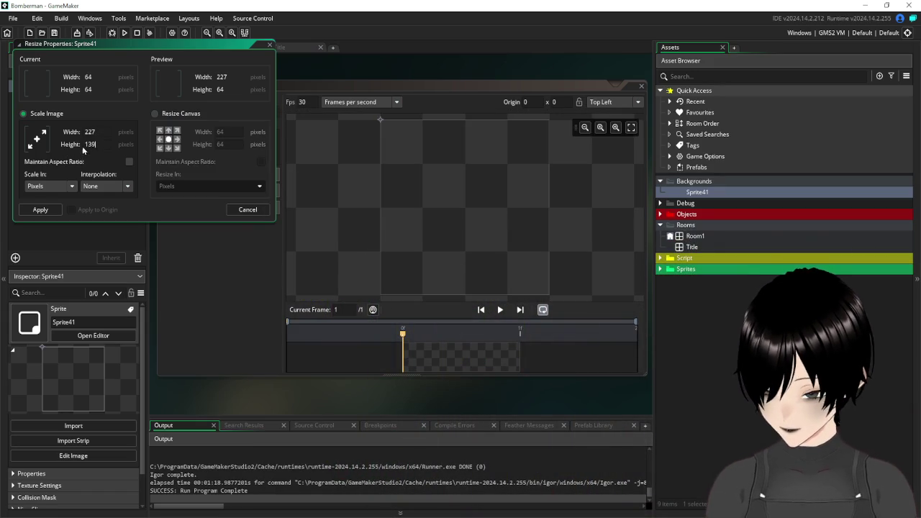
{"action": "type", "text": "9"}
{"action": "left_click", "coordinate": [39, 211]}
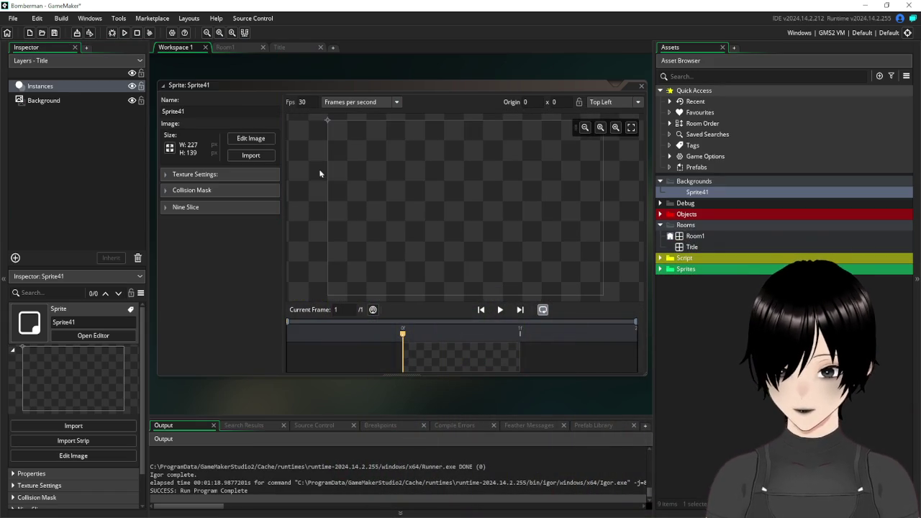
{"action": "left_click", "coordinate": [252, 138]}
Paste the copied BOMBERMAN logo into the sprite's image.
{"action": "key", "text": "ctrl+v"}
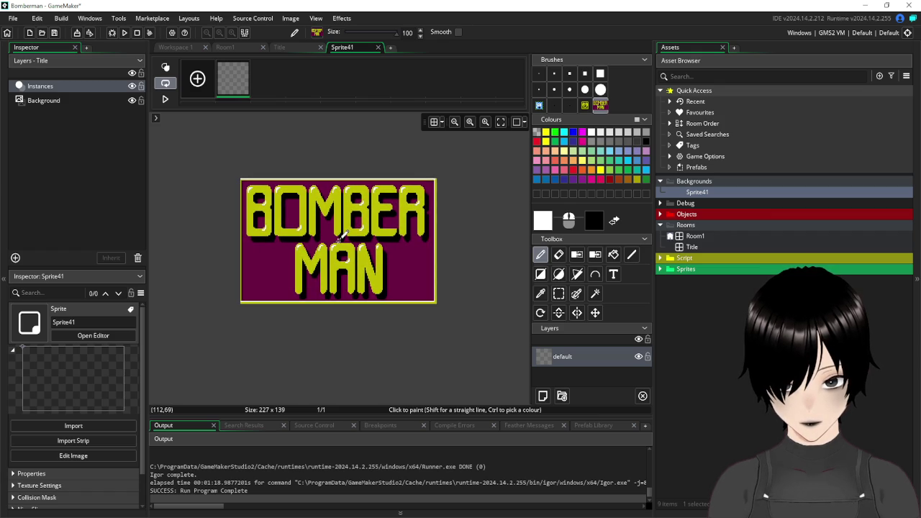
{"action": "left_click", "coordinate": [340, 239]}
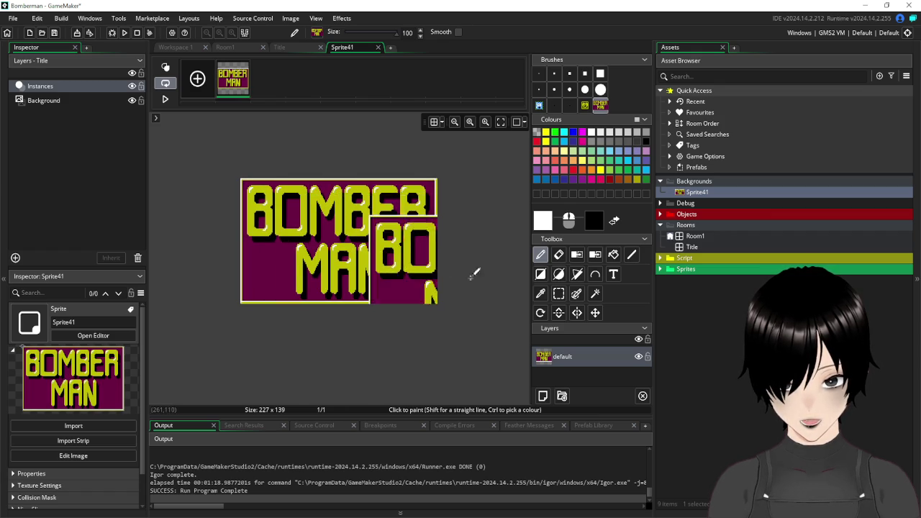
{"action": "left_click", "coordinate": [377, 48]}
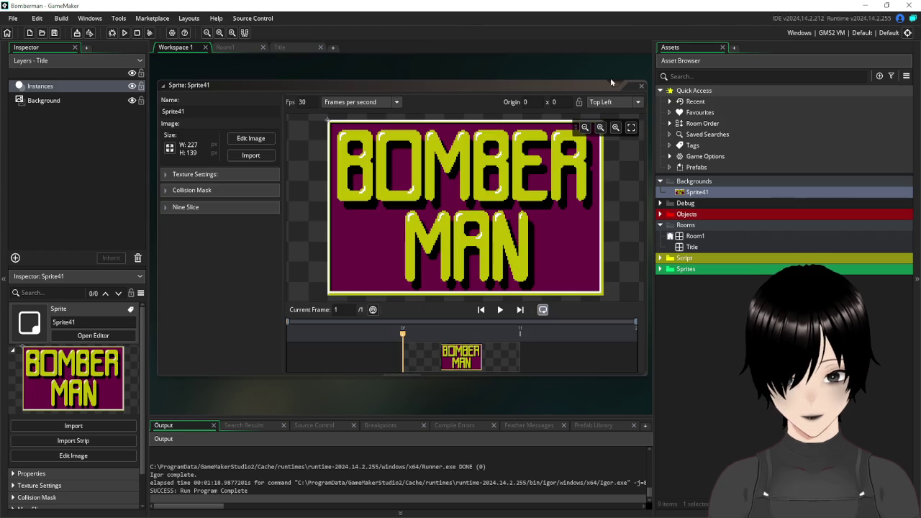
Rename the sprite to bTitleBomberman.
{"action": "left_click", "coordinate": [221, 113]}
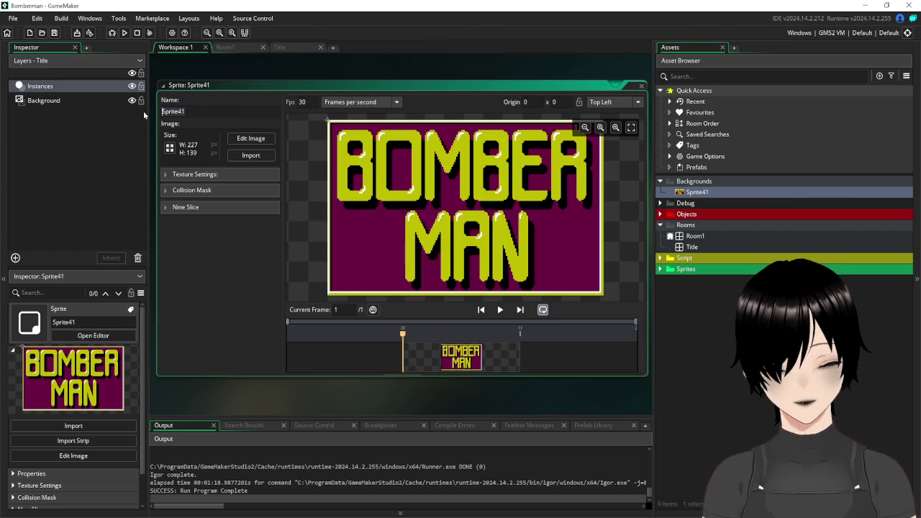
{"action": "type", "text": "b"}
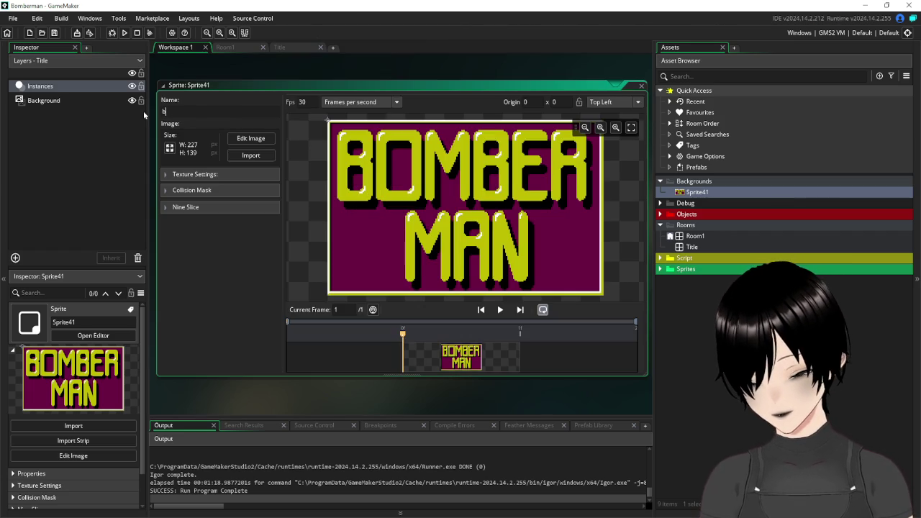
{"action": "type", "text": "TitleB"}
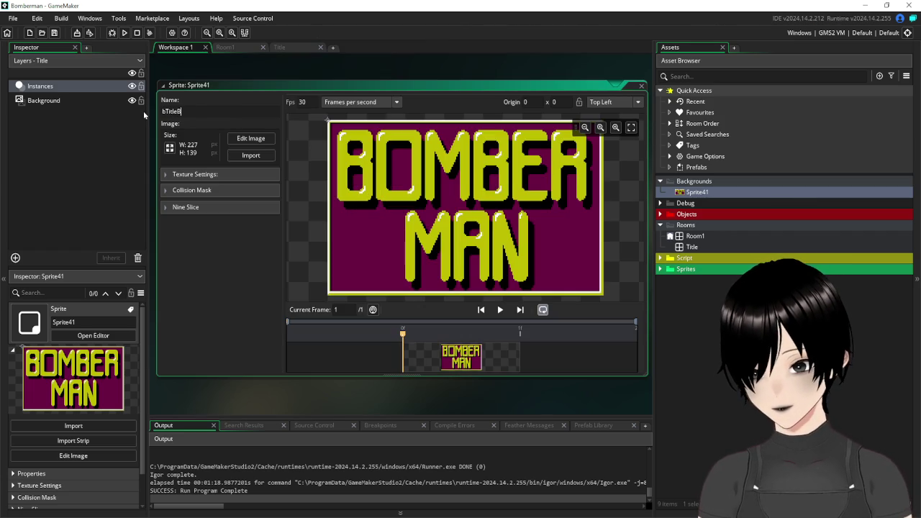
{"action": "type", "text": "omberman"}
{"action": "key", "text": "Return"}
Add a new asset layer named Name to the Title room.
{"action": "left_click", "coordinate": [640, 85]}
{"action": "left_click", "coordinate": [288, 46]}
{"action": "left_click", "coordinate": [66, 127]}
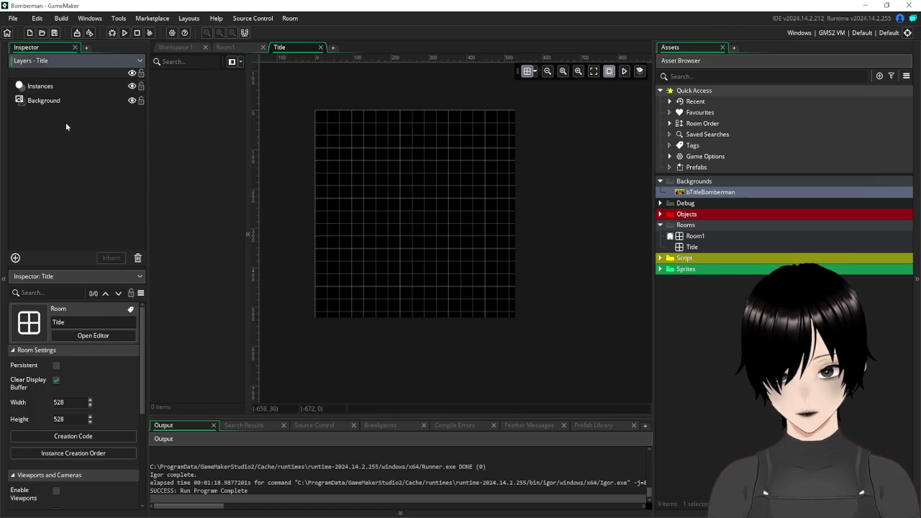
{"action": "left_click", "coordinate": [15, 259]}
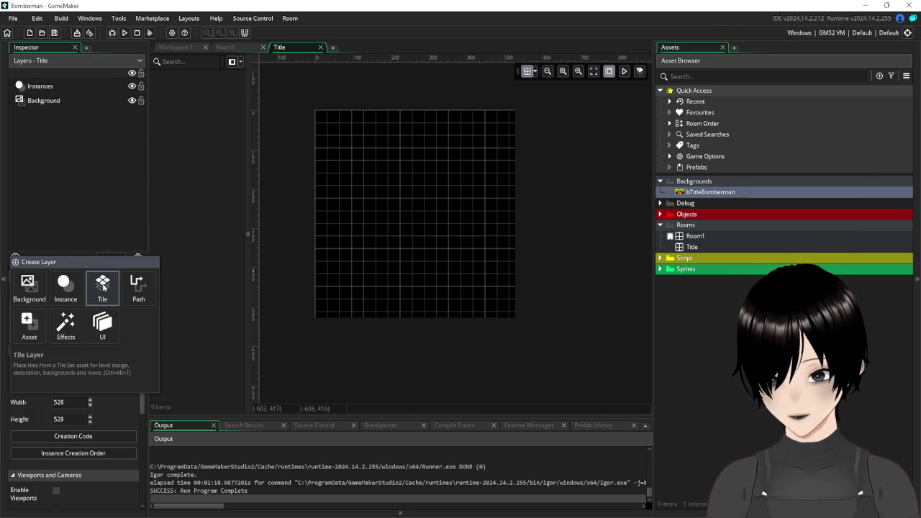
{"action": "left_click", "coordinate": [24, 326]}
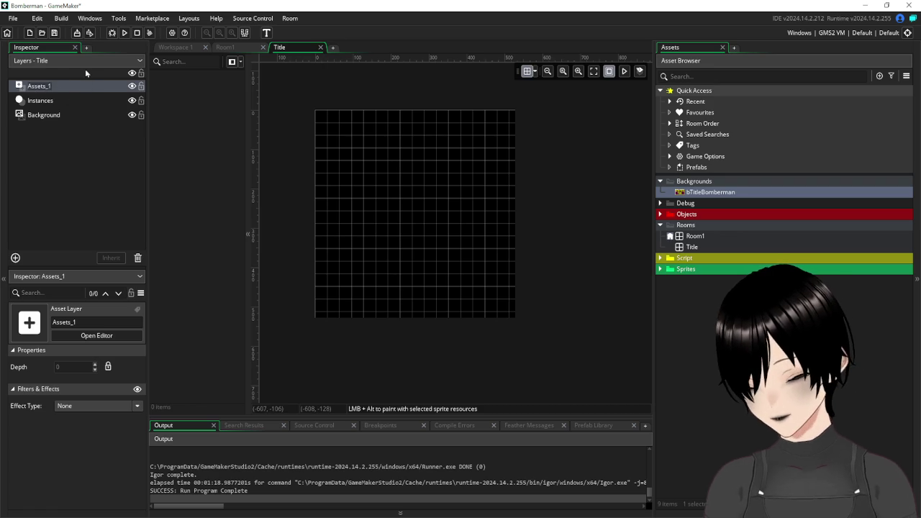
{"action": "type", "text": "Name"}
{"action": "key", "text": "Return"}
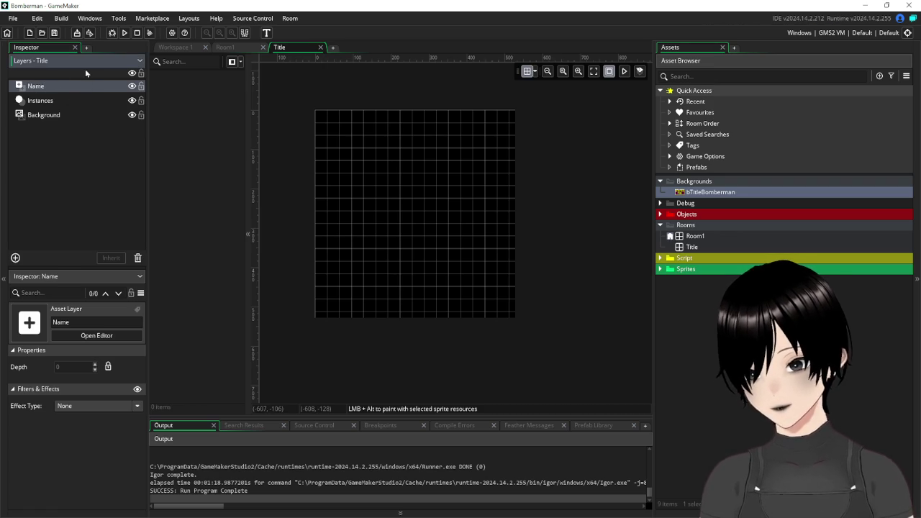
Place the bTitleBomberman sprite on the Name layer of the Title room.
{"action": "mouse_move", "coordinate": [46, 100]}
{"action": "left_mouse_down"}
{"action": "mouse_move", "coordinate": [50, 113]}
{"action": "mouse_move", "coordinate": [30, 111]}
{"action": "left_mouse_up"}
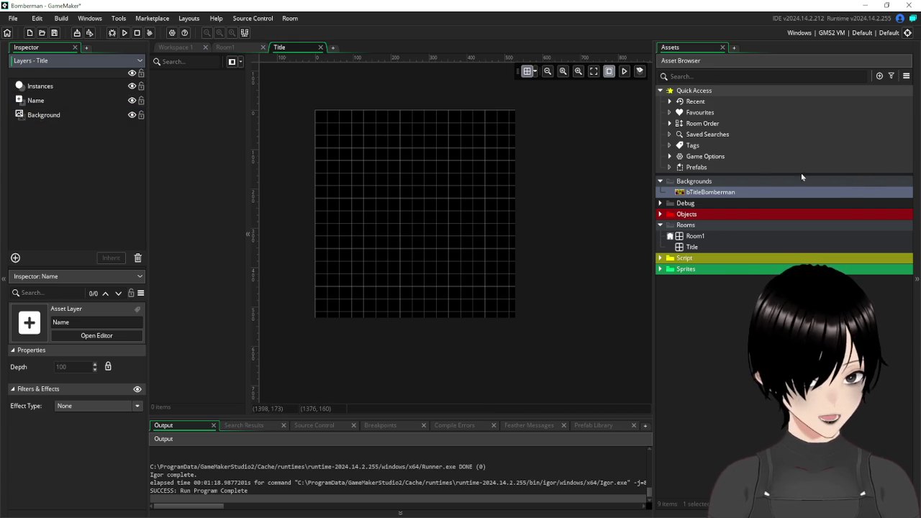
{"action": "mouse_move", "coordinate": [719, 199]}
{"action": "left_mouse_down"}
{"action": "mouse_move", "coordinate": [747, 195]}
{"action": "mouse_move", "coordinate": [418, 159]}
{"action": "mouse_move", "coordinate": [720, 195]}
{"action": "left_mouse_up"}
{"action": "left_click", "coordinate": [32, 101]}
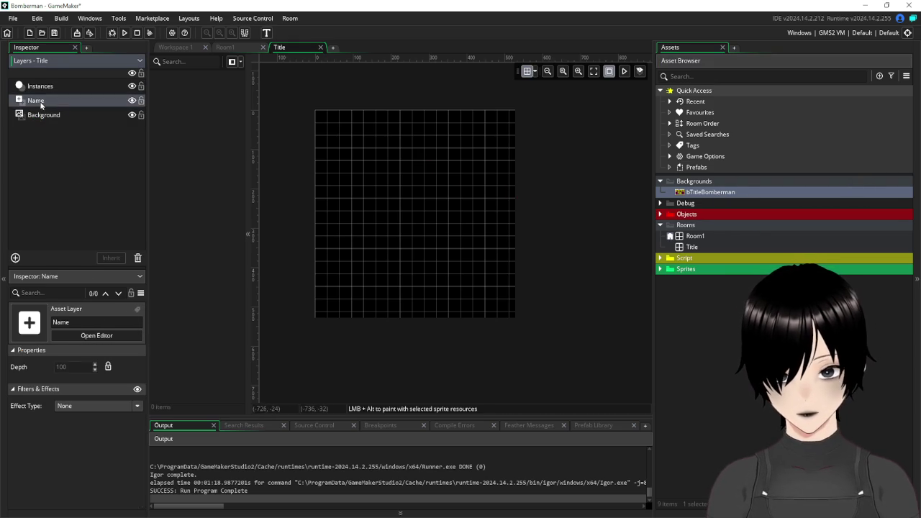
{"action": "mouse_move", "coordinate": [730, 197]}
{"action": "left_mouse_down"}
{"action": "mouse_move", "coordinate": [380, 155]}
{"action": "mouse_move", "coordinate": [360, 137]}
{"action": "left_mouse_up"}
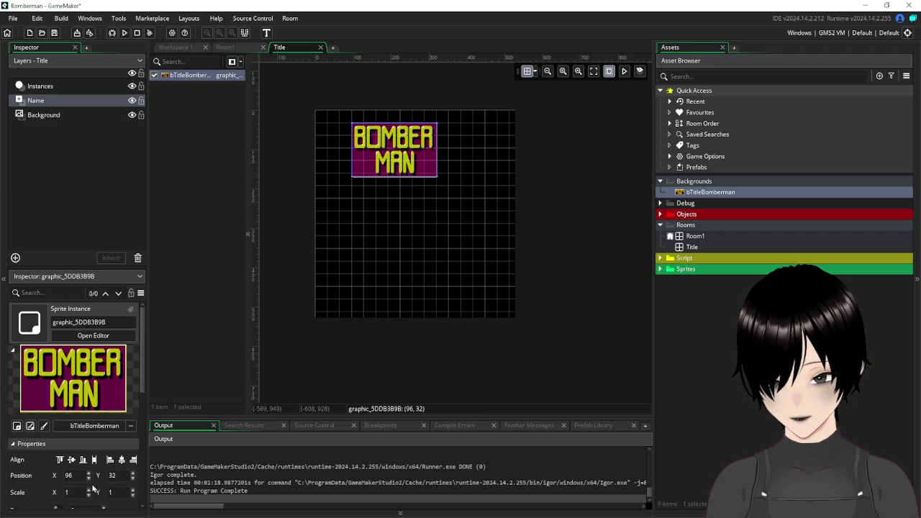
Scale the title sprite to 2 × 2 and move it to position 32, 32.
{"action": "type", "text": "2"}
{"action": "key", "text": "Tab"}
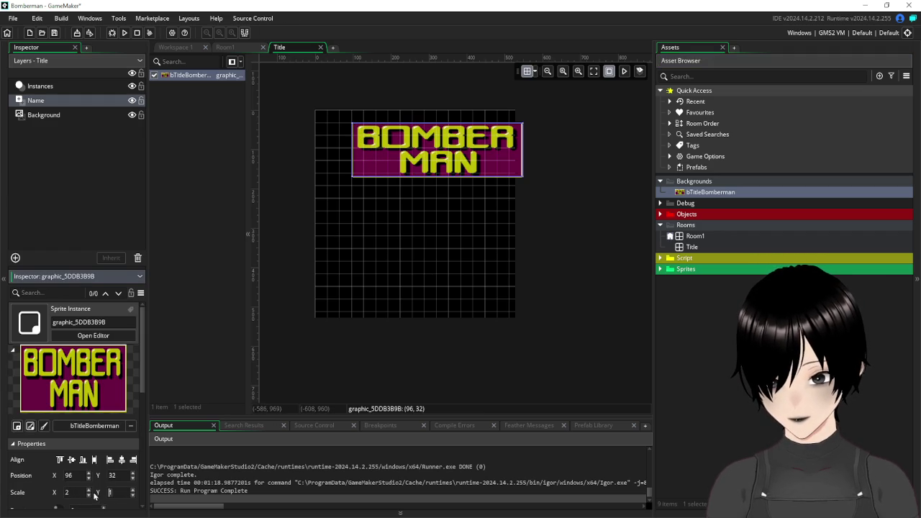
{"action": "left_click", "coordinate": [465, 201]}
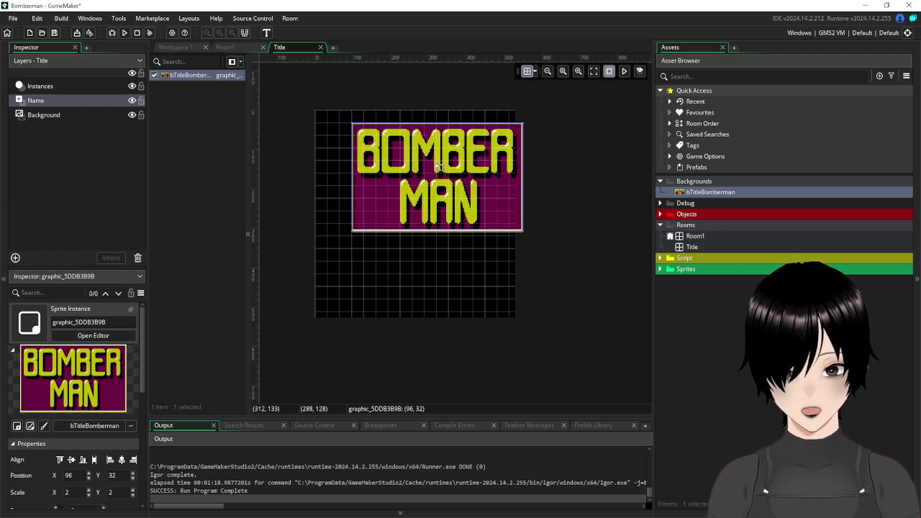
{"action": "left_click_drag", "start_coordinate": [434, 165], "coordinate": [406, 162]}
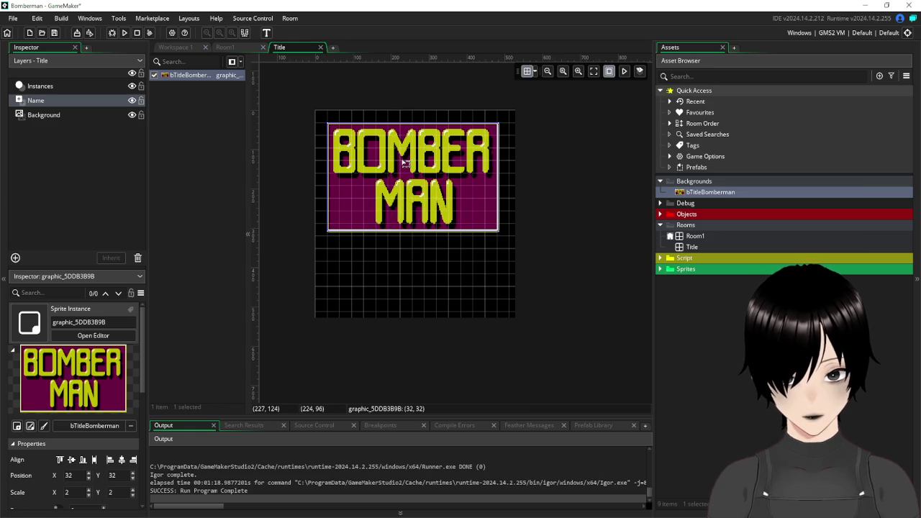
{"action": "left_click", "coordinate": [536, 74]}
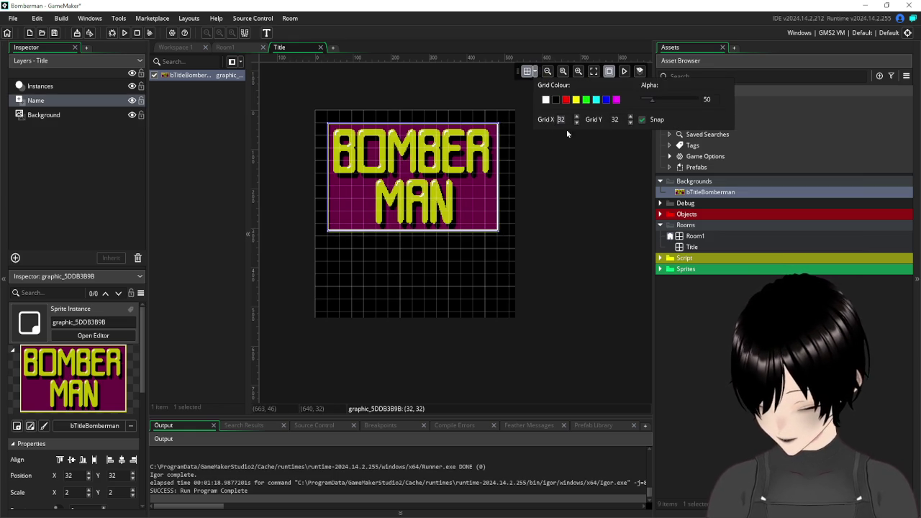
Set the Title room grid to 16 × 16, keeping the logo at 32, 32.
{"action": "type", "text": "16"}
{"action": "left_click_drag", "start_coordinate": [594, 120], "coordinate": [611, 237]}
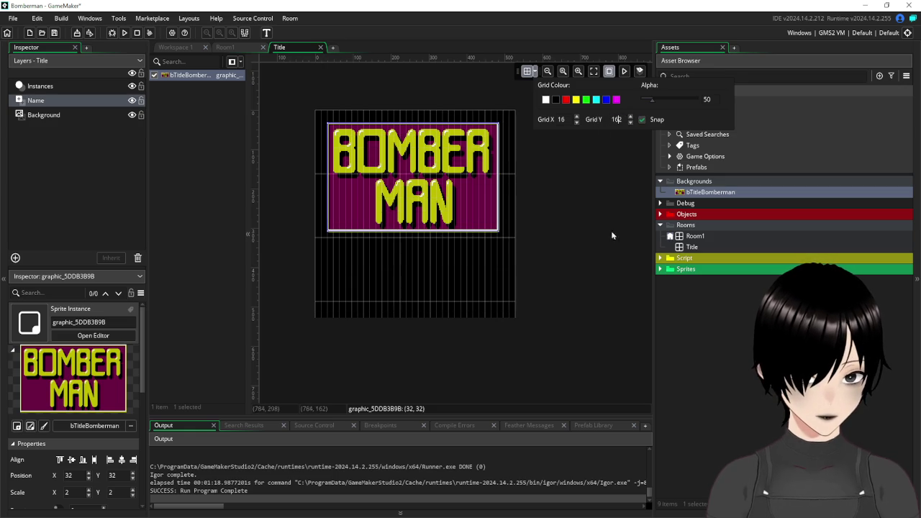
{"action": "left_click", "coordinate": [535, 72]}
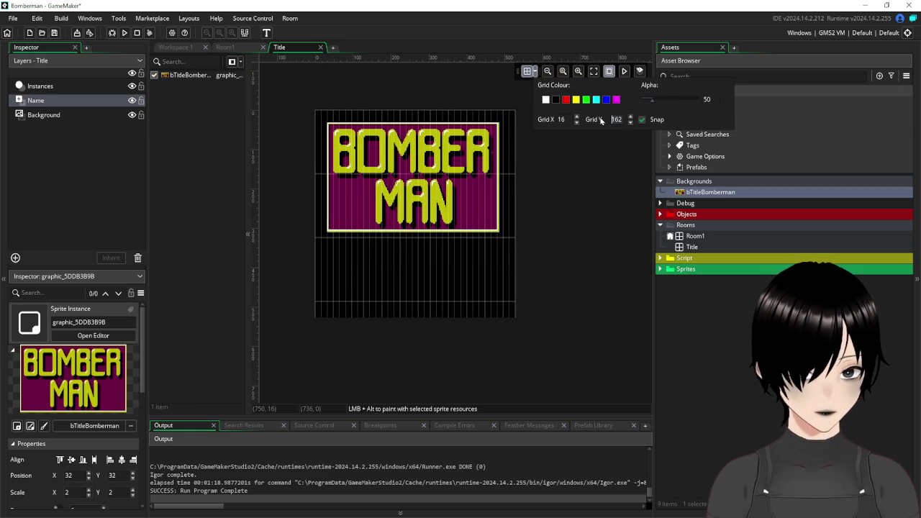
{"action": "key", "text": "Return"}
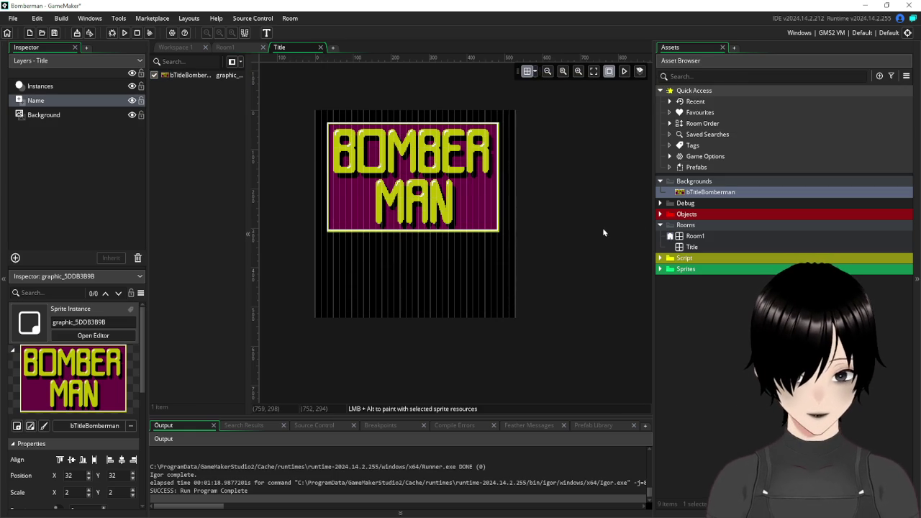
{"action": "left_click", "coordinate": [535, 72]}
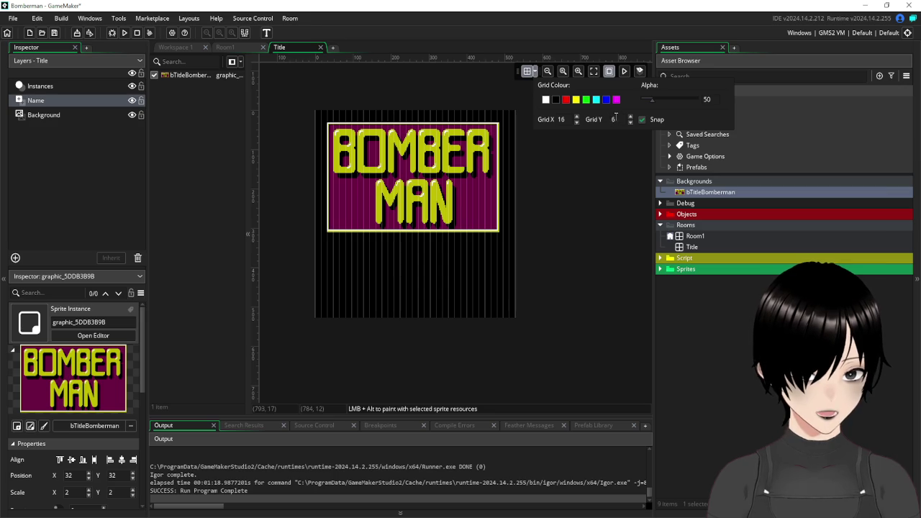
{"action": "type", "text": "16"}
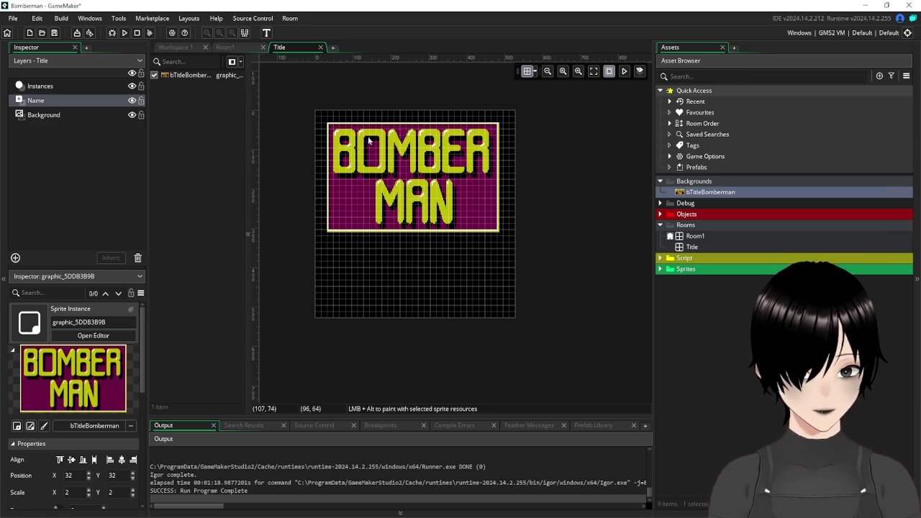
{"action": "left_click", "coordinate": [393, 147]}
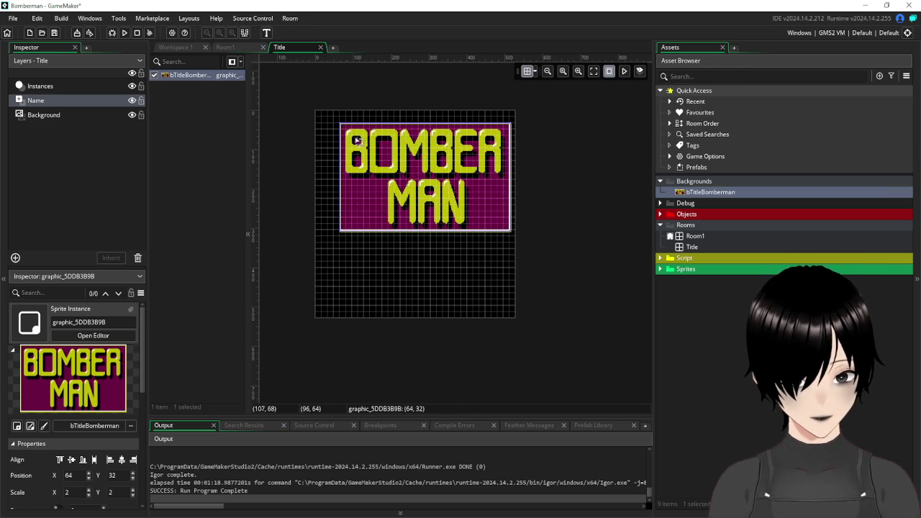
{"action": "left_click_drag", "start_coordinate": [350, 141], "coordinate": [348, 142]}
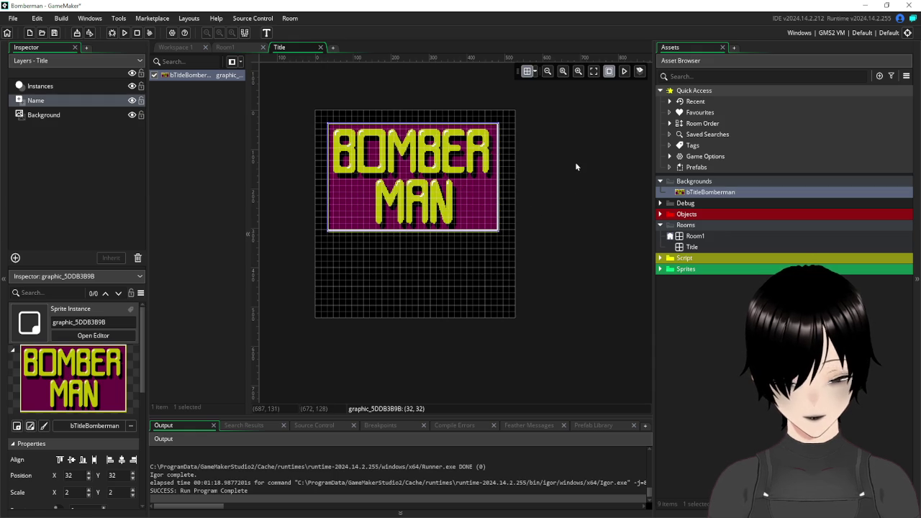
Set the bTitleBomberman sprite origin to Top Centre (113, 0).
{"action": "left_click", "coordinate": [184, 47]}
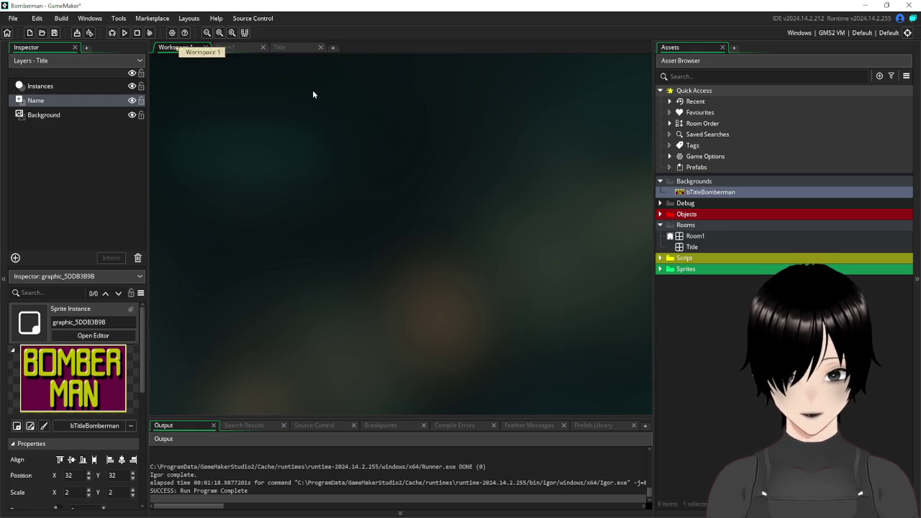
{"action": "double_click", "coordinate": [727, 192]}
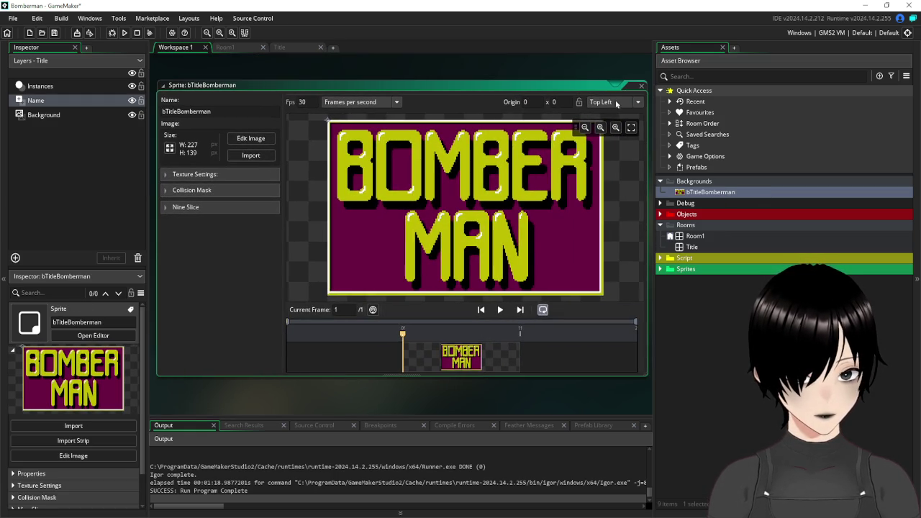
{"action": "left_click", "coordinate": [628, 103]}
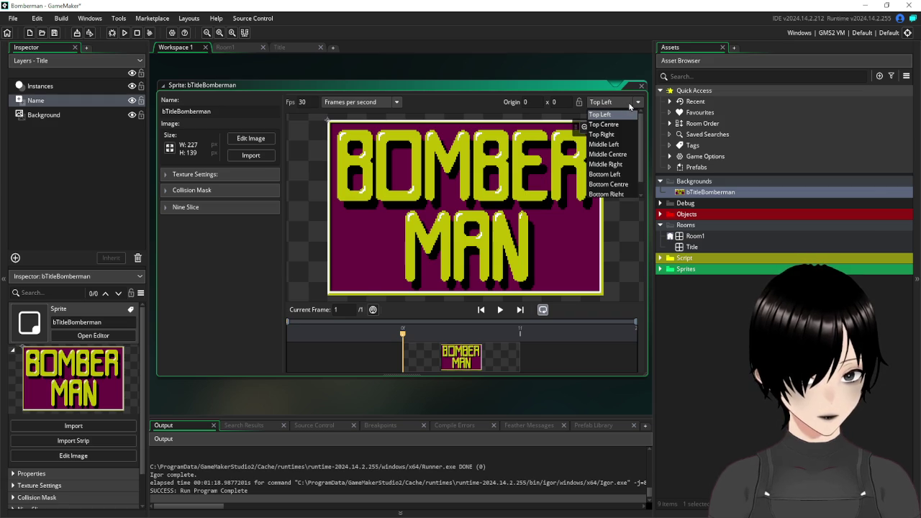
{"action": "left_click", "coordinate": [616, 125]}
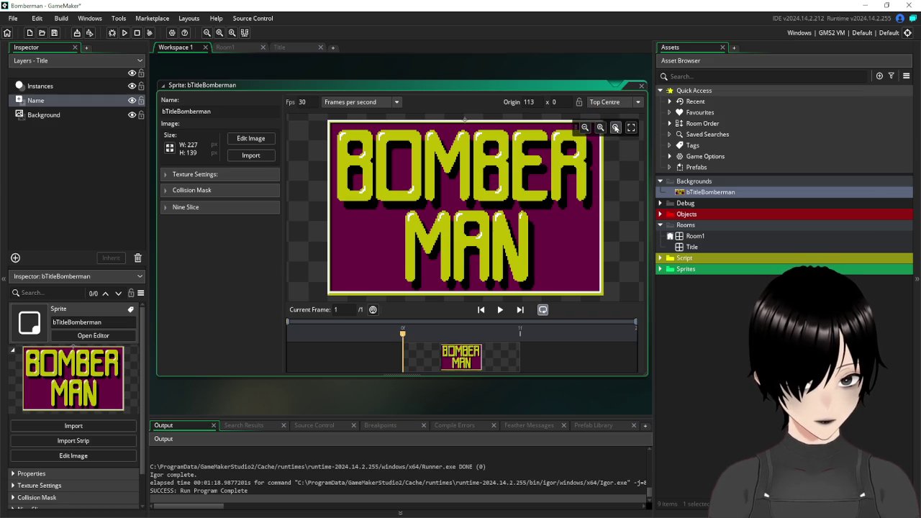
{"action": "left_click", "coordinate": [642, 87]}
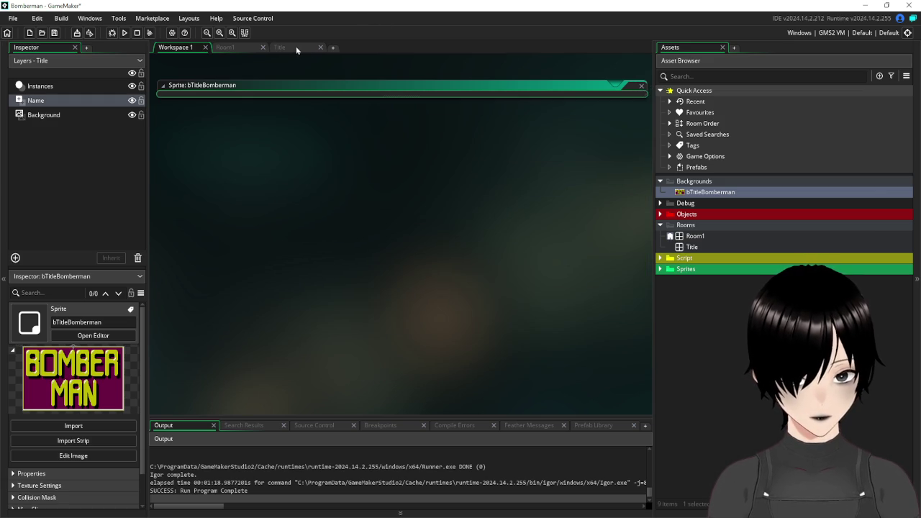
Move the title logo in the Title room to x 256, y 32.
{"action": "left_click", "coordinate": [295, 49]}
{"action": "left_click_drag", "start_coordinate": [311, 154], "coordinate": [404, 156]}
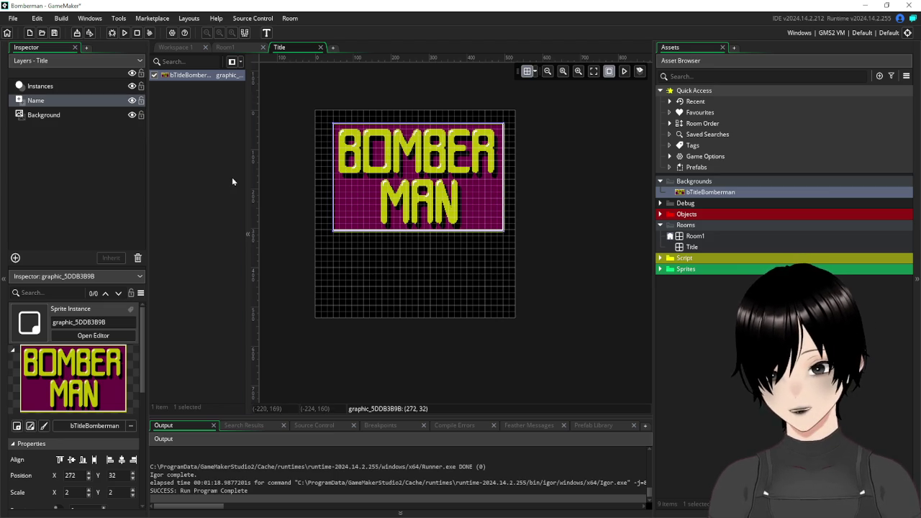
{"action": "left_click_drag", "start_coordinate": [401, 153], "coordinate": [395, 157]}
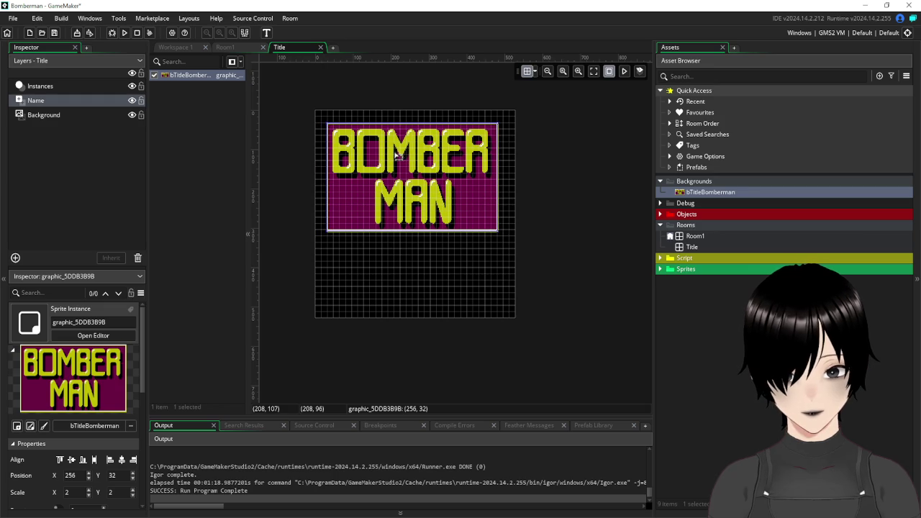
{"action": "double_click", "coordinate": [723, 193]}
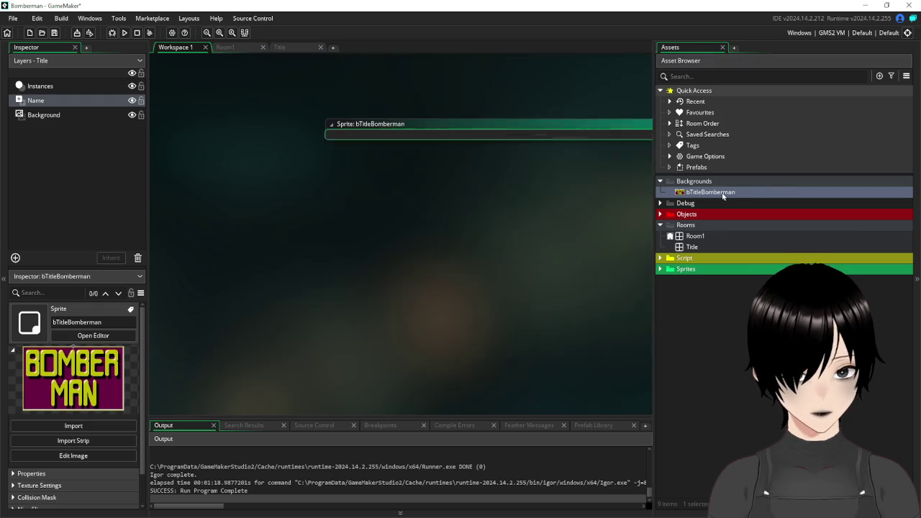
Change the bTitleBomberman origin to Middle Centre (113, 69) and move the logo to 256, 176.
{"action": "left_click", "coordinate": [625, 103]}
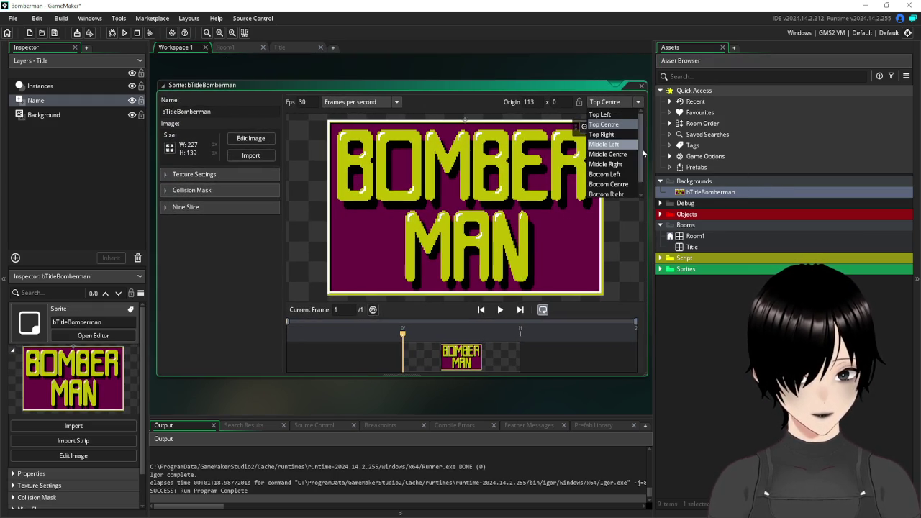
{"action": "left_click", "coordinate": [617, 155]}
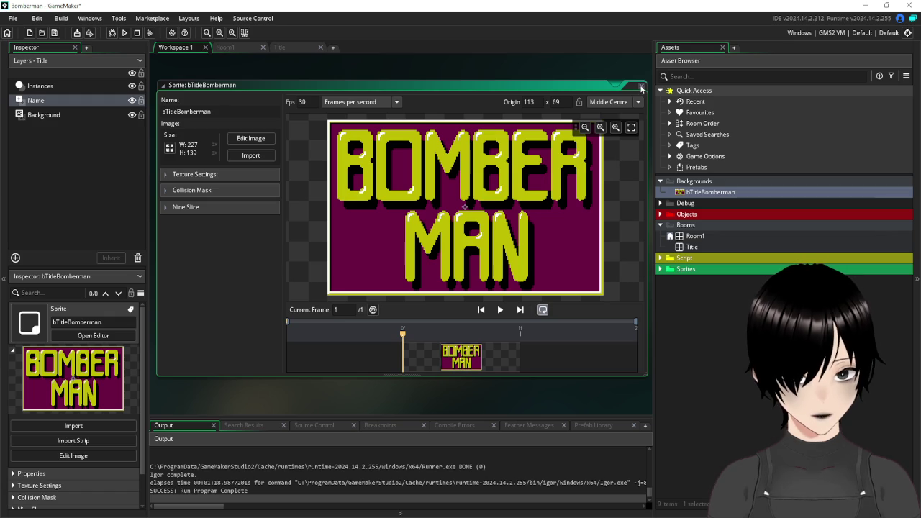
{"action": "left_click", "coordinate": [642, 86]}
{"action": "left_click", "coordinate": [281, 46]}
{"action": "left_click_drag", "start_coordinate": [413, 134], "coordinate": [414, 192]}
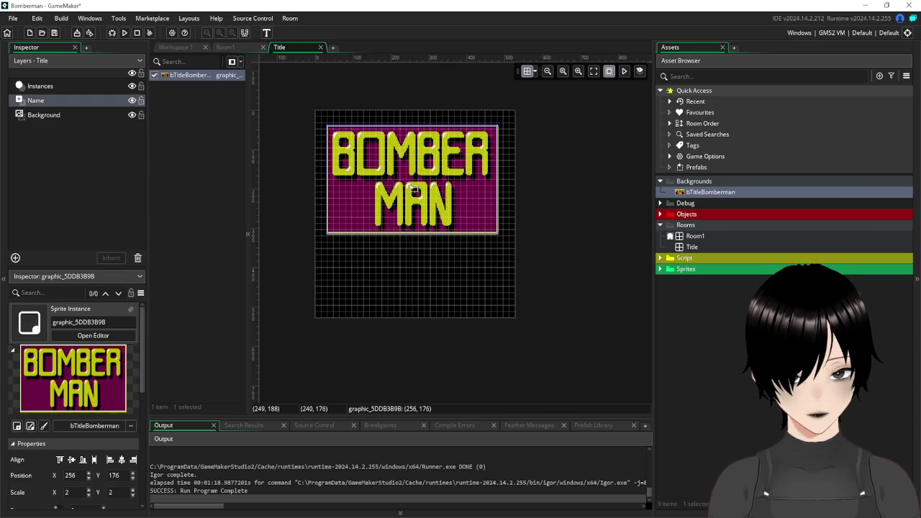
Set the grid row spacing to 8 and nudge the title sprite 8 pixels right.
{"action": "left_click", "coordinate": [535, 73]}
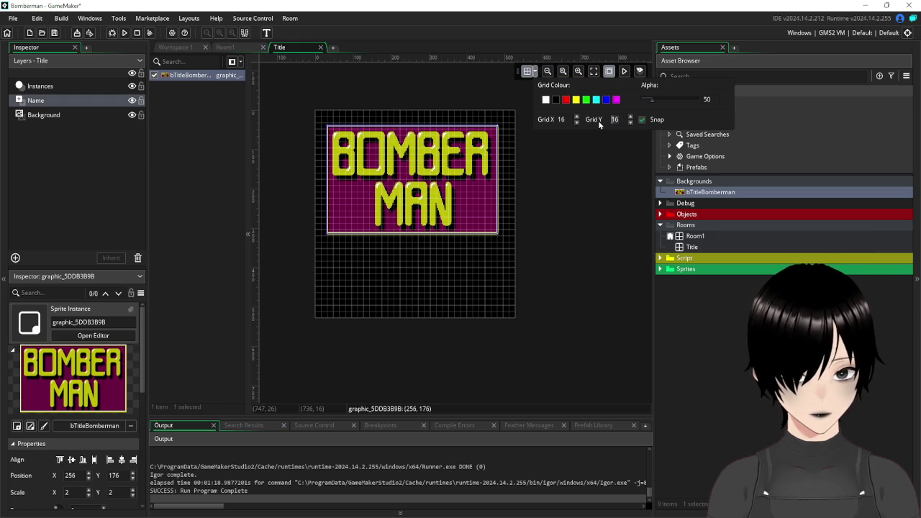
{"action": "type", "text": "8"}
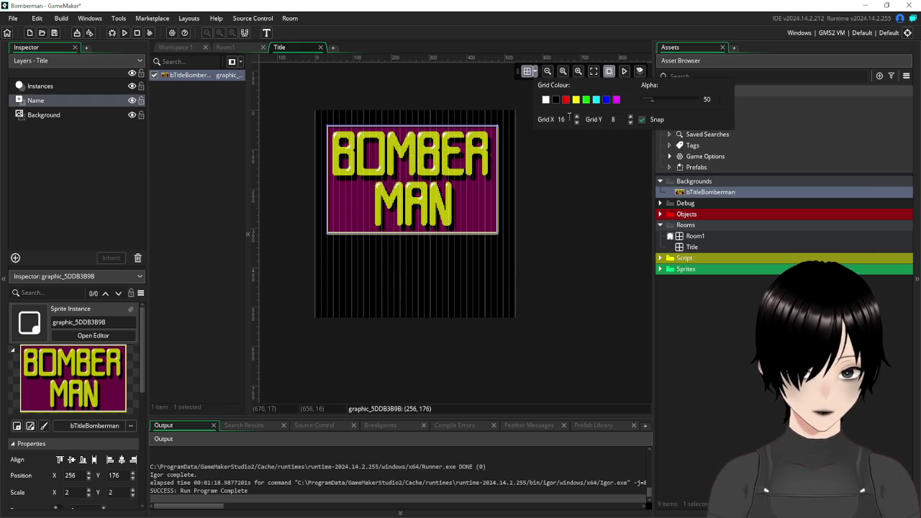
{"action": "left_click", "coordinate": [592, 218]}
{"action": "scroll", "coordinate": [423, 152], "scroll_direction": "up", "scroll_amount": 3}
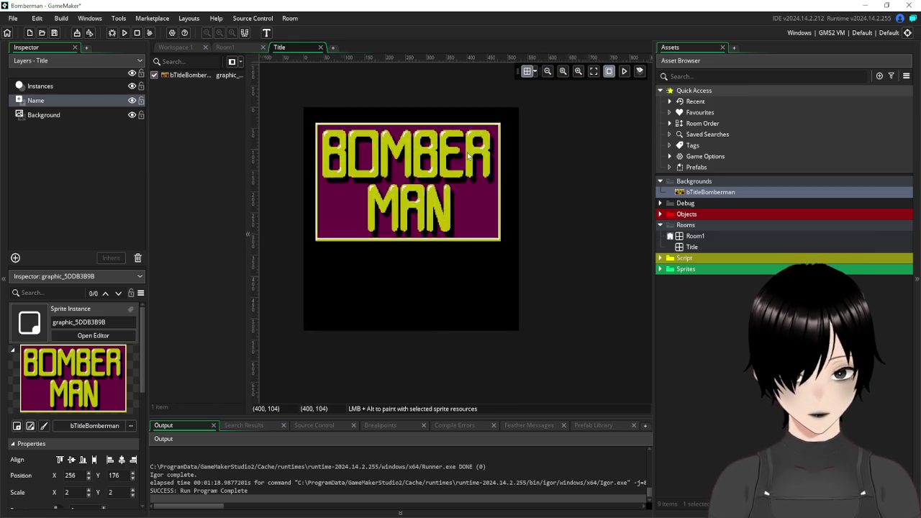
{"action": "scroll", "coordinate": [423, 153], "scroll_direction": "up", "scroll_amount": 2}
{"action": "mouse_move", "coordinate": [423, 153]}
{"action": "left_mouse_down"}
{"action": "mouse_move", "coordinate": [503, 179]}
{"action": "mouse_move", "coordinate": [488, 174]}
{"action": "left_mouse_up"}
{"action": "scroll", "coordinate": [475, 176], "scroll_direction": "down", "scroll_amount": 2}
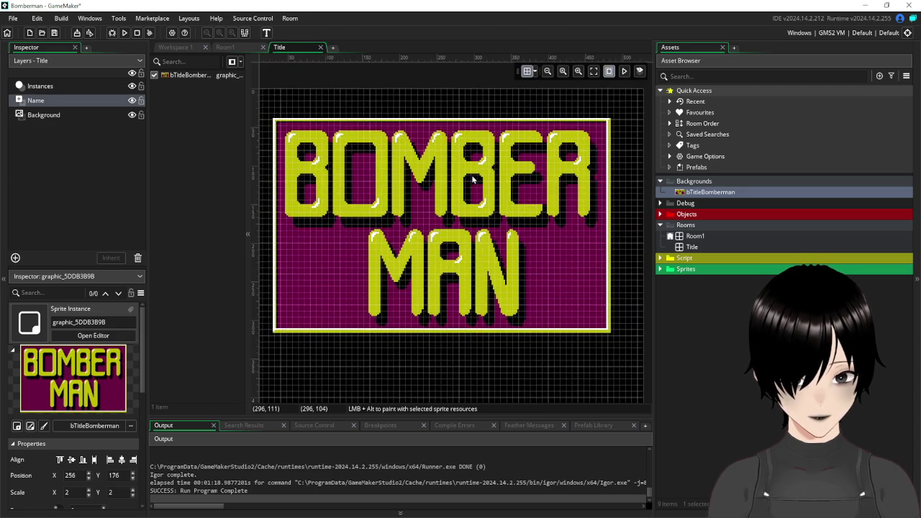
{"action": "left_click", "coordinate": [405, 165]}
{"action": "left_click_drag", "start_coordinate": [406, 166], "coordinate": [412, 168]}
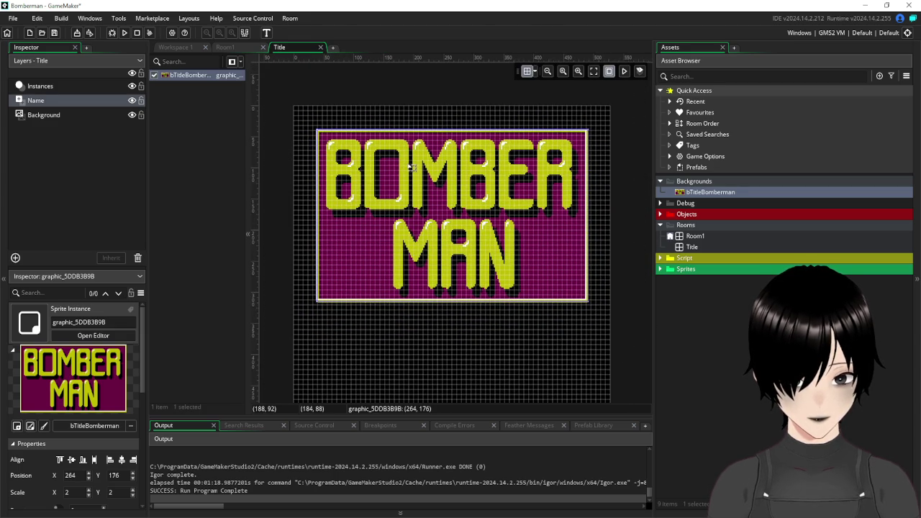
{"action": "left_click", "coordinate": [425, 84]}
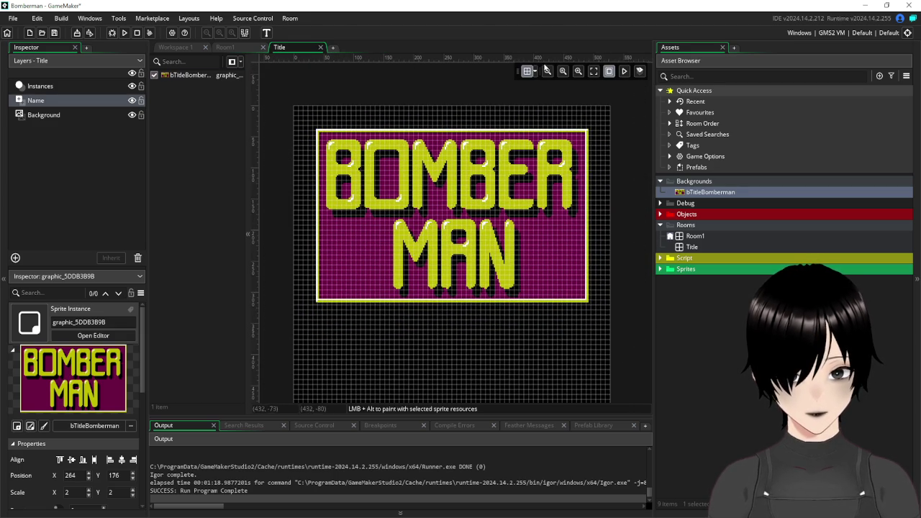
Hide the room grid, zoom in on the logo, and bring up the title image in Paint.
{"action": "left_click", "coordinate": [526, 74]}
{"action": "scroll", "coordinate": [526, 79], "scroll_direction": "down", "scroll_amount": 2}
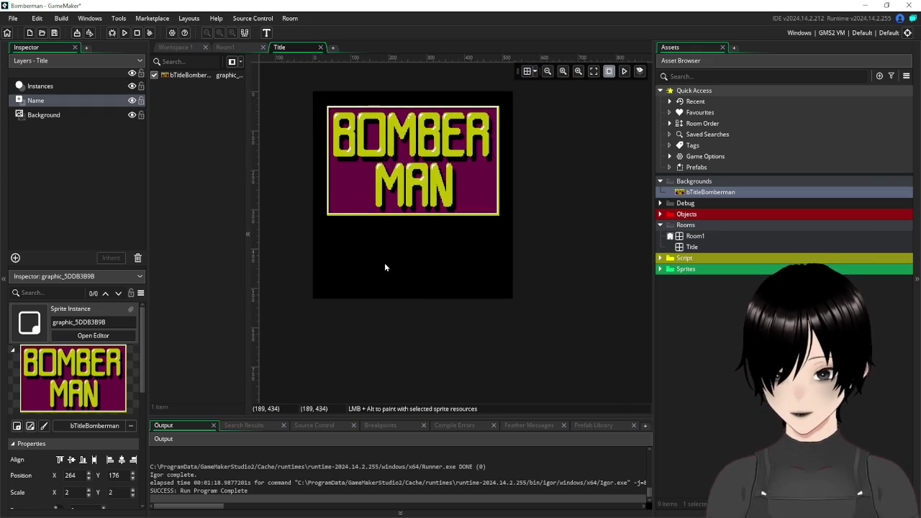
{"action": "scroll", "coordinate": [414, 261], "scroll_direction": "up", "scroll_amount": 1}
{"action": "scroll", "coordinate": [414, 262], "scroll_direction": "up", "scroll_amount": 2}
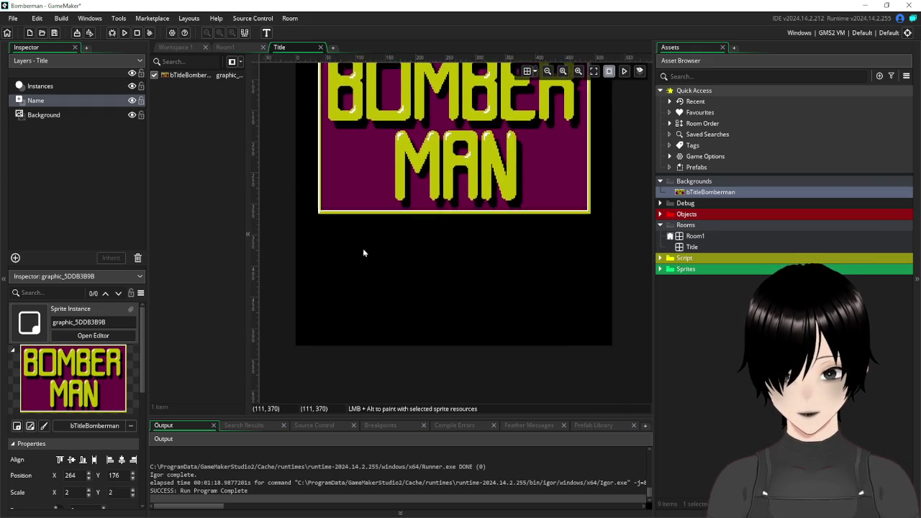
{"action": "scroll", "coordinate": [352, 294], "scroll_direction": "up", "scroll_amount": 1}
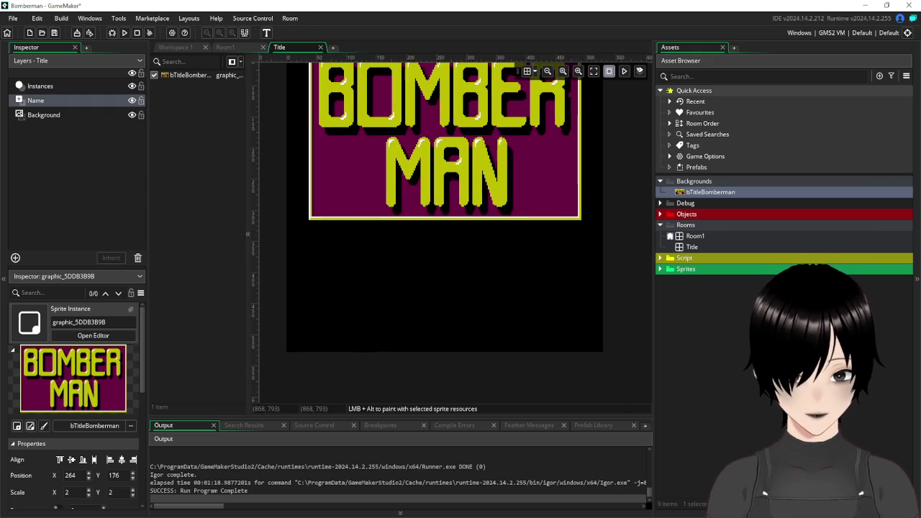
{"action": "key", "text": "alt+Tab"}
{"action": "scroll", "coordinate": [604, 352], "scroll_direction": "down", "scroll_amount": 2}
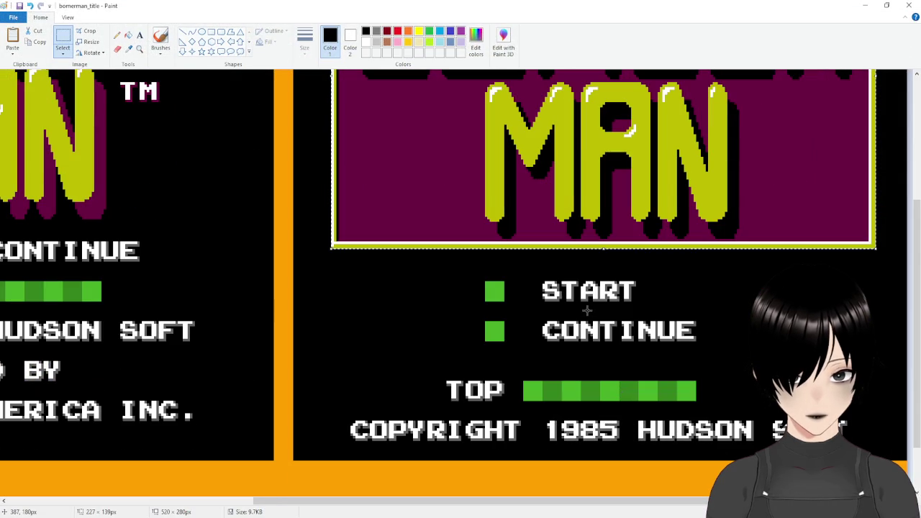
Select the START text in Paint as a 40×10 px region, then bring GameMaker back to front.
{"action": "left_click_drag", "start_coordinate": [541, 279], "coordinate": [637, 305]}
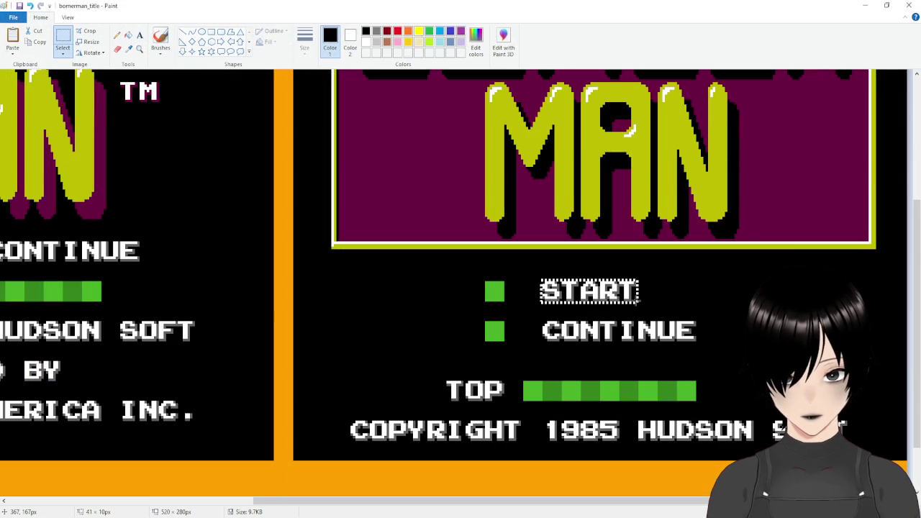
{"action": "left_click_drag", "start_coordinate": [639, 303], "coordinate": [636, 303]}
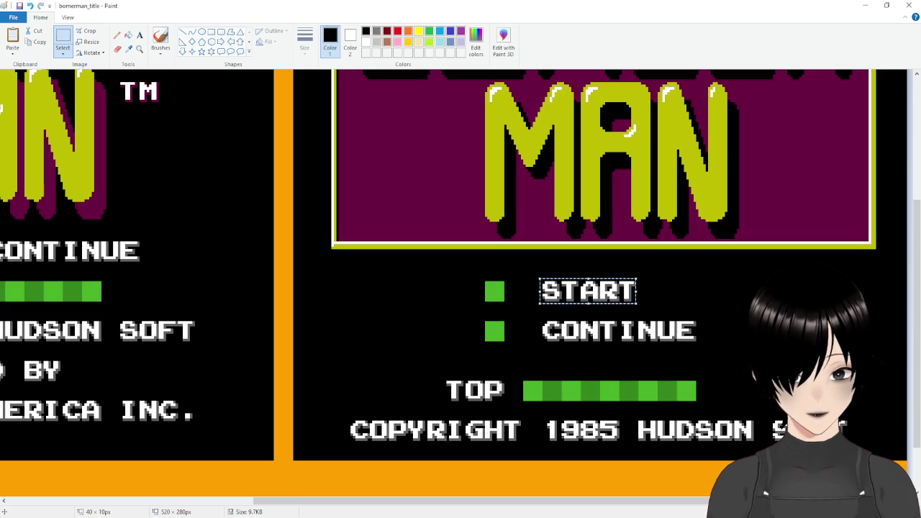
{"action": "left_click", "coordinate": [560, 511]}
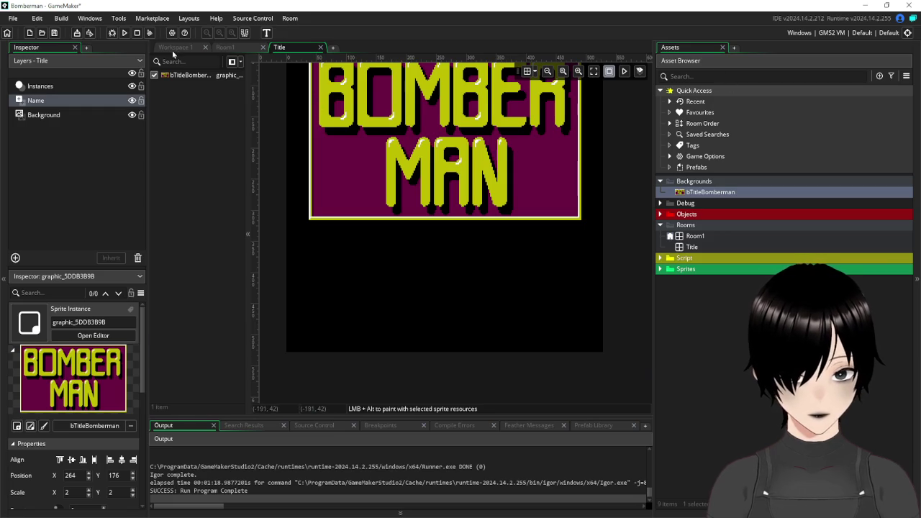
In Workspace 1, create a new empty sprite named bStartButton in the Sprites group.
{"action": "left_click", "coordinate": [173, 50]}
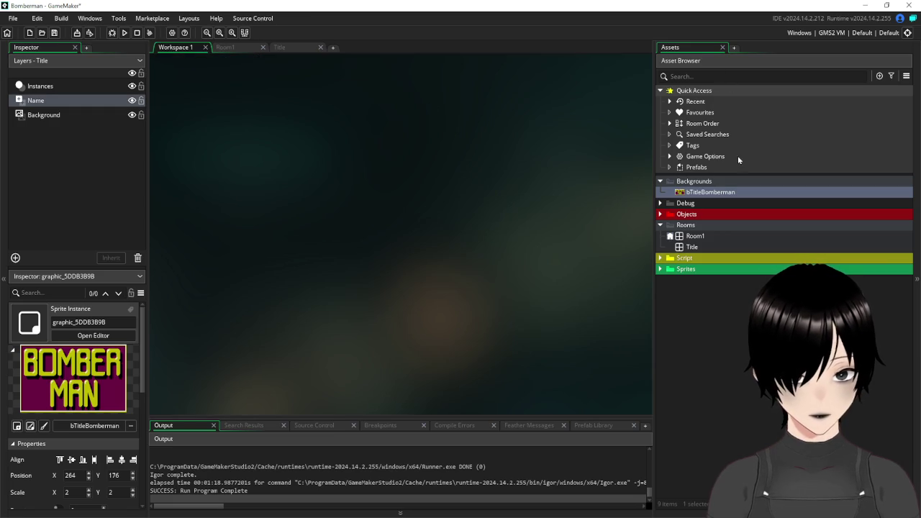
{"action": "right_click", "coordinate": [692, 183]}
{"action": "mouse_move", "coordinate": [734, 188]}
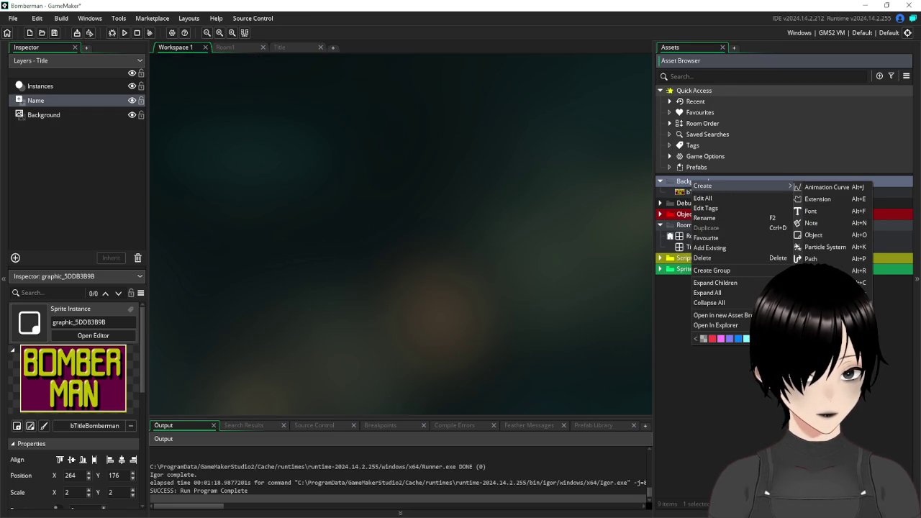
{"action": "left_click", "coordinate": [663, 358]}
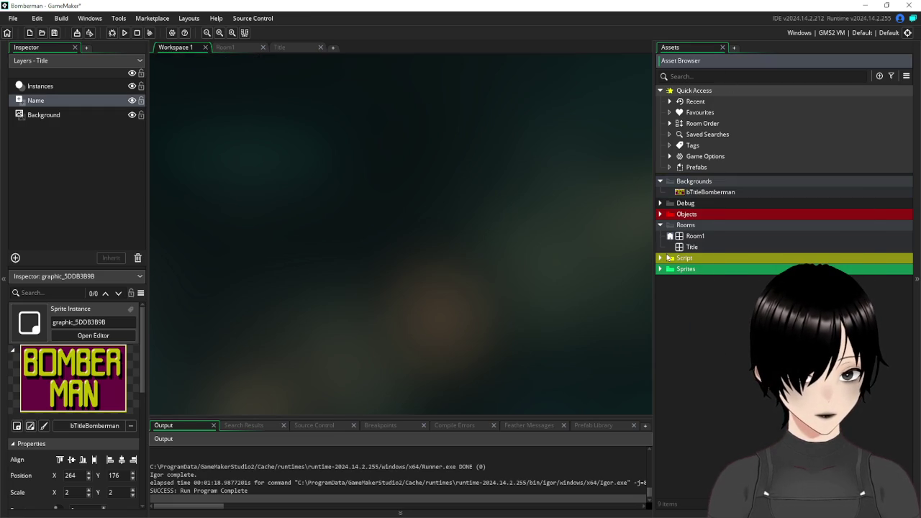
{"action": "right_click", "coordinate": [699, 183]}
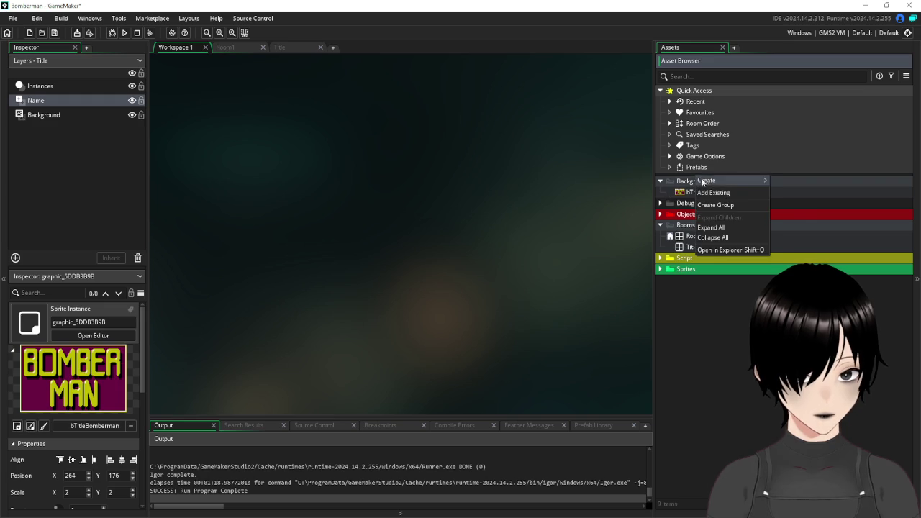
{"action": "mouse_move", "coordinate": [720, 184]}
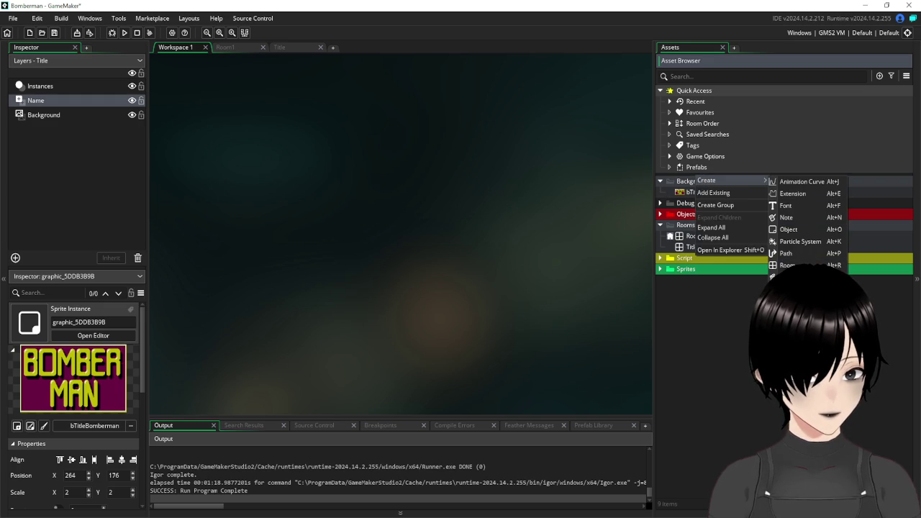
{"action": "key", "text": "alt+s"}
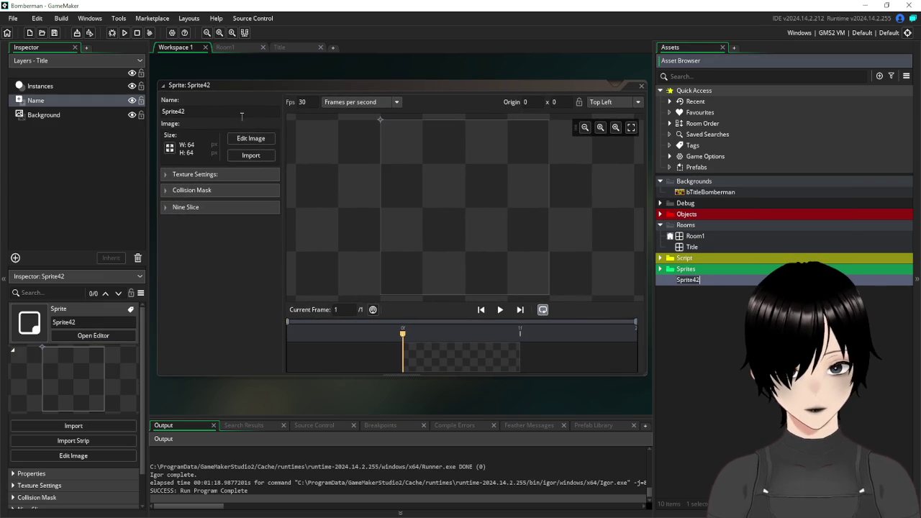
{"action": "type", "text": "b"}
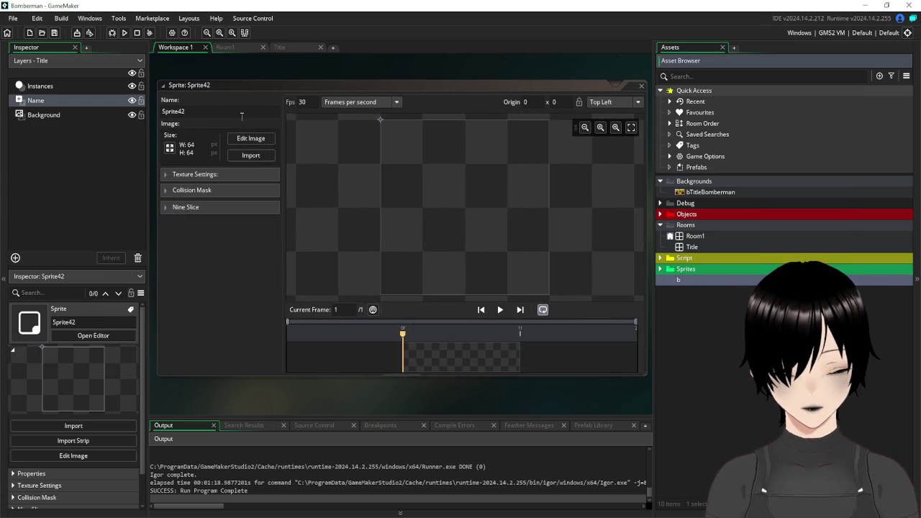
{"action": "type", "text": "Sta"}
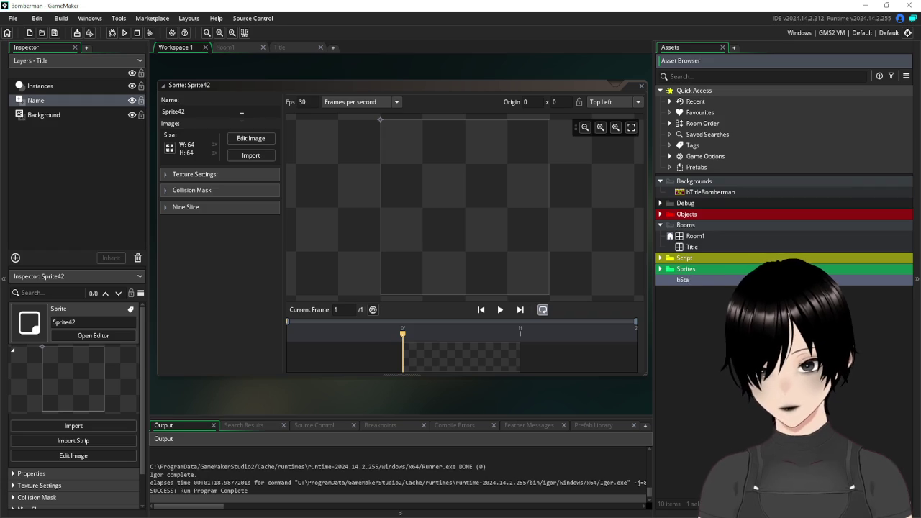
{"action": "type", "text": "rtButton"}
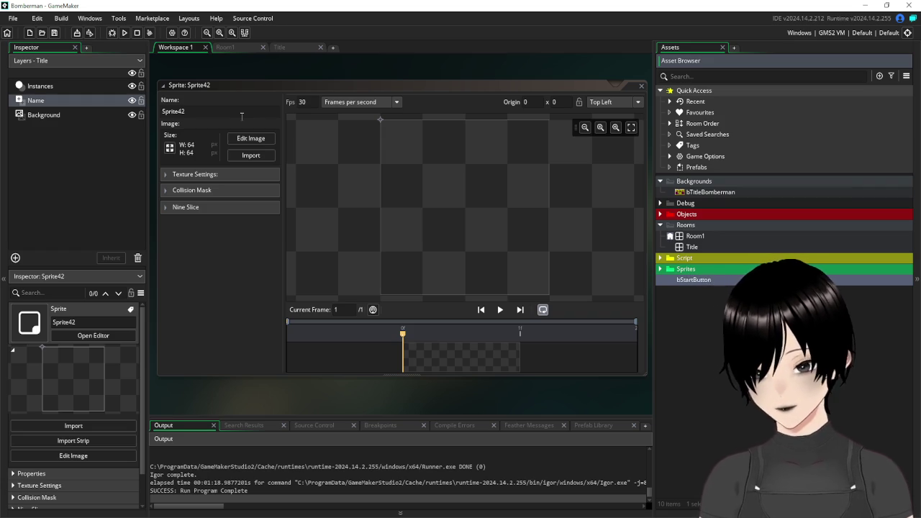
{"action": "left_click", "coordinate": [215, 275]}
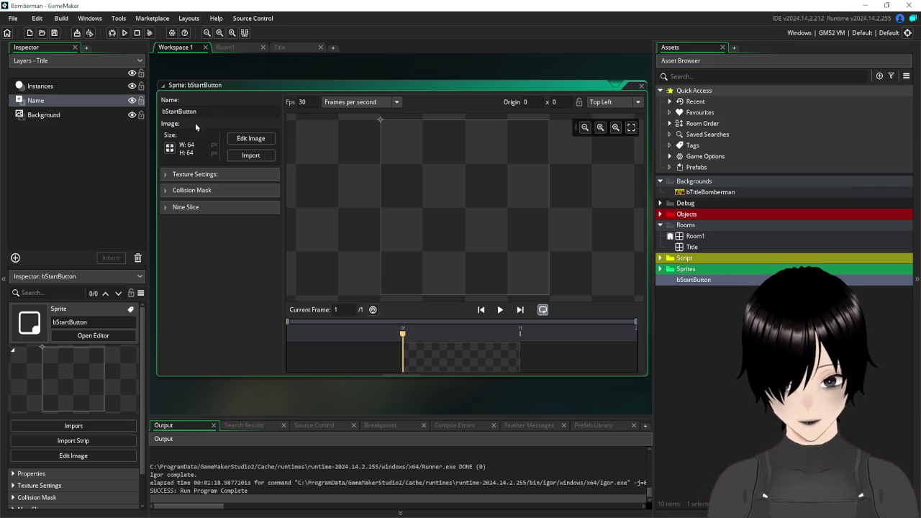
Resize bStartButton to width 40 and height 10 pixels, without maintaining aspect ratio.
{"action": "left_click", "coordinate": [170, 147]}
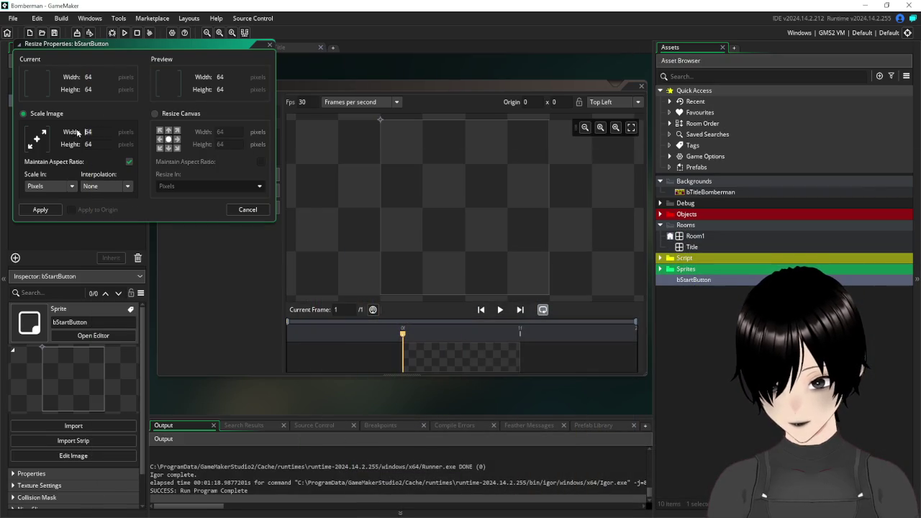
{"action": "key", "text": "Tab"}
{"action": "type", "text": "10"}
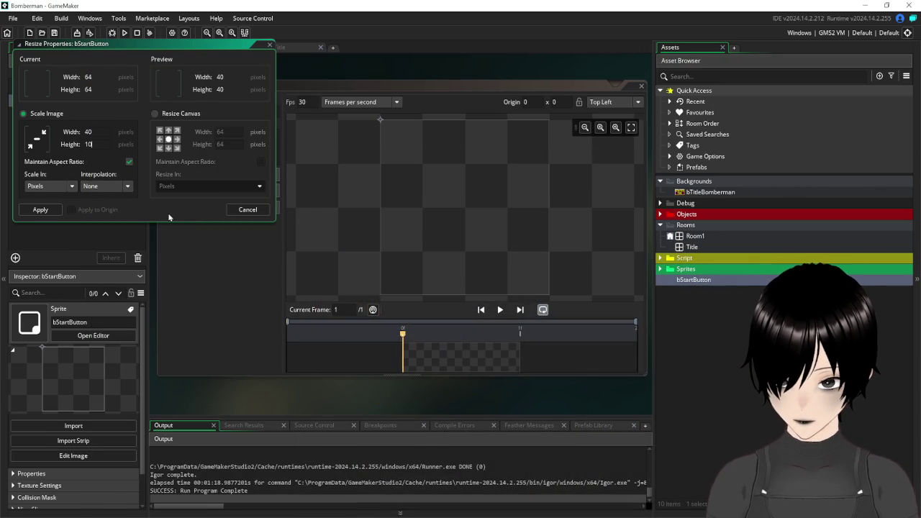
{"action": "left_click", "coordinate": [41, 209]}
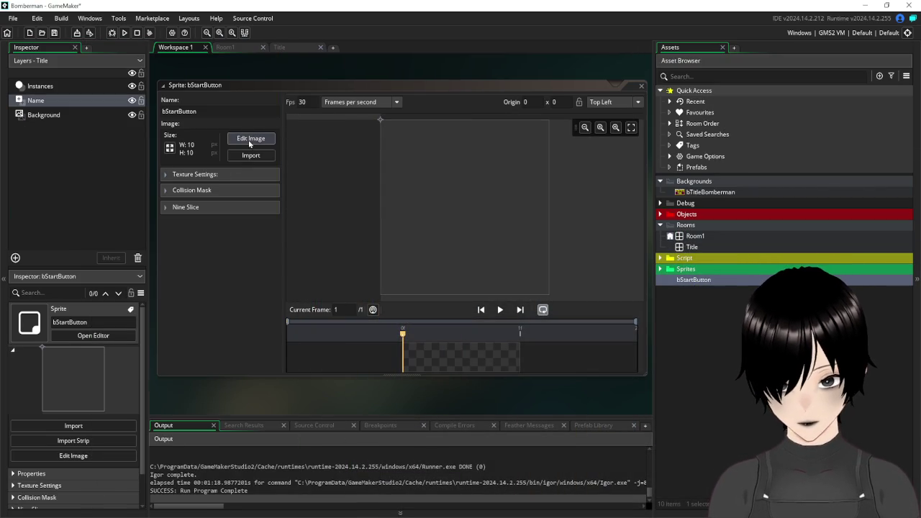
{"action": "left_click", "coordinate": [170, 149]}
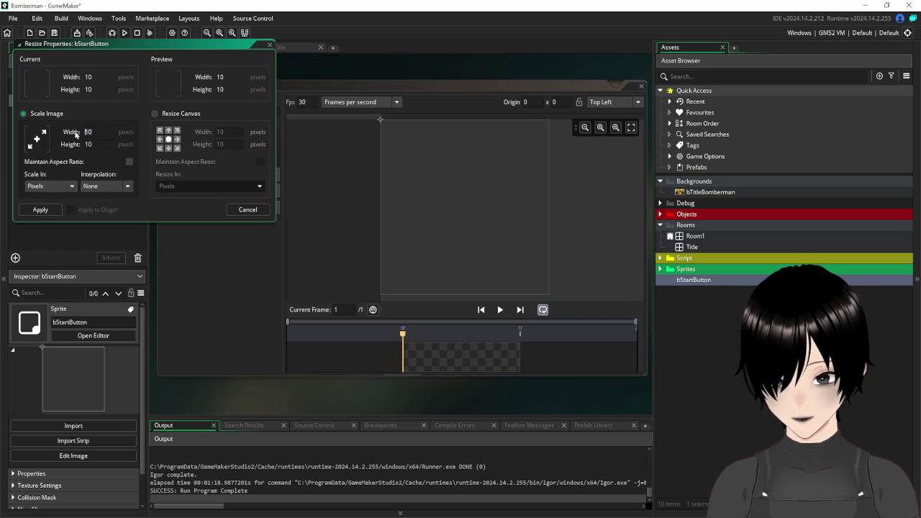
{"action": "type", "text": "40"}
{"action": "left_click", "coordinate": [54, 209]}
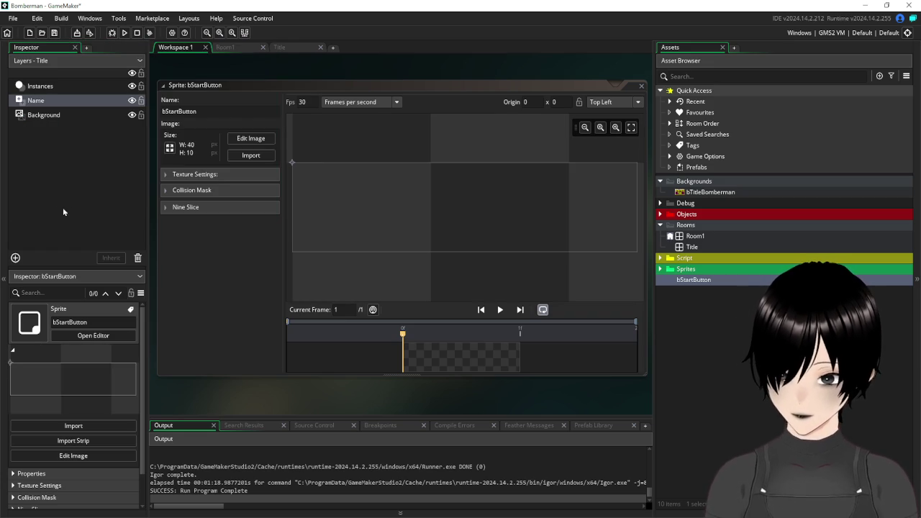
{"action": "left_click", "coordinate": [250, 138]}
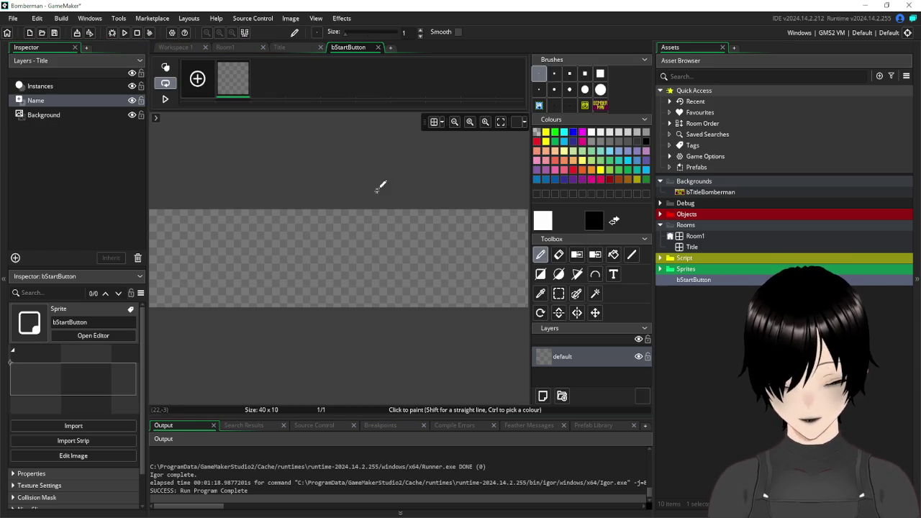
Paste the START lettering into bStartButton and delete the black background around it.
{"action": "key", "text": "ctrl+v"}
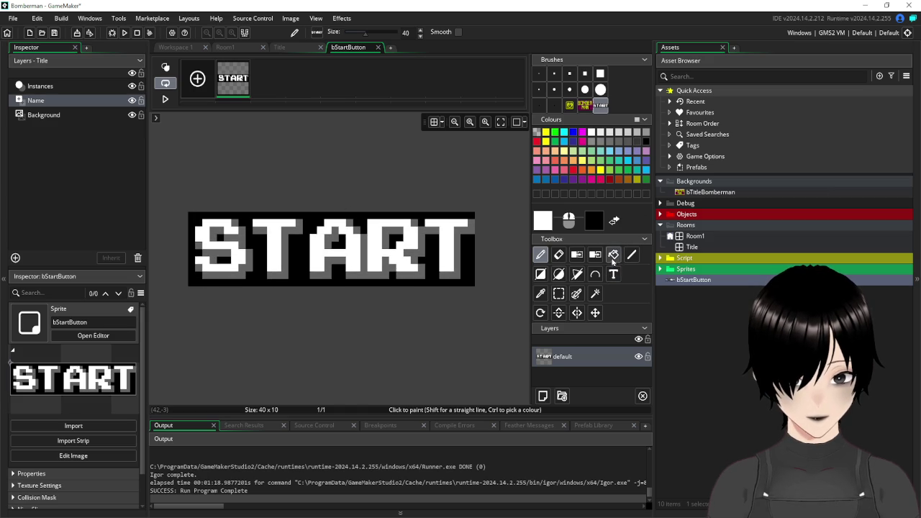
{"action": "left_click", "coordinate": [595, 294]}
{"action": "left_click", "coordinate": [468, 252]}
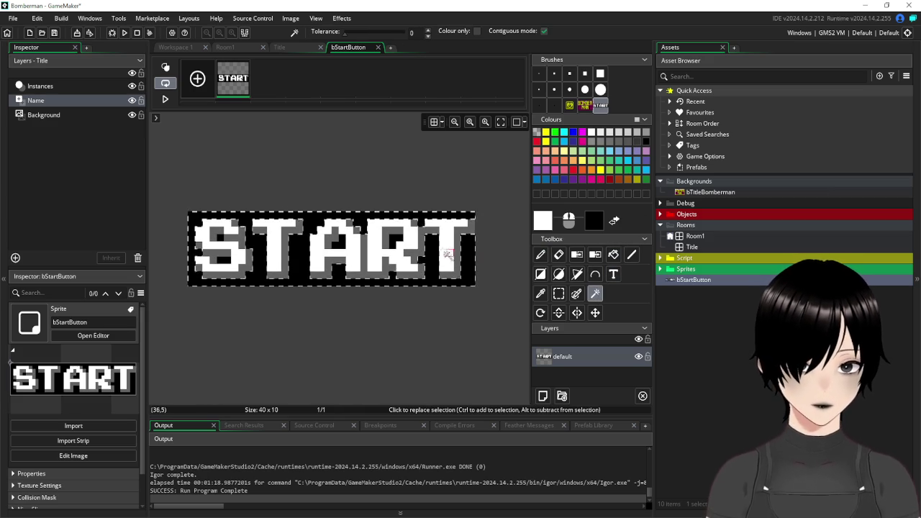
{"action": "key", "text": "Delete"}
Delete the remaining black pixels inside the letters and both S's, then close the editor.
{"action": "left_click", "coordinate": [396, 241]}
{"action": "key", "text": "Delete"}
{"action": "left_click", "coordinate": [339, 241]}
{"action": "key", "text": "Delete"}
{"action": "left_click", "coordinate": [224, 260]}
{"action": "key", "text": "Delete"}
{"action": "left_click", "coordinate": [220, 238]}
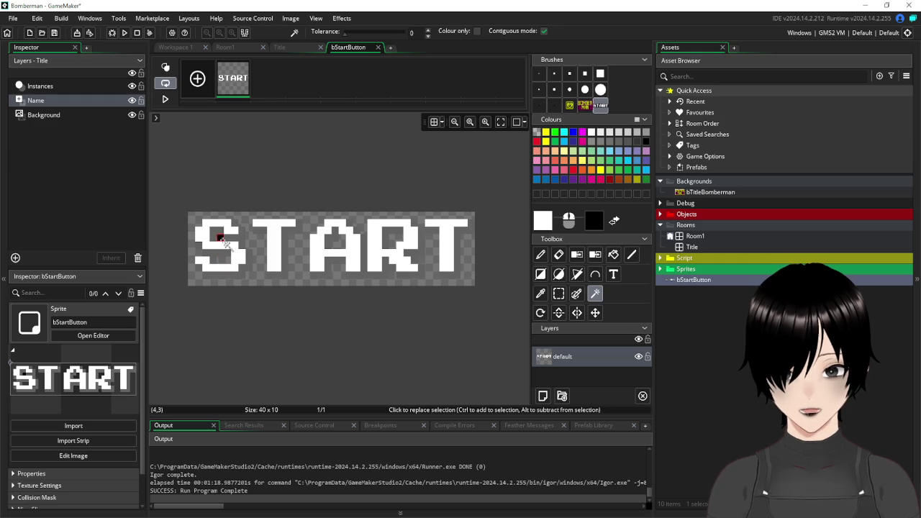
{"action": "key", "text": "Delete"}
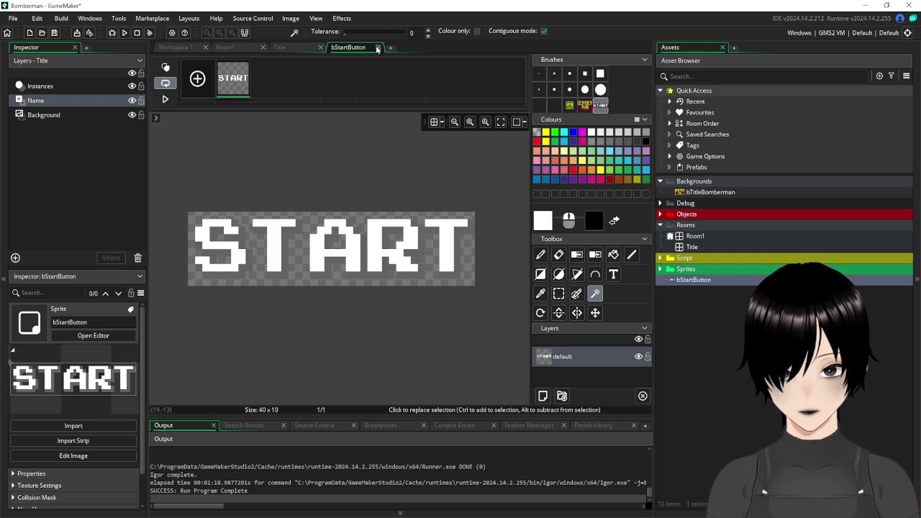
{"action": "left_click", "coordinate": [377, 48]}
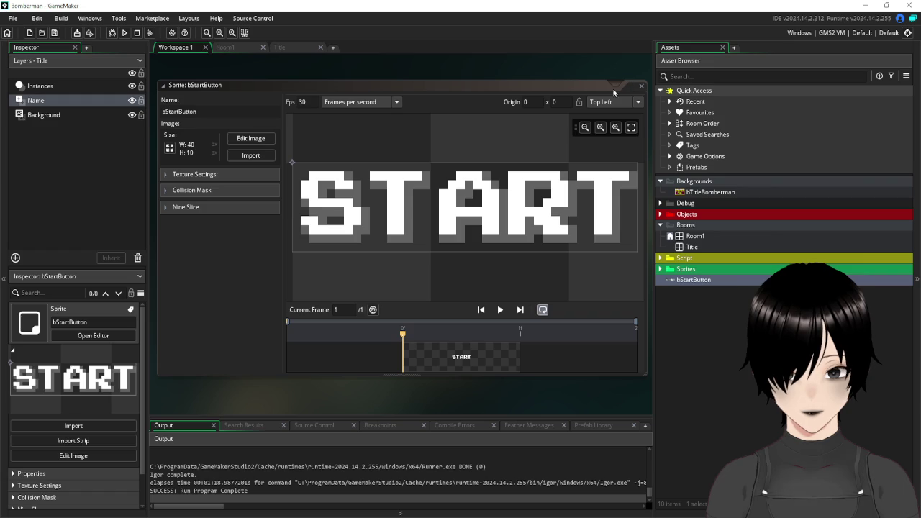
Scale the bStartButton image up to 80×20 pixels with Resize All Frames.
{"action": "left_click", "coordinate": [250, 138]}
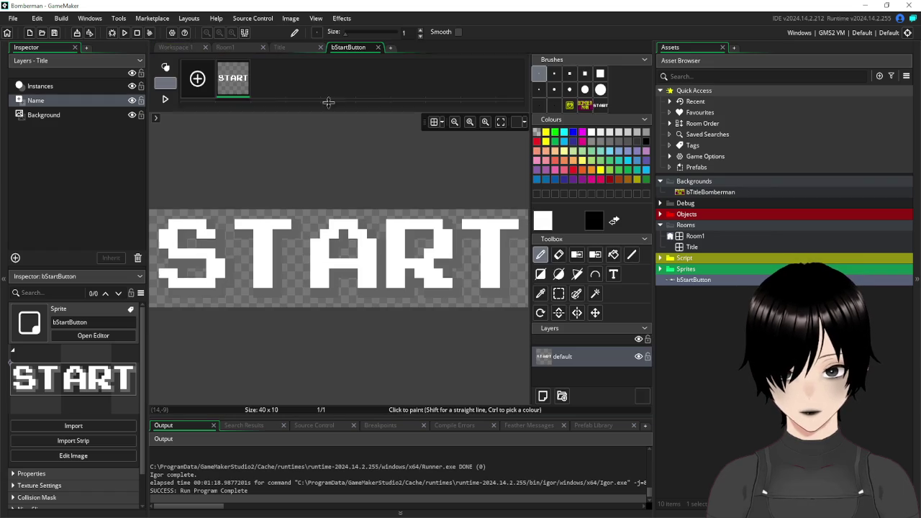
{"action": "left_click", "coordinate": [287, 18]}
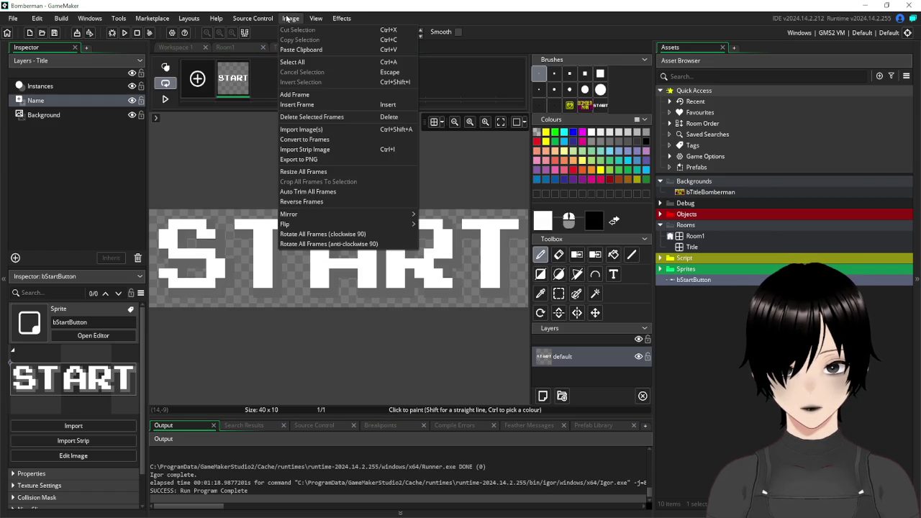
{"action": "left_click", "coordinate": [337, 173]}
{"action": "type", "text": "20"}
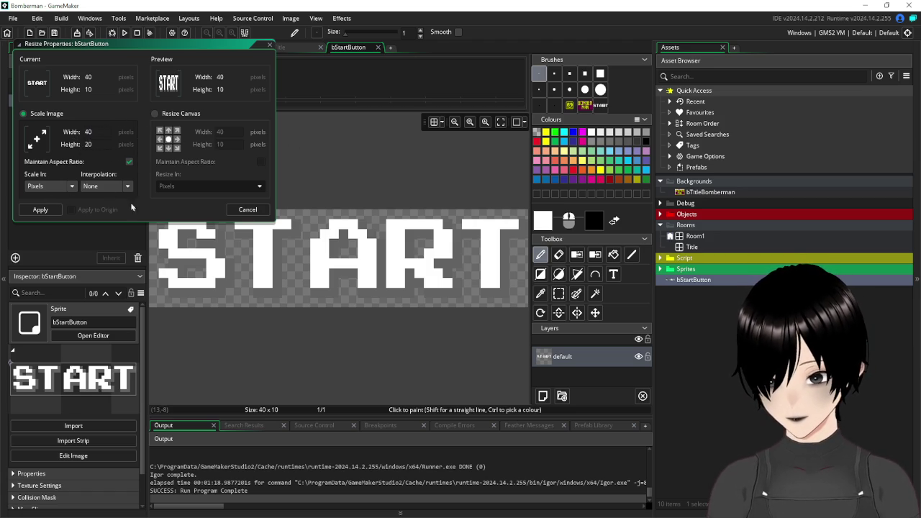
{"action": "left_click", "coordinate": [40, 210]}
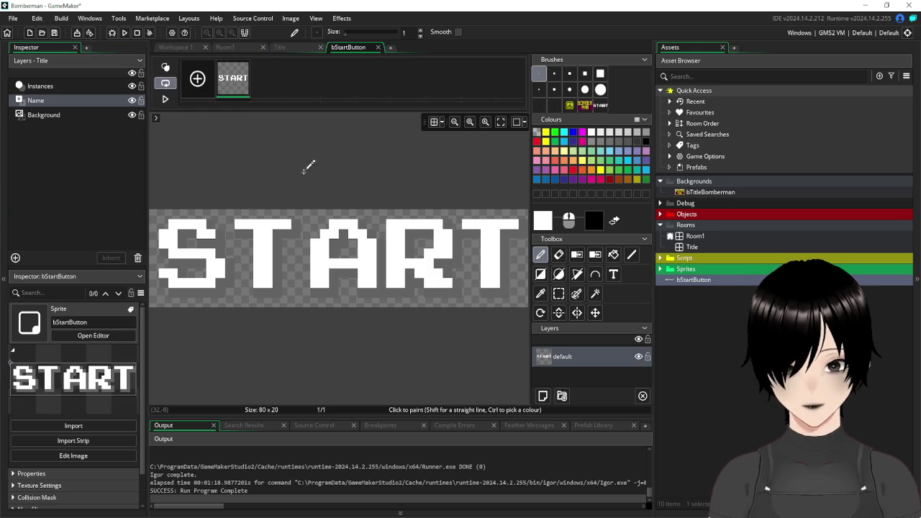
{"action": "scroll", "coordinate": [308, 167], "scroll_direction": "down", "scroll_amount": 2}
{"action": "scroll", "coordinate": [308, 166], "scroll_direction": "up", "scroll_amount": 2}
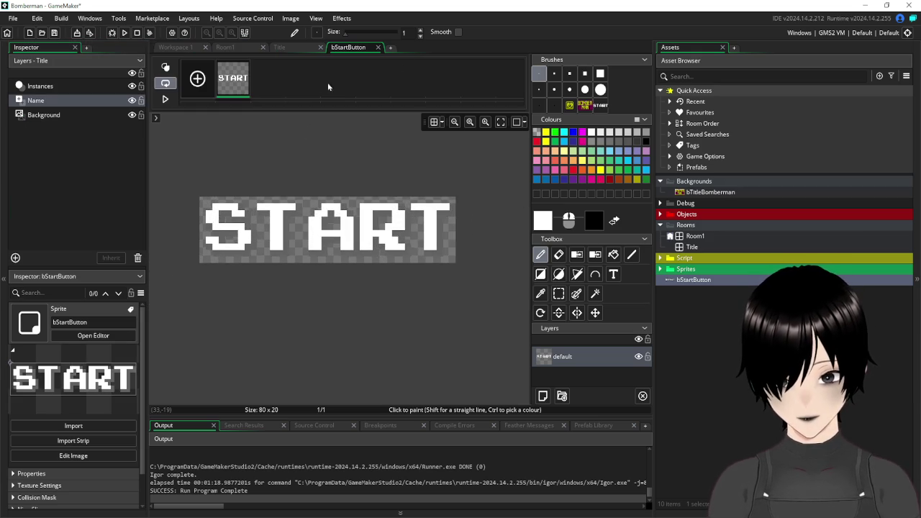
{"action": "scroll", "coordinate": [291, 137], "scroll_direction": "up", "scroll_amount": 3}
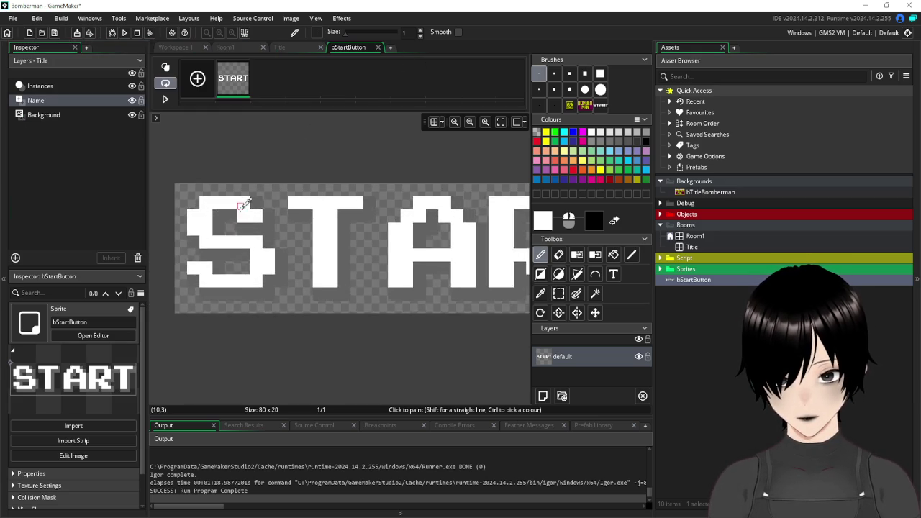
Move bStartButton into the Backgrounds folder and delete the placed START graphic from the Title room.
{"action": "scroll", "coordinate": [243, 202], "scroll_direction": "down", "scroll_amount": 1}
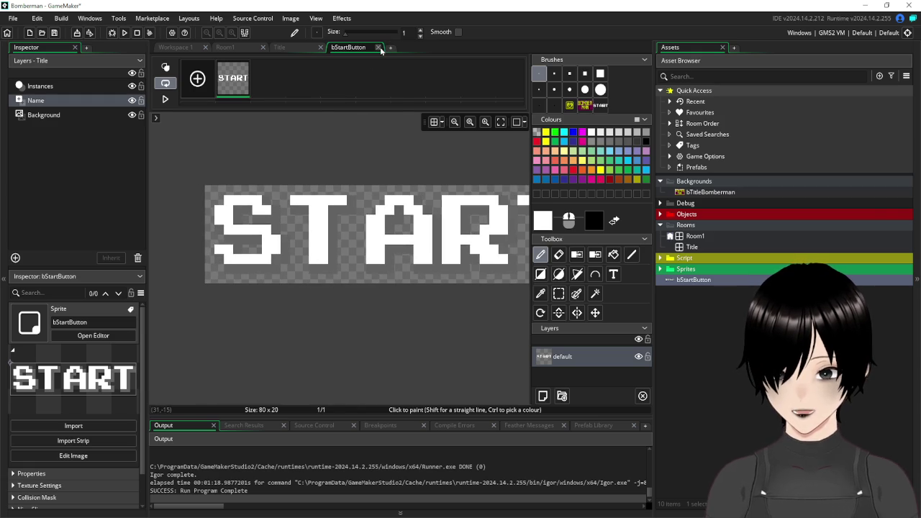
{"action": "left_click", "coordinate": [378, 47]}
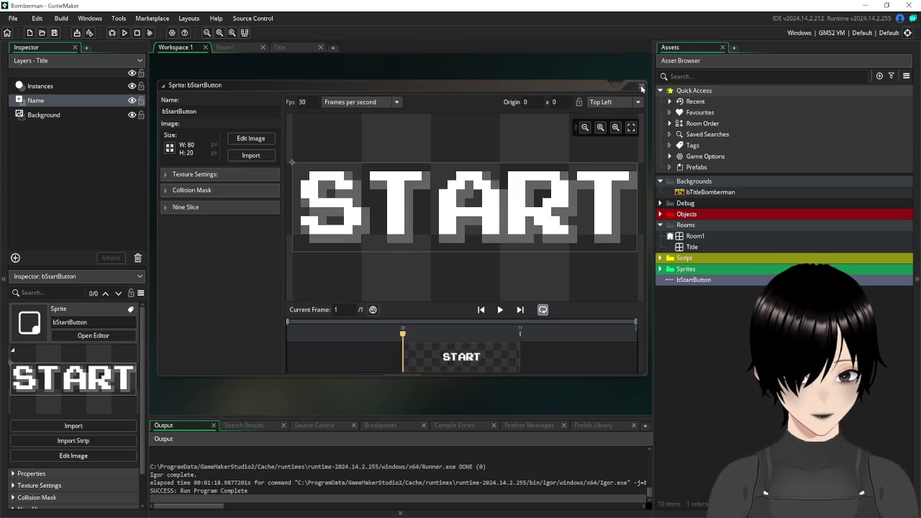
{"action": "left_click", "coordinate": [642, 87]}
{"action": "left_click", "coordinate": [277, 48]}
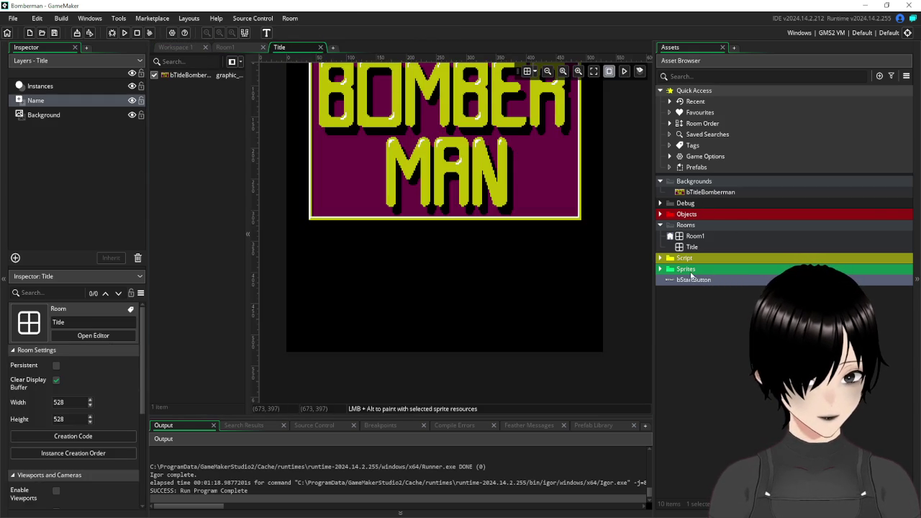
{"action": "mouse_move", "coordinate": [691, 282]}
{"action": "left_mouse_down"}
{"action": "mouse_move", "coordinate": [695, 186]}
{"action": "mouse_move", "coordinate": [350, 285]}
{"action": "mouse_move", "coordinate": [427, 258]}
{"action": "left_mouse_up"}
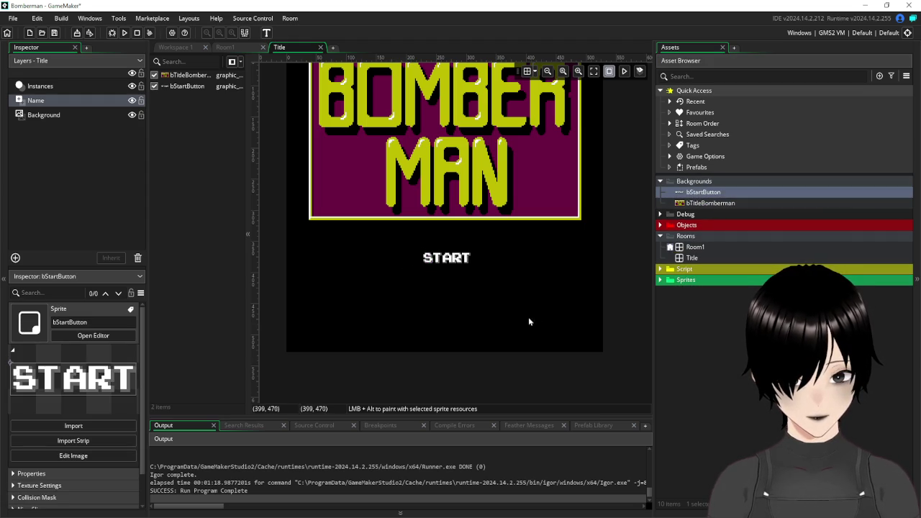
{"action": "left_click", "coordinate": [459, 261]}
{"action": "key", "text": "Delete"}
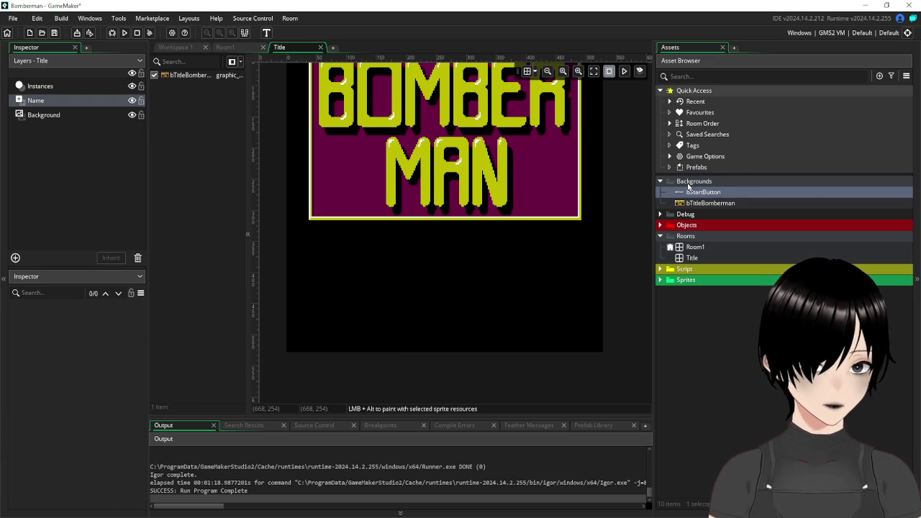
Rename the Backgrounds asset folder to Title.
{"action": "right_click", "coordinate": [688, 184]}
{"action": "mouse_move", "coordinate": [720, 187]}
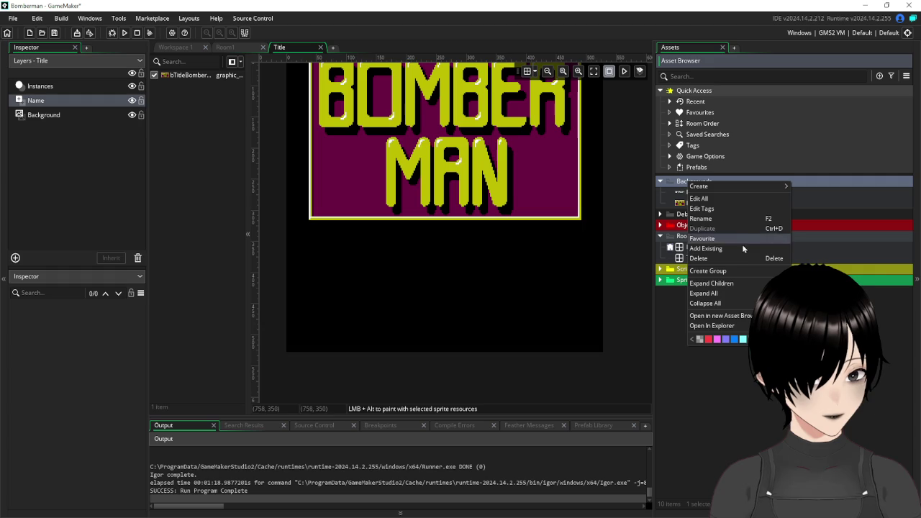
{"action": "left_click", "coordinate": [715, 219]}
{"action": "type", "text": "Title"}
{"action": "key", "text": "Return"}
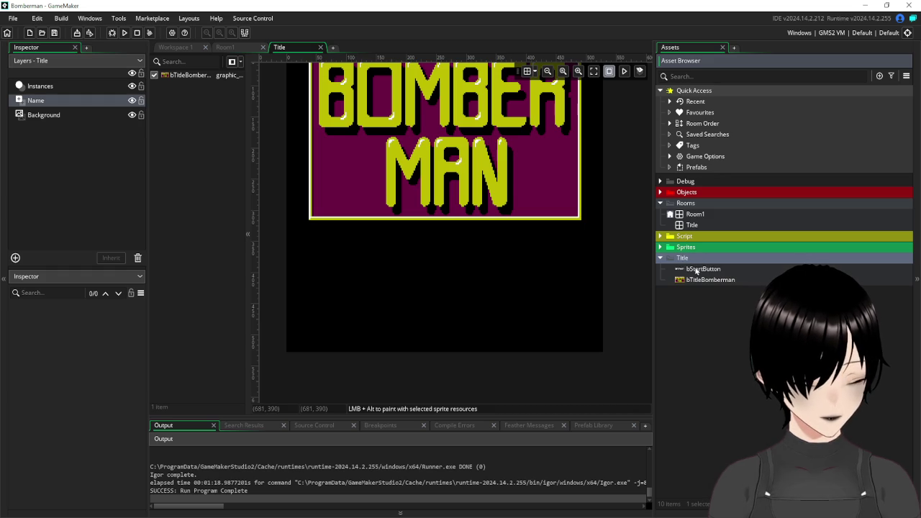
{"action": "right_click", "coordinate": [694, 262]}
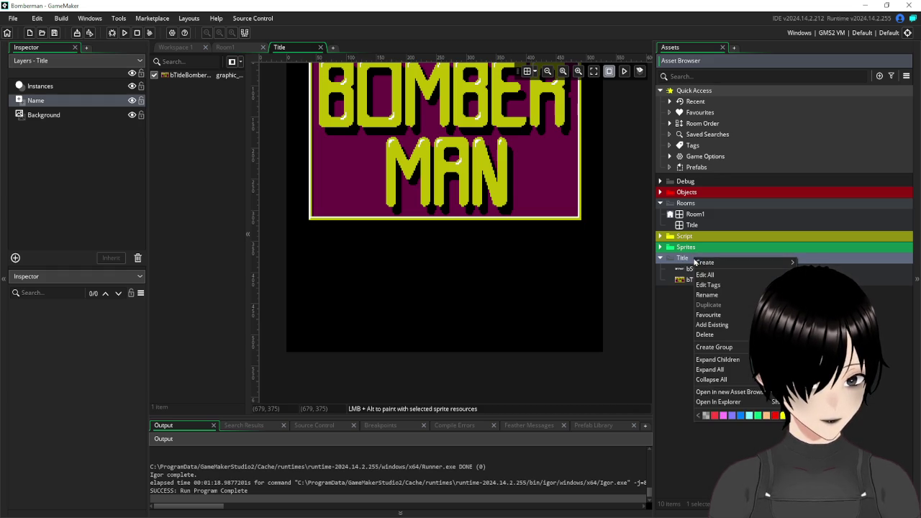
Create object oStart in the Title folder using bStartButton as its sprite.
{"action": "mouse_move", "coordinate": [712, 263]}
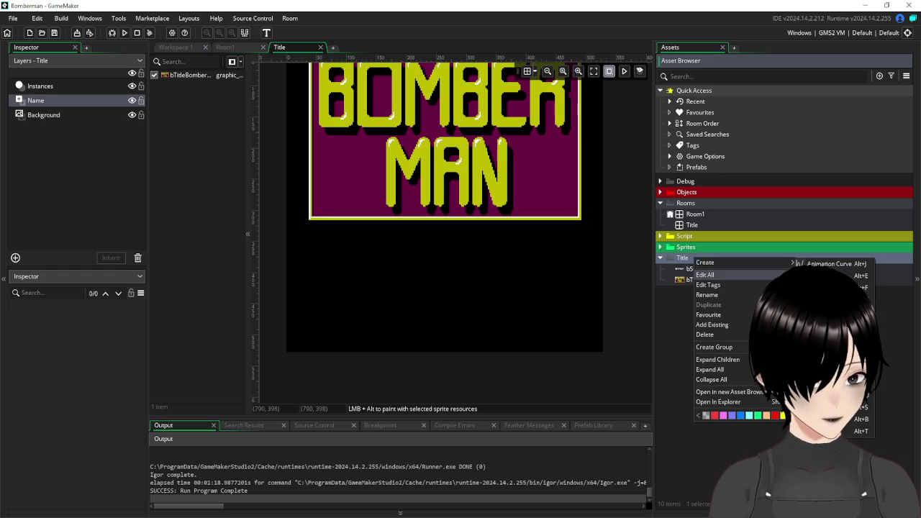
{"action": "left_click", "coordinate": [828, 310]}
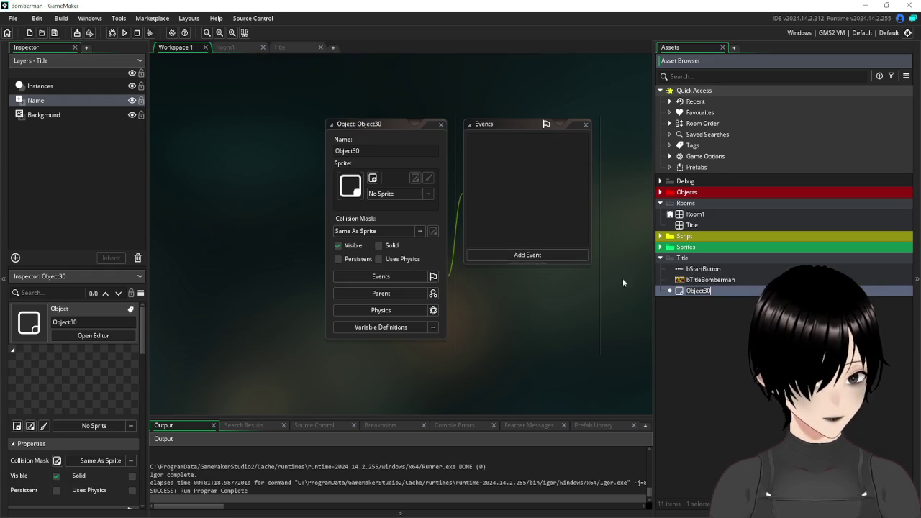
{"action": "left_click", "coordinate": [385, 151]}
{"action": "type", "text": "o"}
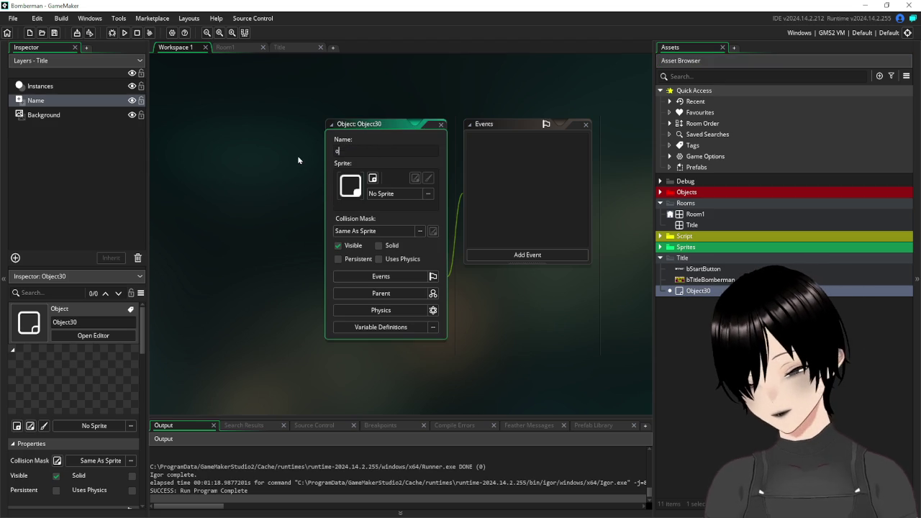
{"action": "type", "text": "Start"}
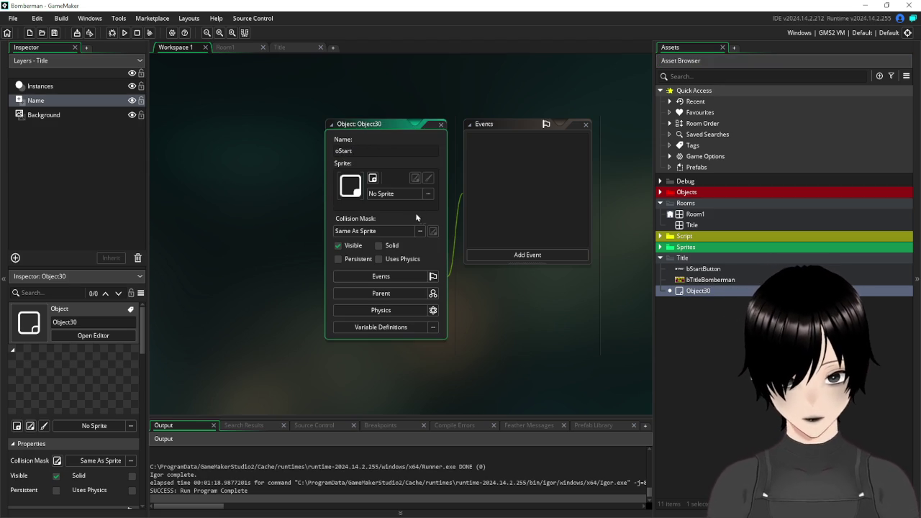
{"action": "left_click", "coordinate": [406, 200]}
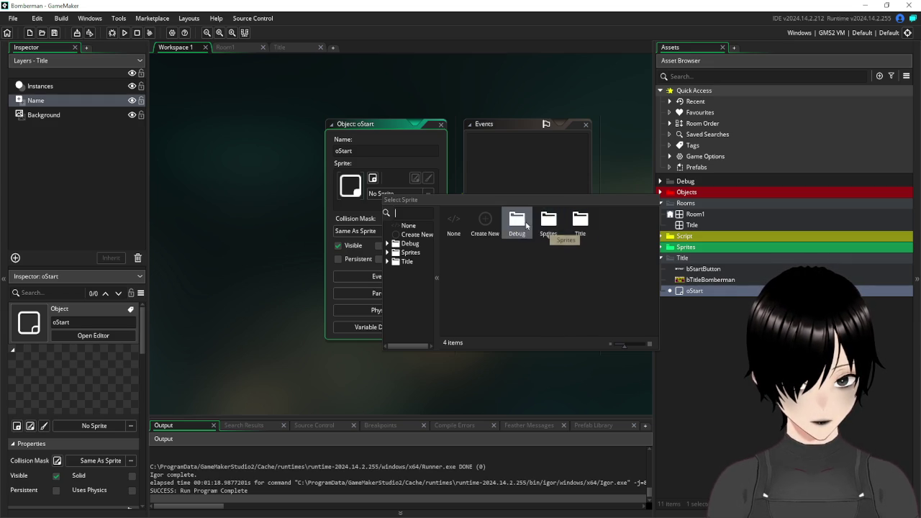
{"action": "double_click", "coordinate": [580, 222]}
{"action": "left_click", "coordinate": [485, 223]}
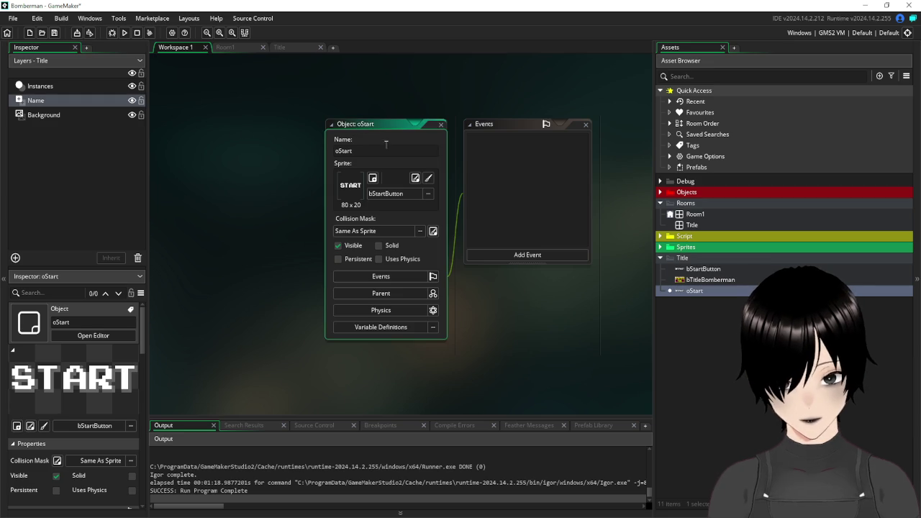
{"action": "left_click_drag", "start_coordinate": [384, 126], "coordinate": [262, 111]}
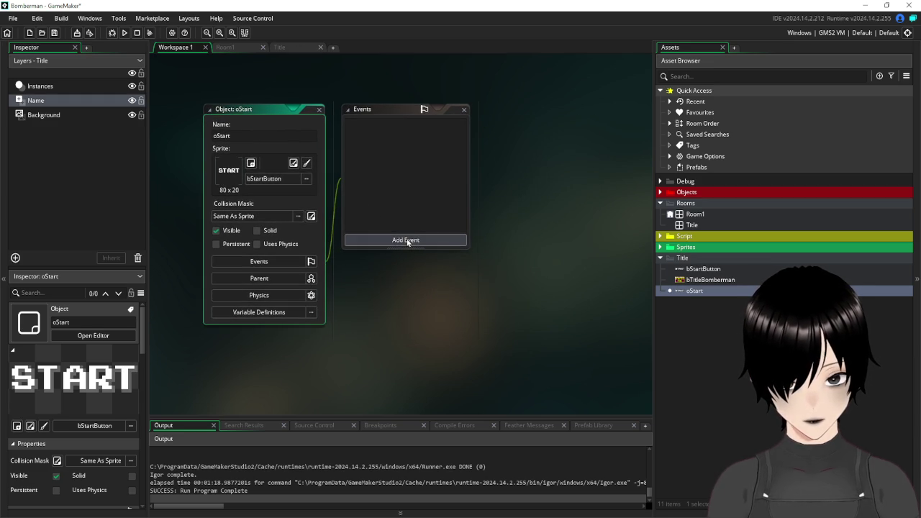
{"action": "left_click", "coordinate": [287, 50]}
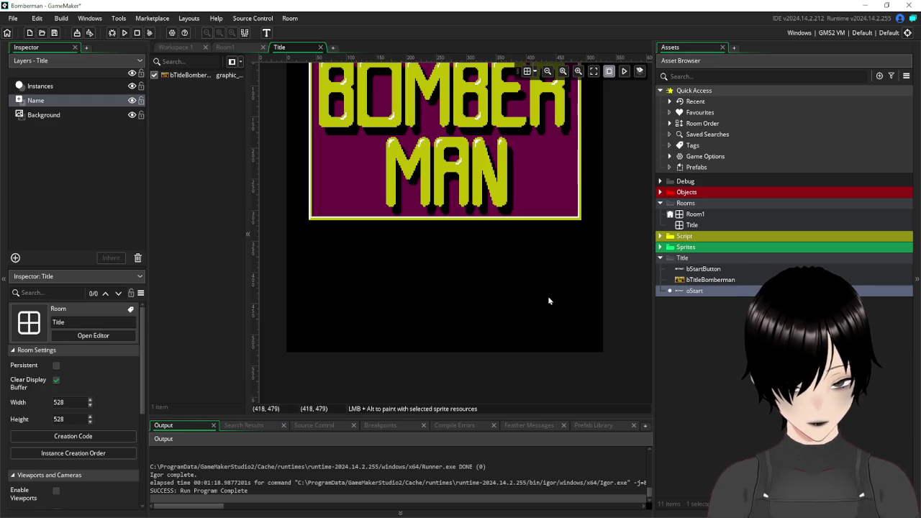
In Paint's bomberman_title image, select the ▶ arrow glyph in the font row.
{"action": "key", "text": "alt+Tab"}
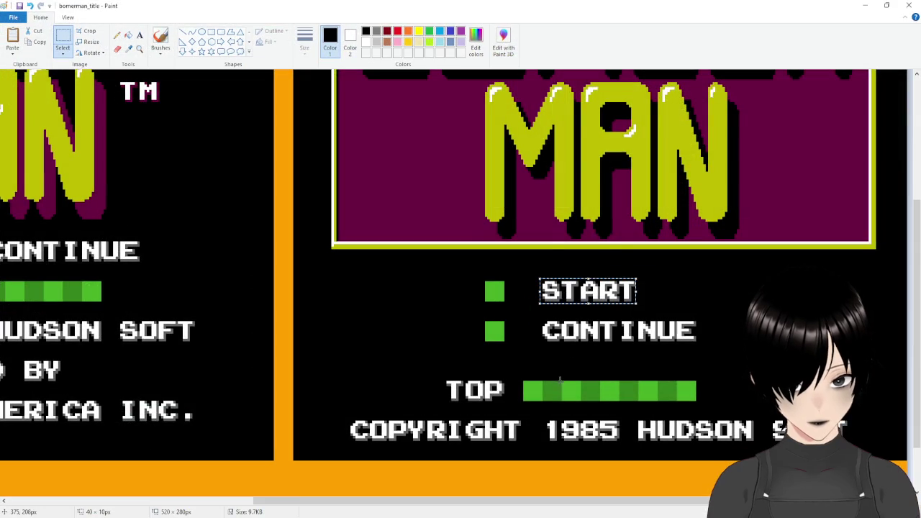
{"action": "scroll", "coordinate": [467, 417], "scroll_direction": "down", "scroll_amount": 1}
{"action": "left_click_drag", "start_coordinate": [375, 511], "coordinate": [128, 511]}
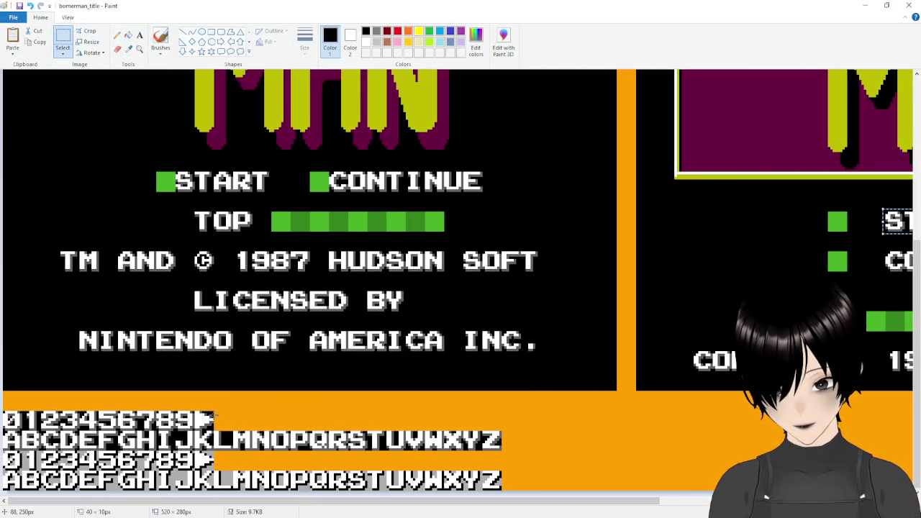
{"action": "left_click_drag", "start_coordinate": [215, 411], "coordinate": [193, 427]}
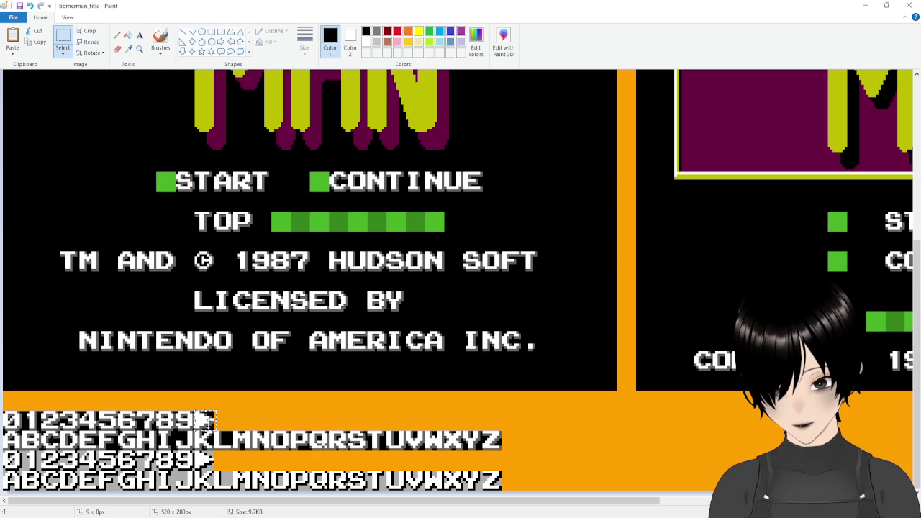
{"action": "left_click", "coordinate": [267, 422]}
{"action": "scroll", "coordinate": [257, 431], "scroll_direction": "up", "scroll_amount": 3, "text": "ctrl"}
{"action": "scroll", "coordinate": [257, 431], "scroll_direction": "down", "scroll_amount": 4}
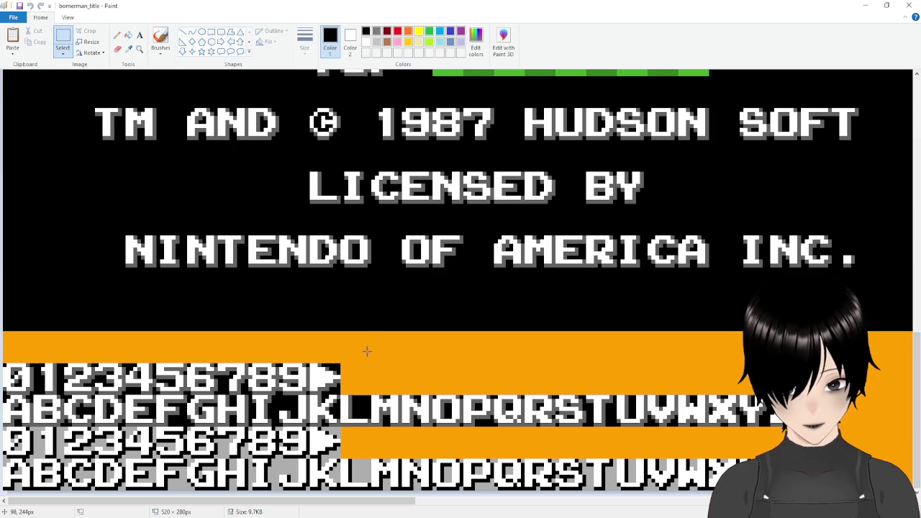
{"action": "left_click_drag", "start_coordinate": [312, 362], "coordinate": [341, 390]}
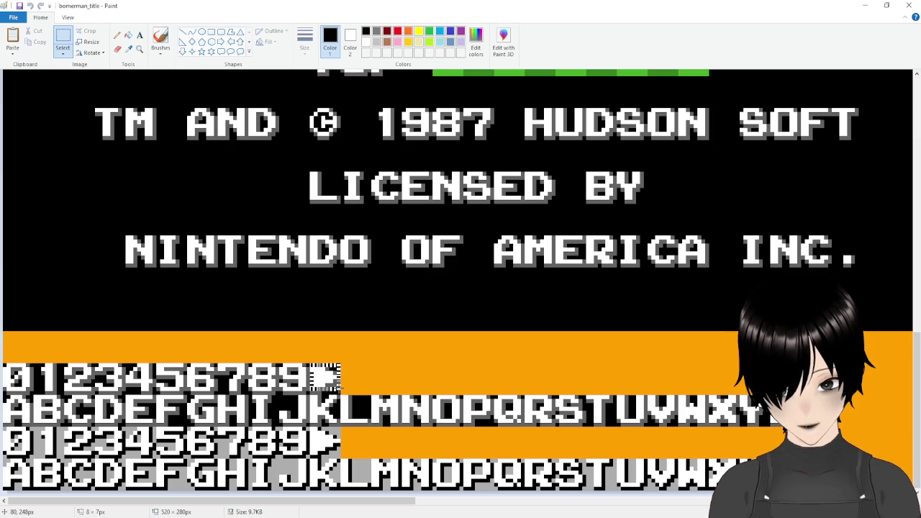
{"action": "left_click_drag", "start_coordinate": [339, 389], "coordinate": [340, 388]}
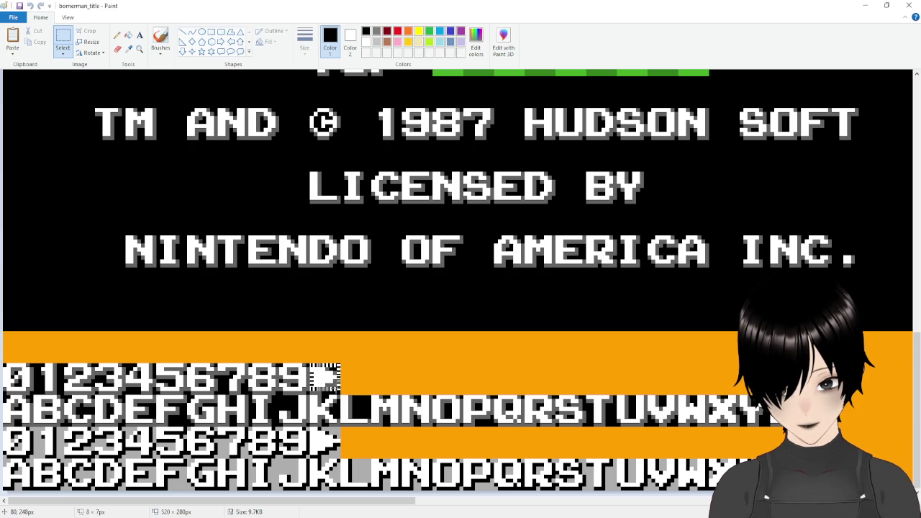
{"action": "left_click_drag", "start_coordinate": [308, 364], "coordinate": [309, 364]}
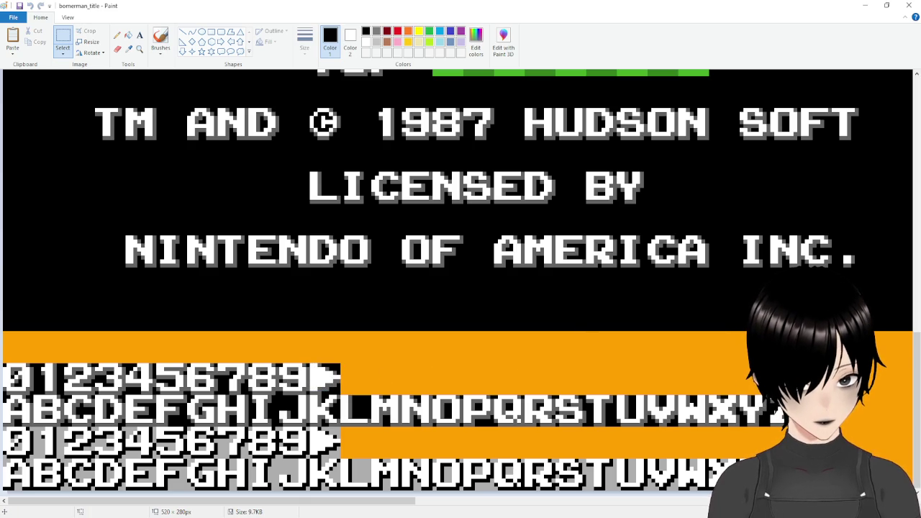
Switch to bomberman_sprites, then start a new blank Paint window from the Start menu.
{"action": "key", "text": "alt+Tab"}
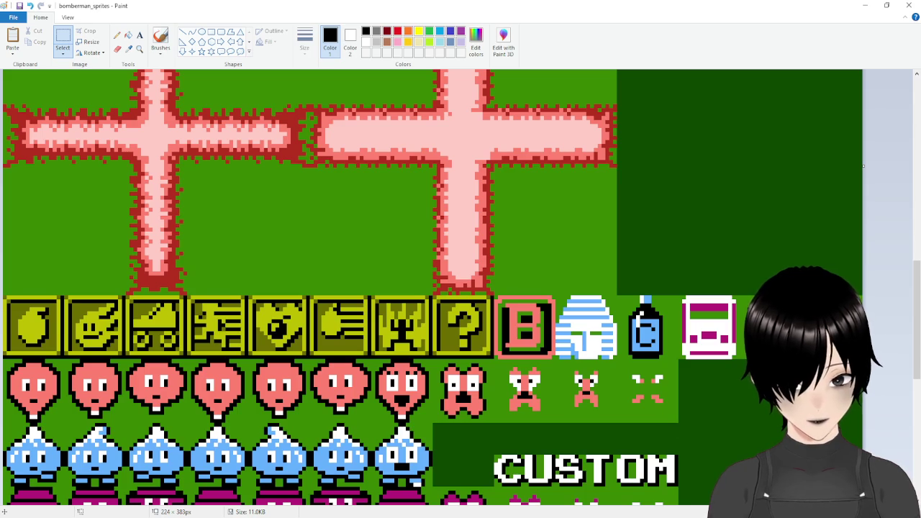
{"action": "key", "text": "super"}
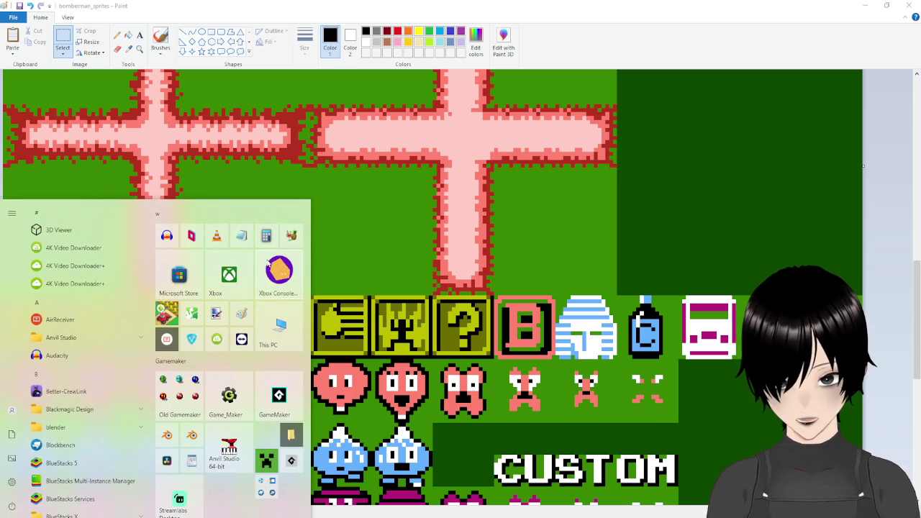
{"action": "left_click", "coordinate": [241, 314]}
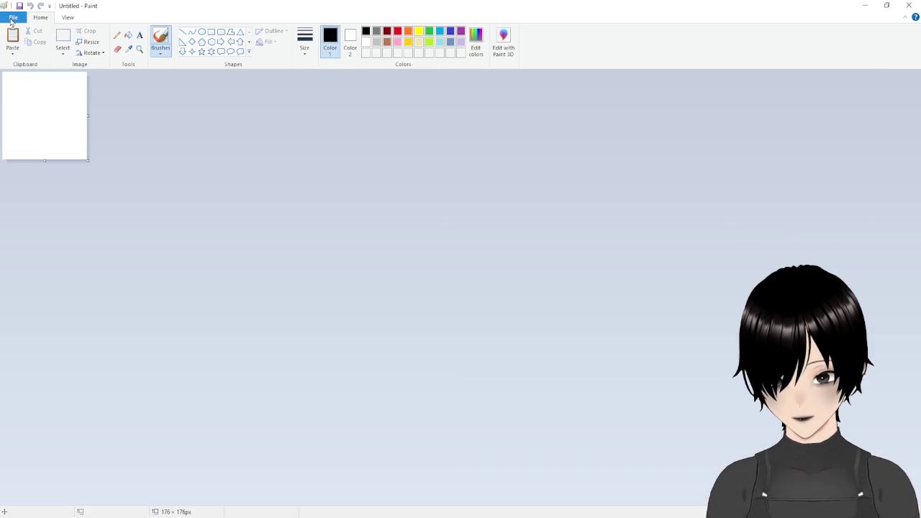
Paste the arrow graphic into the new canvas and crop the canvas down to it.
{"action": "key", "text": "ctrl+v"}
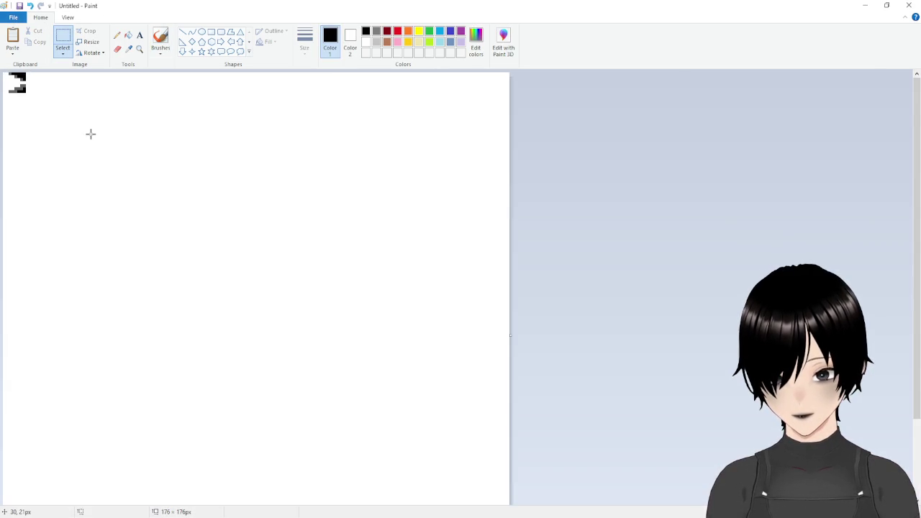
{"action": "scroll", "coordinate": [231, 287], "scroll_direction": "down", "scroll_amount": 1, "text": "ctrl"}
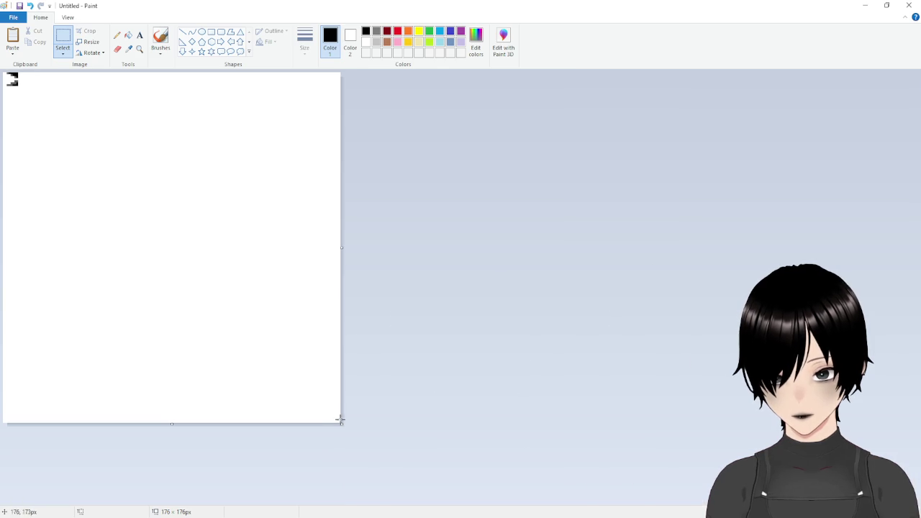
{"action": "mouse_move", "coordinate": [4, 73]}
{"action": "left_mouse_down"}
{"action": "mouse_move", "coordinate": [45, 144]}
{"action": "mouse_move", "coordinate": [7, 77]}
{"action": "left_mouse_up"}
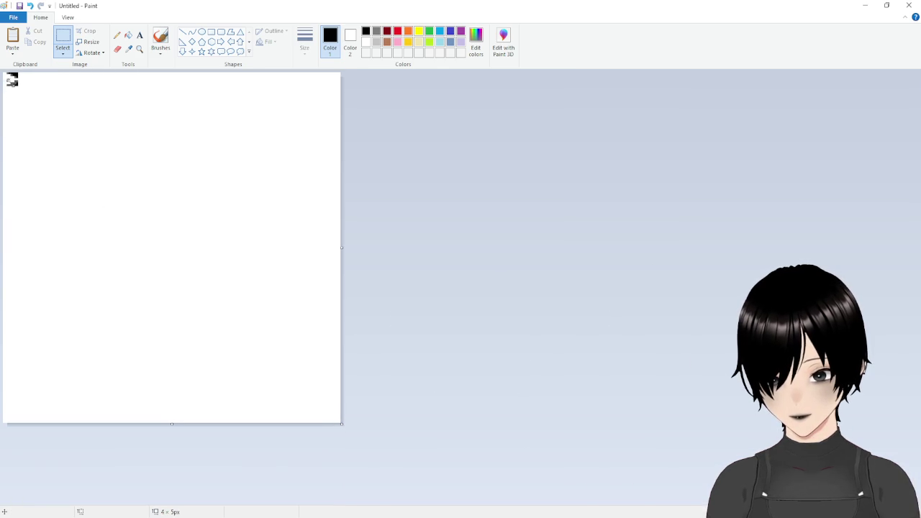
{"action": "key", "text": "ctrl+shift+x"}
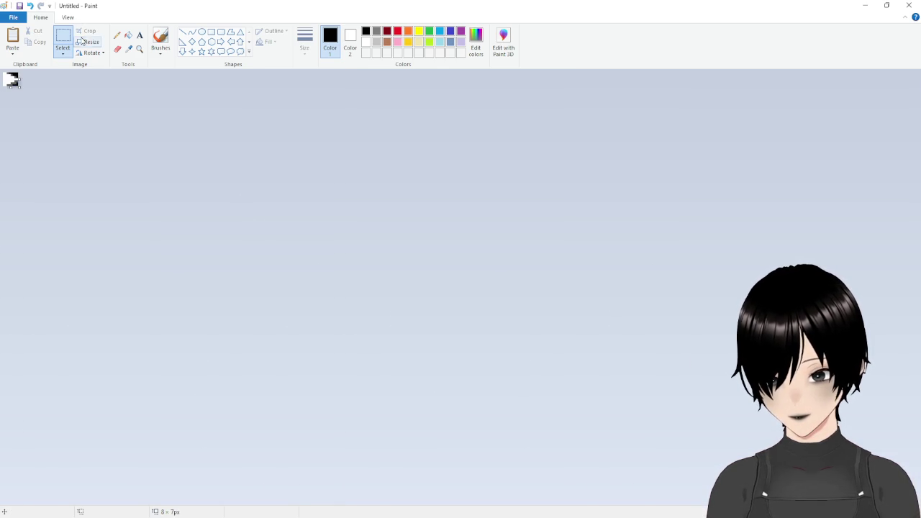
Enlarge the arrow 200% to 16×14 px, select it all, and return to GameMaker.
{"action": "left_click", "coordinate": [82, 42]}
{"action": "left_click", "coordinate": [114, 95]}
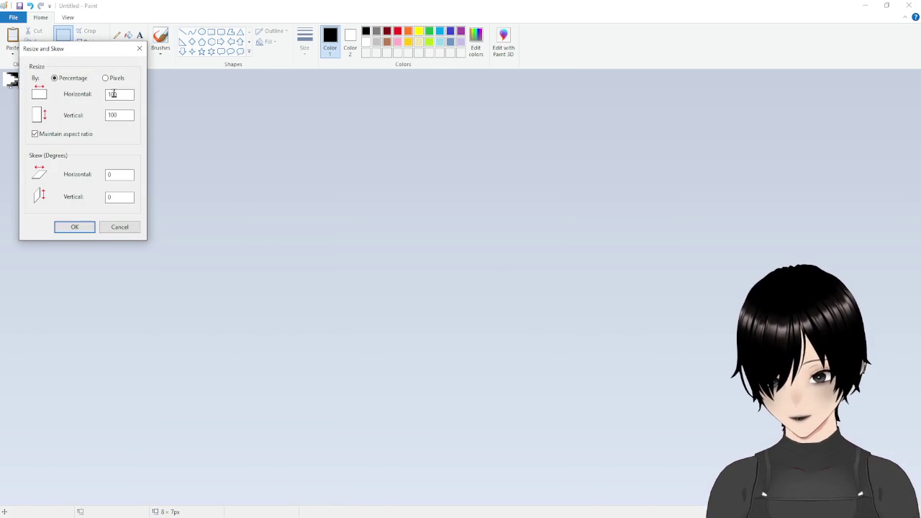
{"action": "type", "text": "0"}
{"action": "left_click", "coordinate": [74, 227]}
{"action": "key", "text": "ctrl+a"}
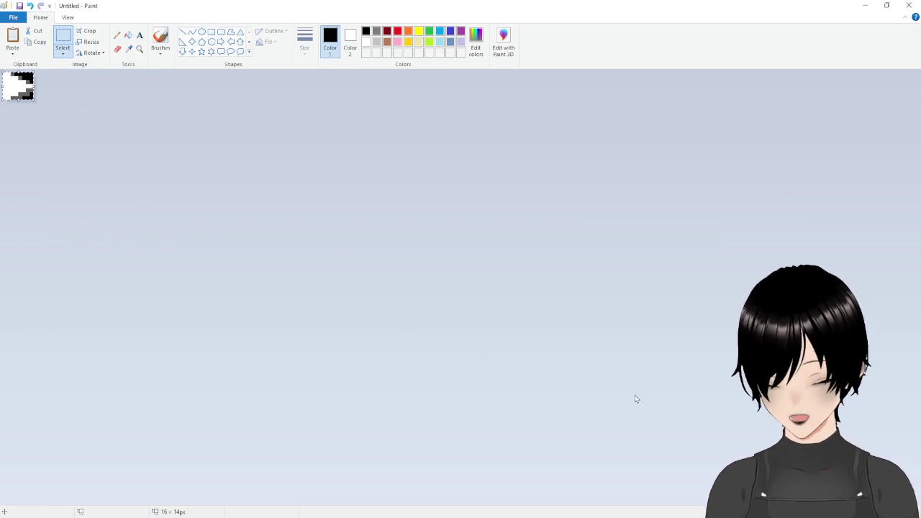
{"action": "key", "text": "alt+Tab"}
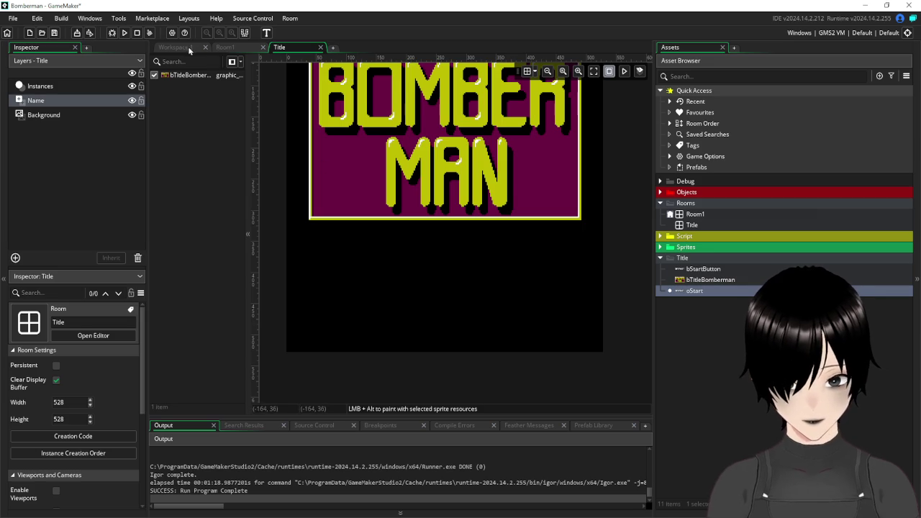
Close the oStart object editor and open the bStartButton sprite.
{"action": "left_click", "coordinate": [188, 47]}
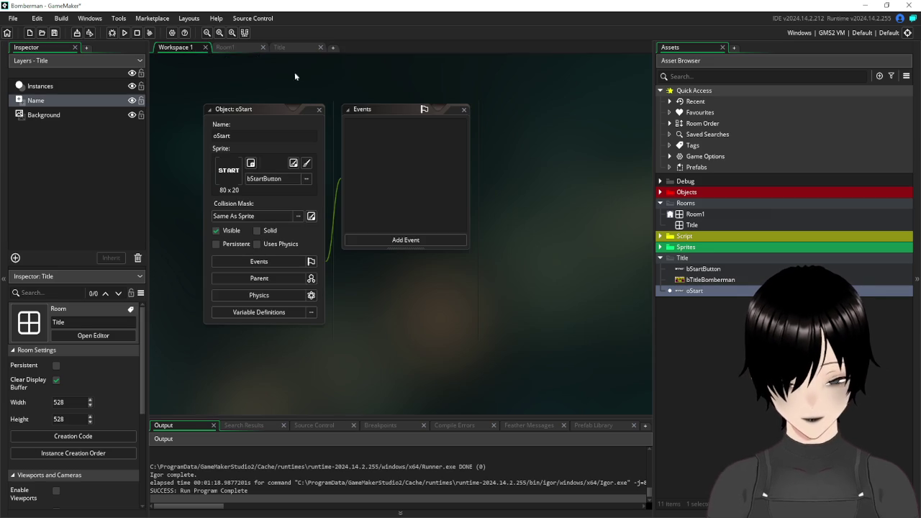
{"action": "left_click", "coordinate": [321, 110]}
{"action": "double_click", "coordinate": [703, 268]}
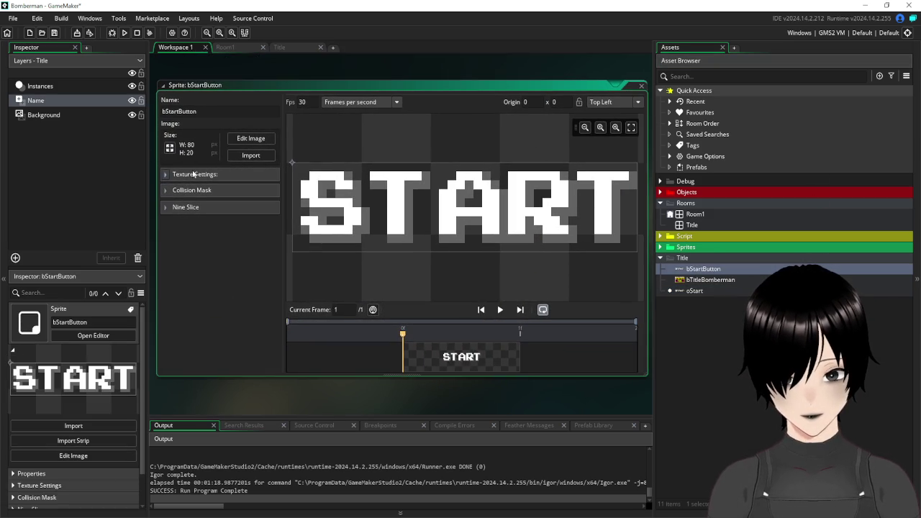
Resize bStartButton's canvas to 100 px wide, keeping START at the right, and open its image editor.
{"action": "left_click", "coordinate": [169, 147]}
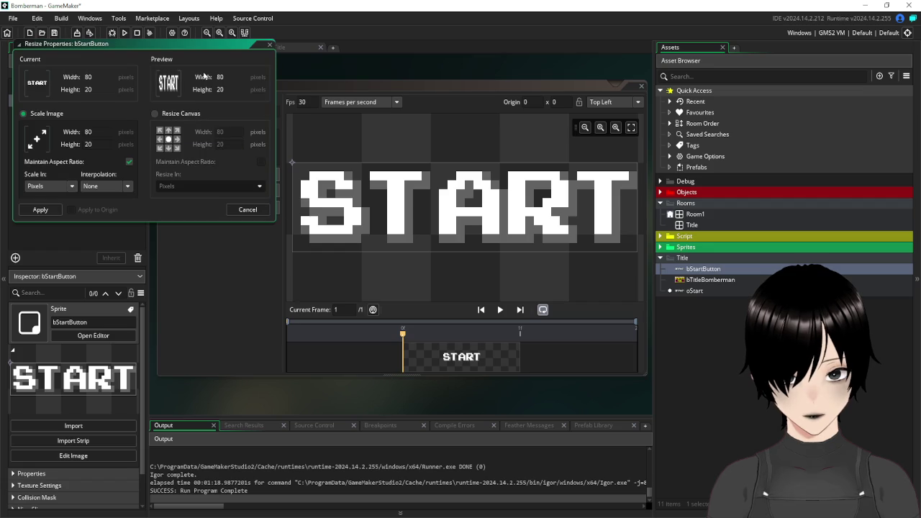
{"action": "left_click", "coordinate": [176, 114]}
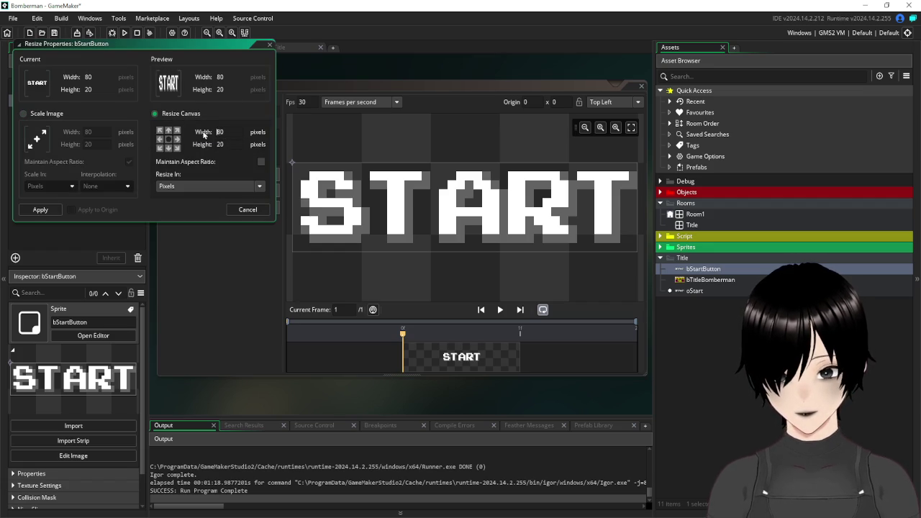
{"action": "left_click", "coordinate": [230, 134]}
{"action": "type", "text": "100"}
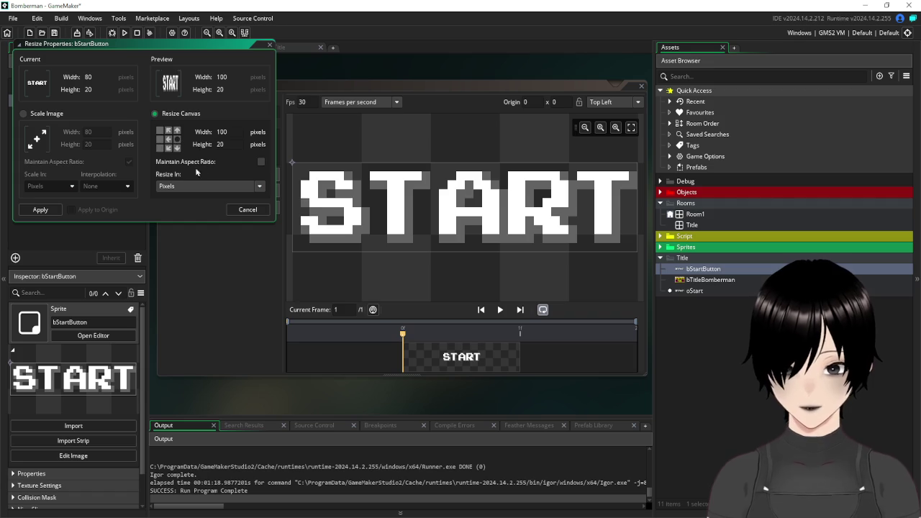
{"action": "left_click", "coordinate": [41, 210]}
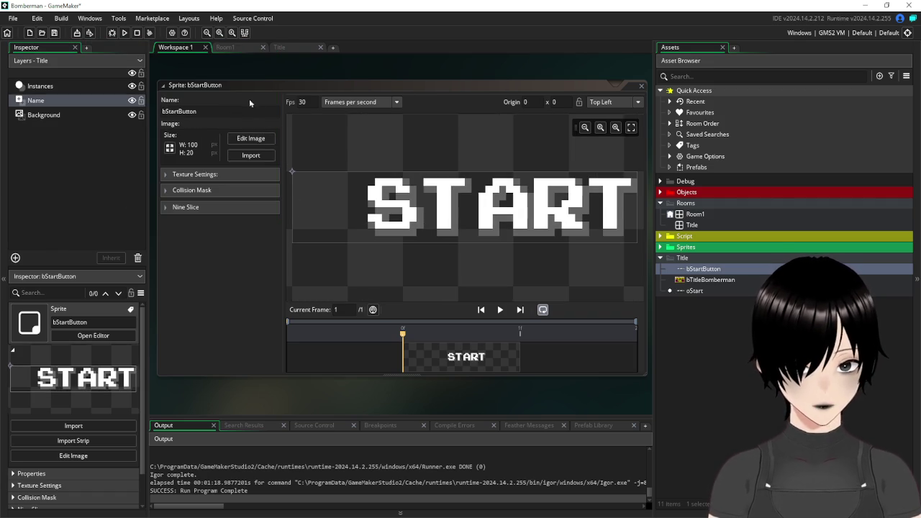
{"action": "left_click", "coordinate": [246, 139]}
{"action": "scroll", "coordinate": [200, 181], "scroll_direction": "down", "scroll_amount": 2}
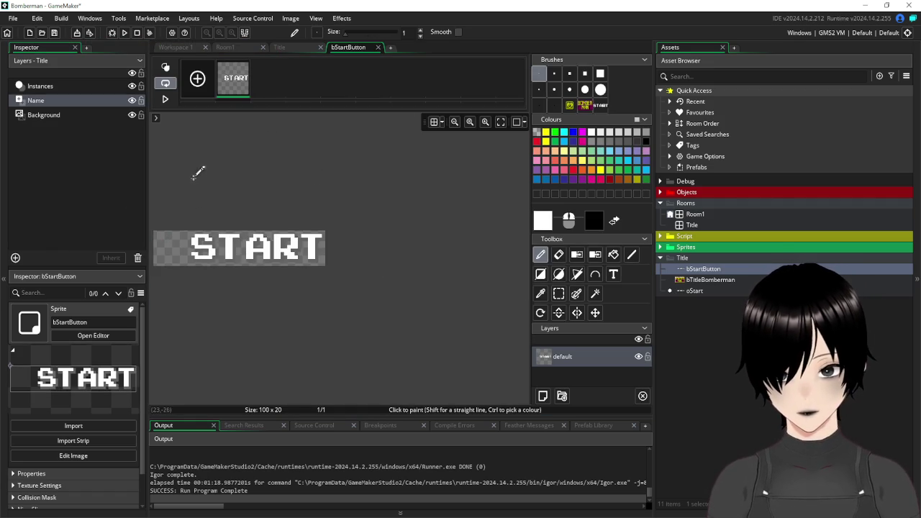
Add a second frame to bStartButton and copy the START lettering into it.
{"action": "scroll", "coordinate": [328, 223], "scroll_direction": "up", "scroll_amount": 2}
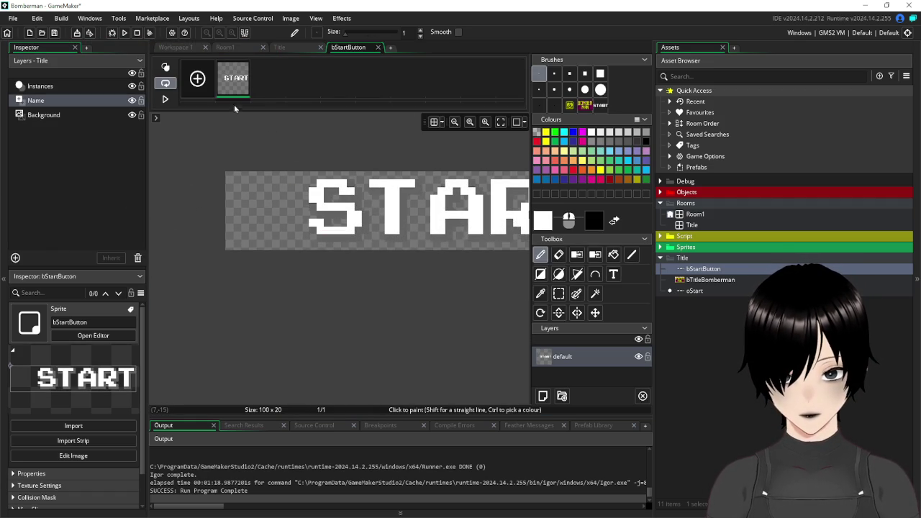
{"action": "left_click", "coordinate": [201, 82]}
{"action": "key", "text": "ctrl+a"}
{"action": "key", "text": "ctrl+c"}
{"action": "left_click", "coordinate": [270, 84]}
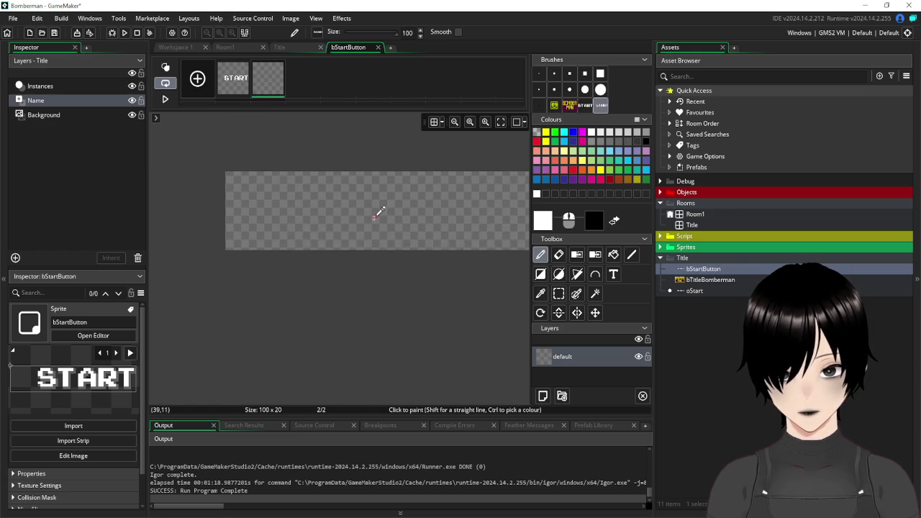
{"action": "scroll", "coordinate": [386, 214], "scroll_direction": "down", "scroll_amount": 2}
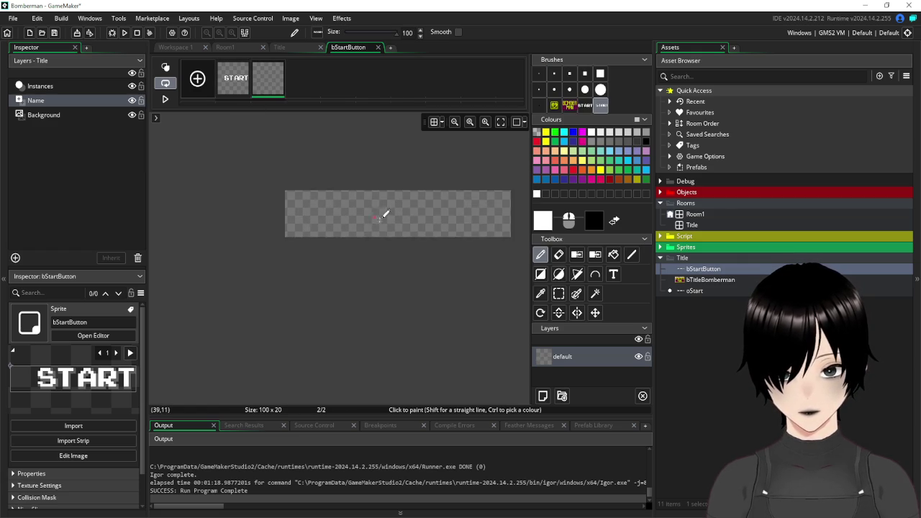
{"action": "left_click", "coordinate": [242, 87]}
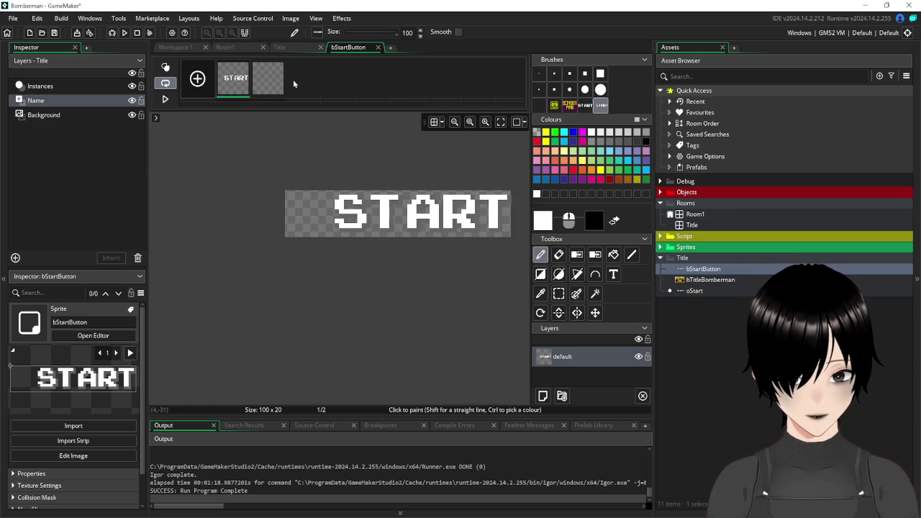
{"action": "scroll", "coordinate": [327, 221], "scroll_direction": "up", "scroll_amount": 5}
{"action": "scroll", "coordinate": [327, 222], "scroll_direction": "down", "scroll_amount": 3}
{"action": "left_click", "coordinate": [267, 77]}
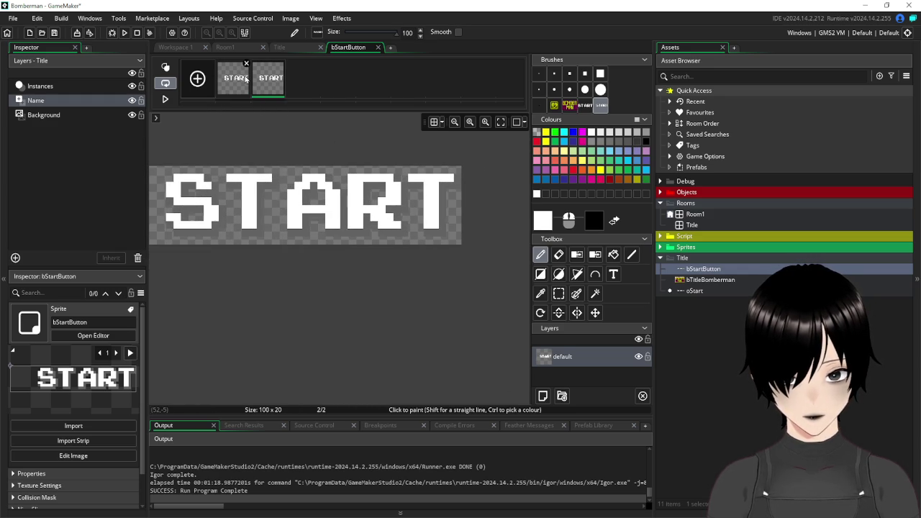
{"action": "mouse_move", "coordinate": [278, 83]}
{"action": "left_click", "coordinate": [238, 81]}
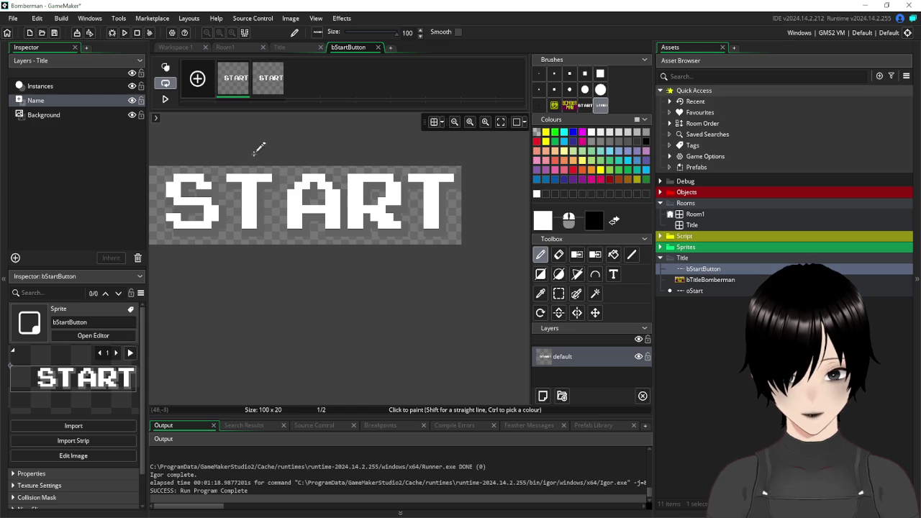
Stamp the pasted Paint arrow left of START, make that frame second, and close the image editor.
{"action": "left_click", "coordinate": [558, 293]}
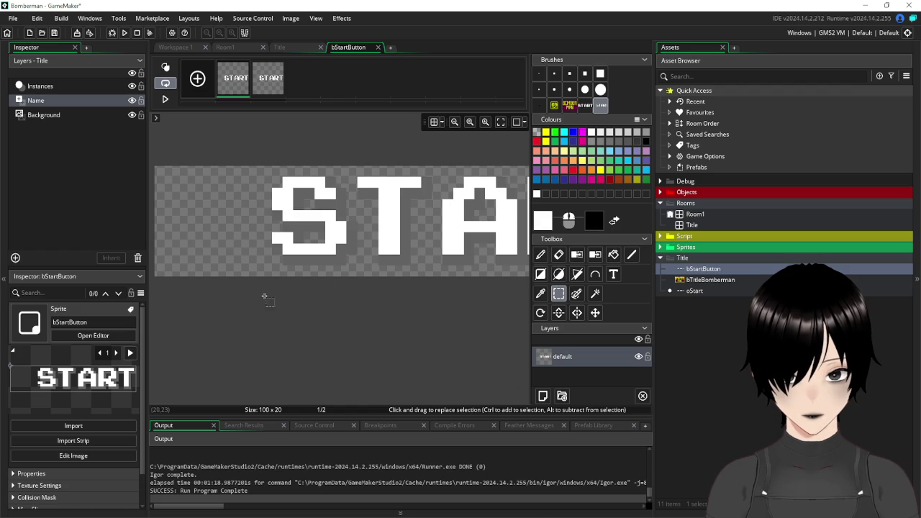
{"action": "left_click_drag", "start_coordinate": [264, 294], "coordinate": [317, 302]}
{"action": "key", "text": "ctrl+v"}
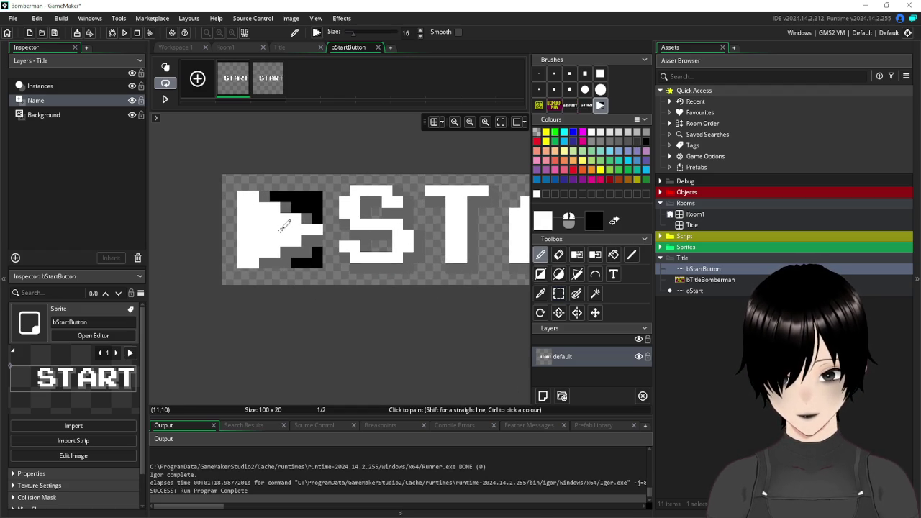
{"action": "left_click", "coordinate": [285, 227]}
{"action": "left_click_drag", "start_coordinate": [238, 83], "coordinate": [316, 94]}
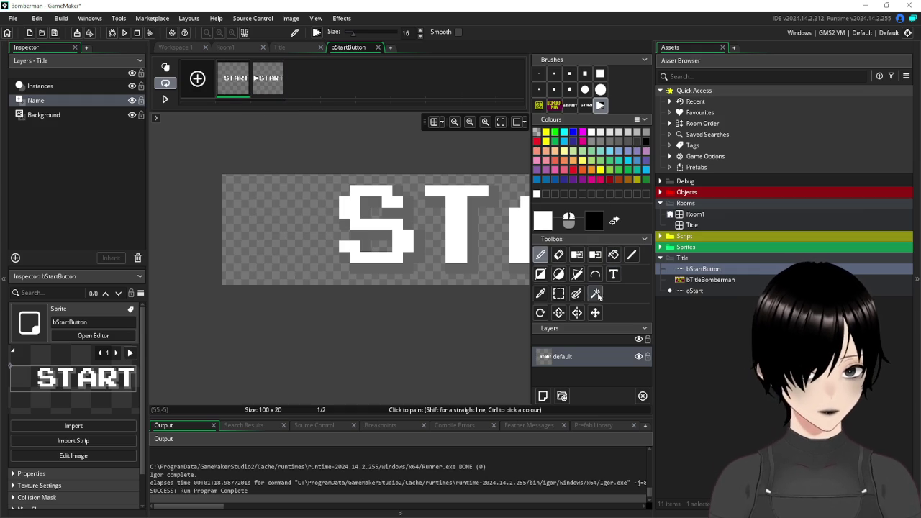
{"action": "left_click", "coordinate": [594, 293]}
{"action": "left_click", "coordinate": [264, 90]}
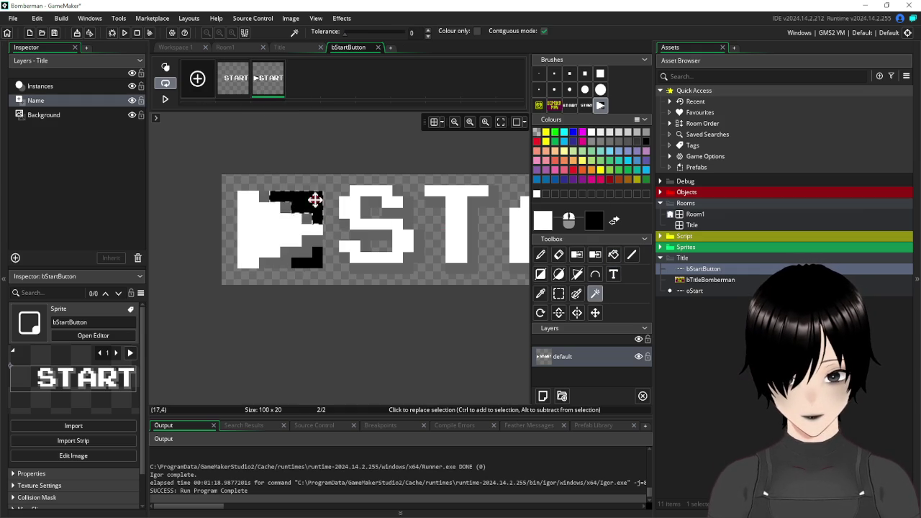
{"action": "left_click", "coordinate": [378, 48]}
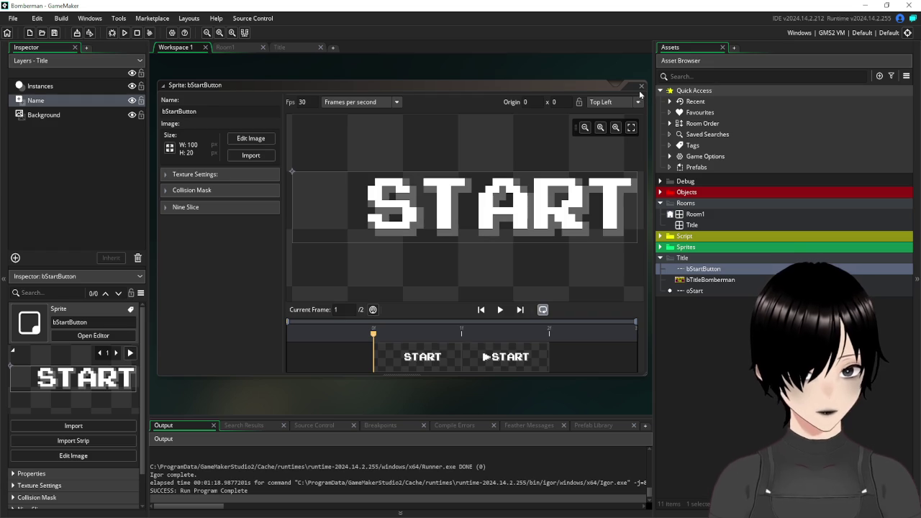
{"action": "double_click", "coordinate": [692, 291]}
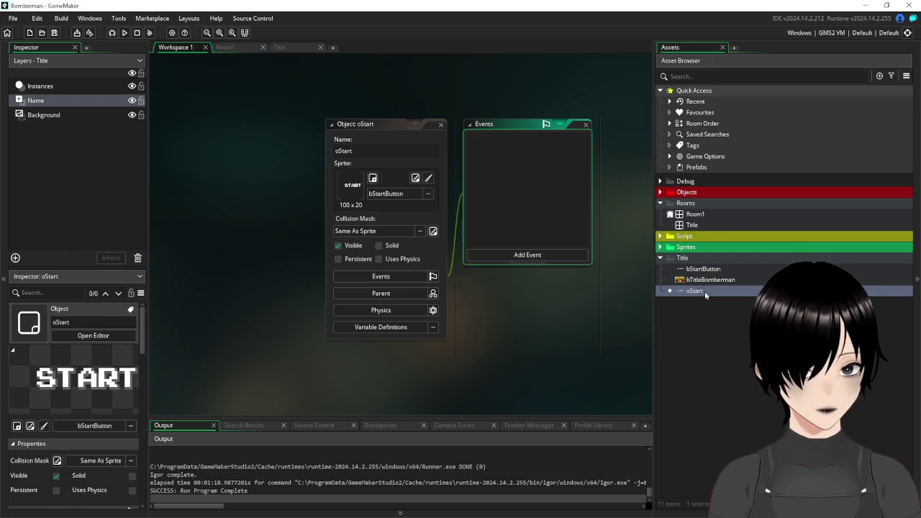
Reposition the oStart editors and add a Create event with image_speed=0 and image_index=0.
{"action": "left_click_drag", "start_coordinate": [700, 271], "coordinate": [696, 269]}
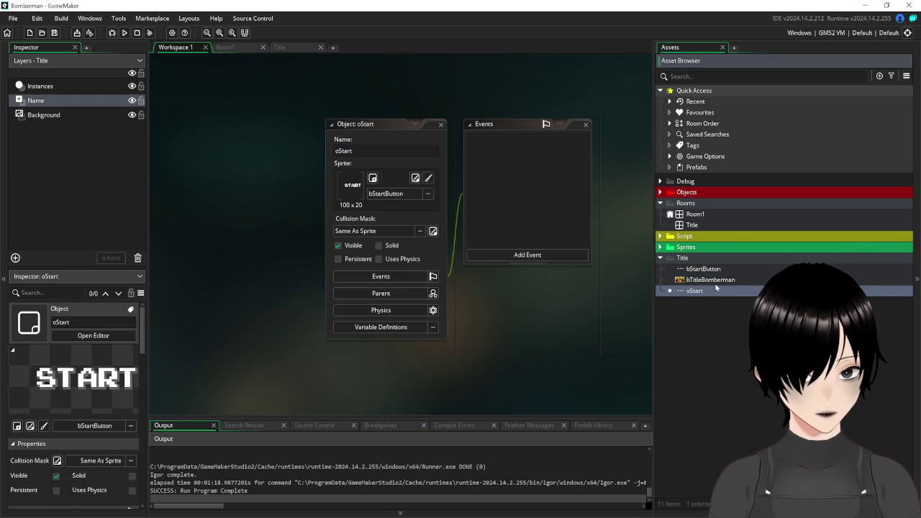
{"action": "left_click", "coordinate": [661, 259]}
{"action": "left_click", "coordinate": [661, 258]}
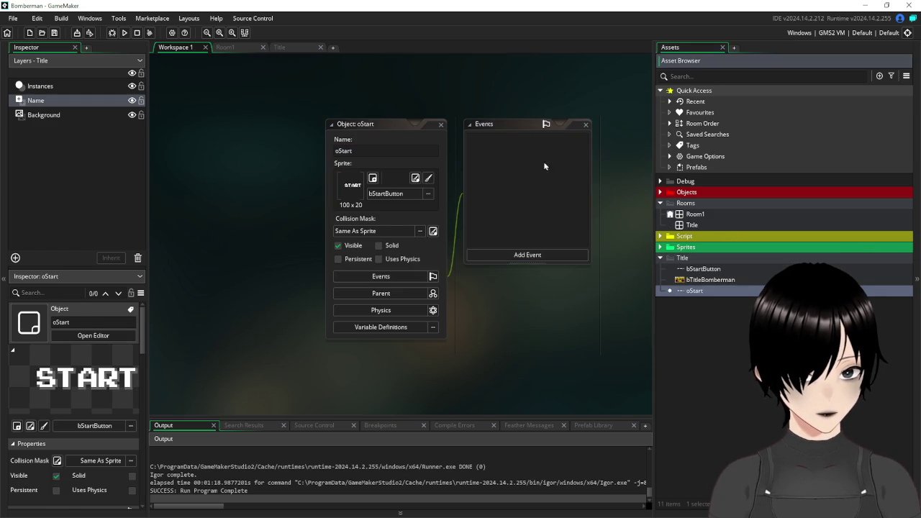
{"action": "left_click_drag", "start_coordinate": [407, 131], "coordinate": [311, 115]}
{"action": "left_click", "coordinate": [429, 238]}
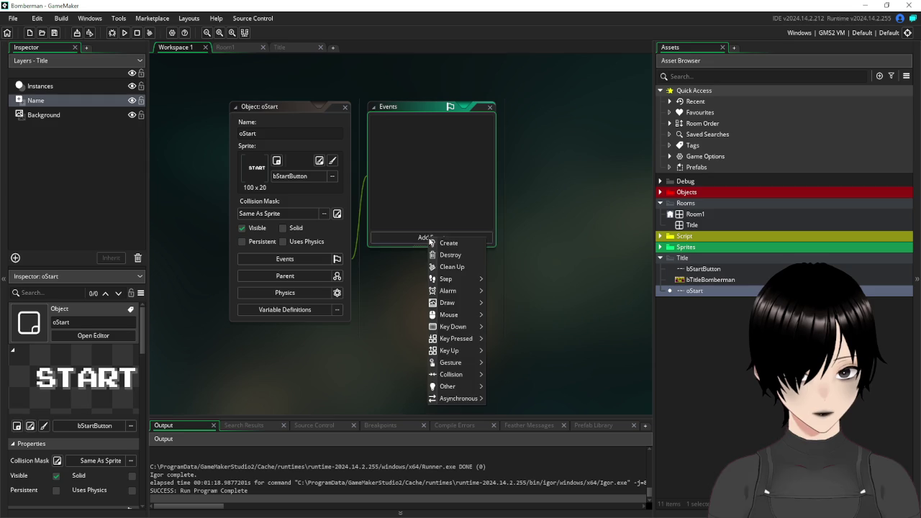
{"action": "left_click", "coordinate": [449, 243]}
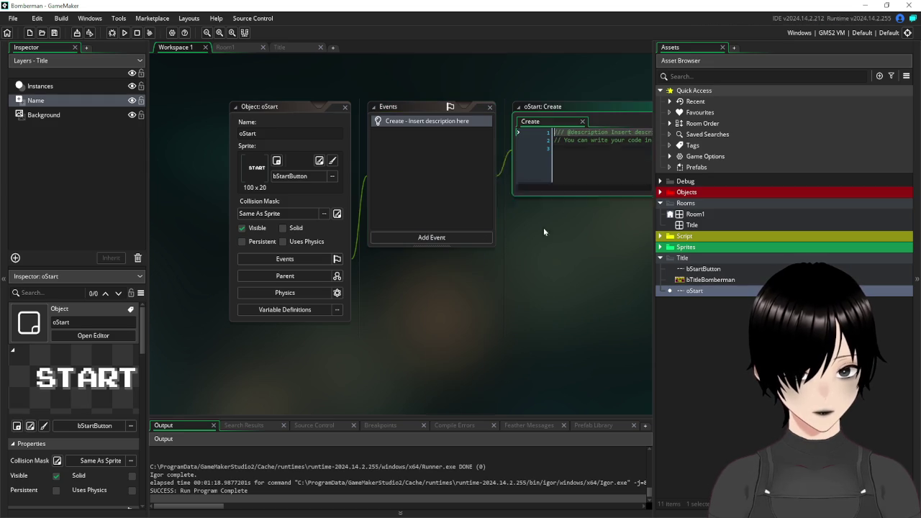
{"action": "type", "text": "imag"}
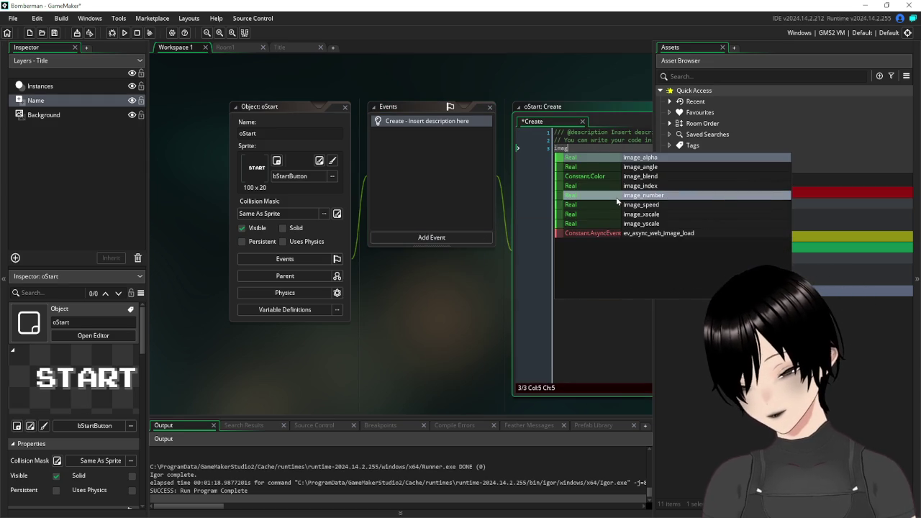
{"action": "type", "text": "e_speed=0"}
{"action": "key", "text": "Return"}
{"action": "type", "text": "i"}
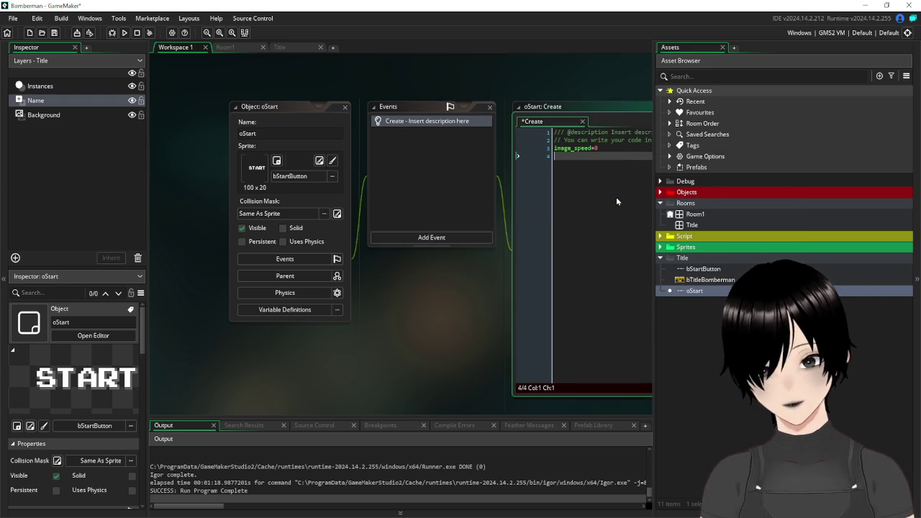
{"action": "type", "text": "mage_i"}
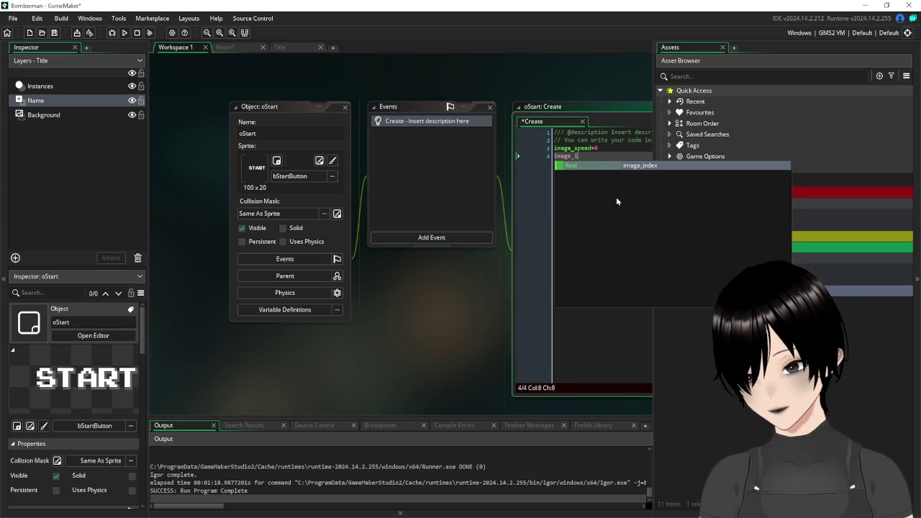
{"action": "type", "text": "ndex=0"}
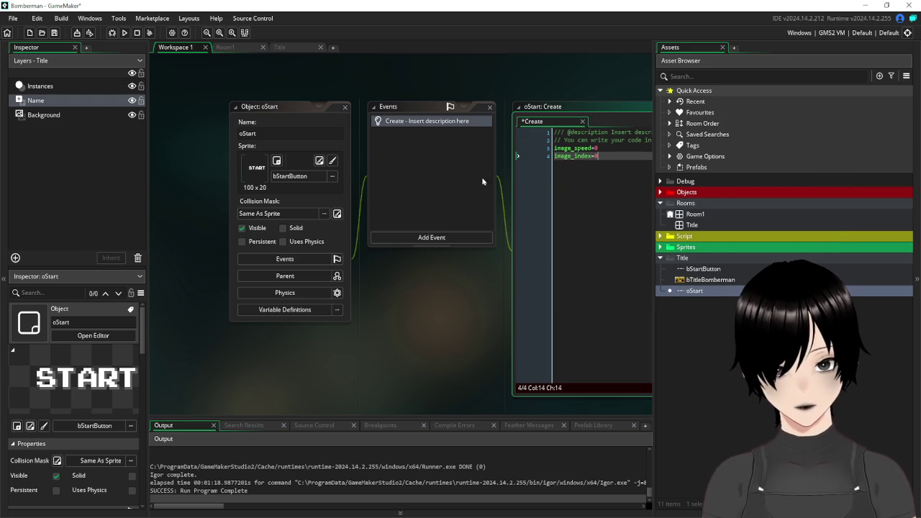
{"action": "left_click", "coordinate": [407, 237]}
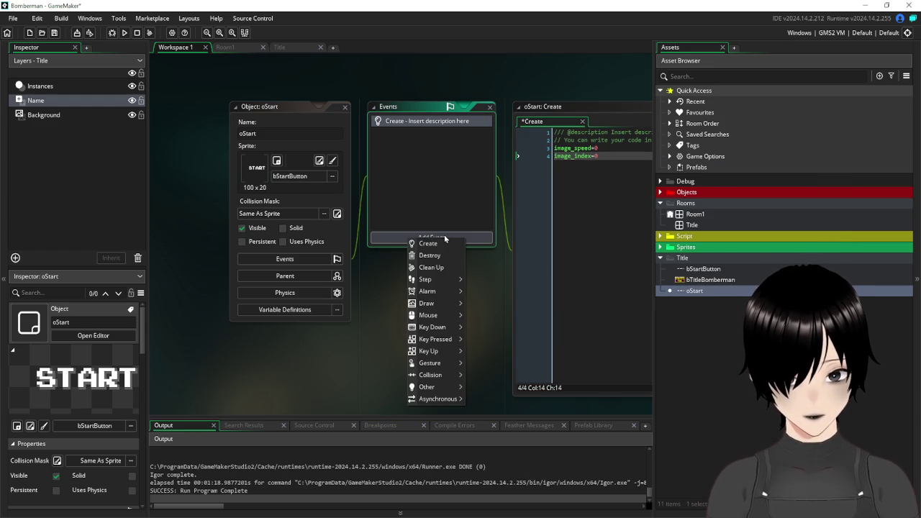
Add a Mouse Enter event to oStart with image_speed=1.
{"action": "mouse_move", "coordinate": [447, 328]}
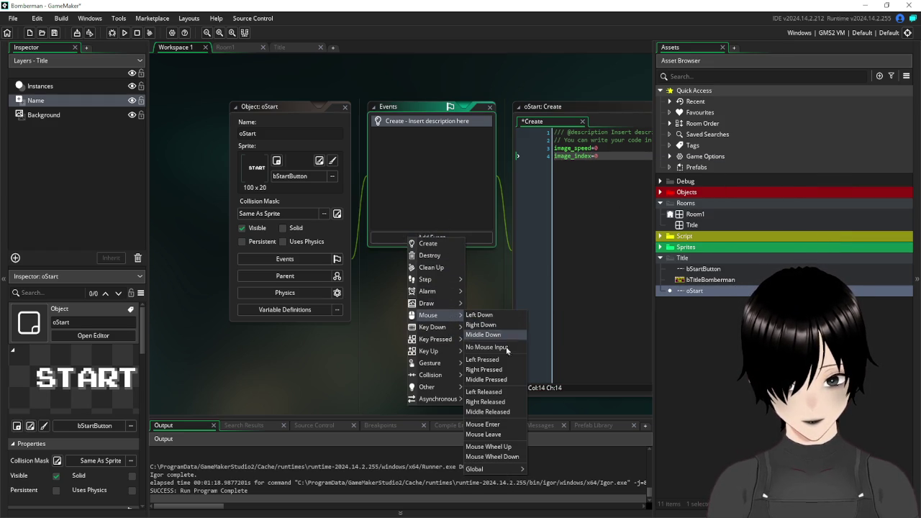
{"action": "left_click", "coordinate": [503, 426]}
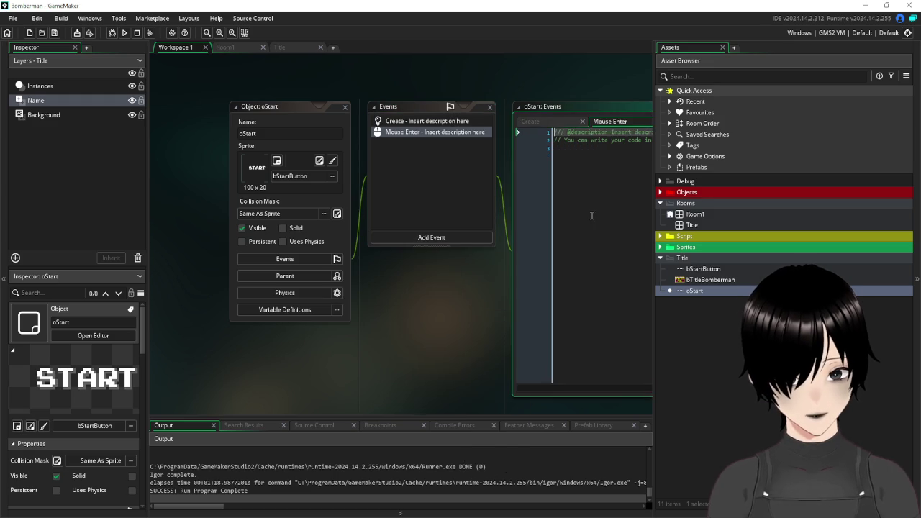
{"action": "left_click", "coordinate": [590, 206]}
{"action": "type", "text": "image"}
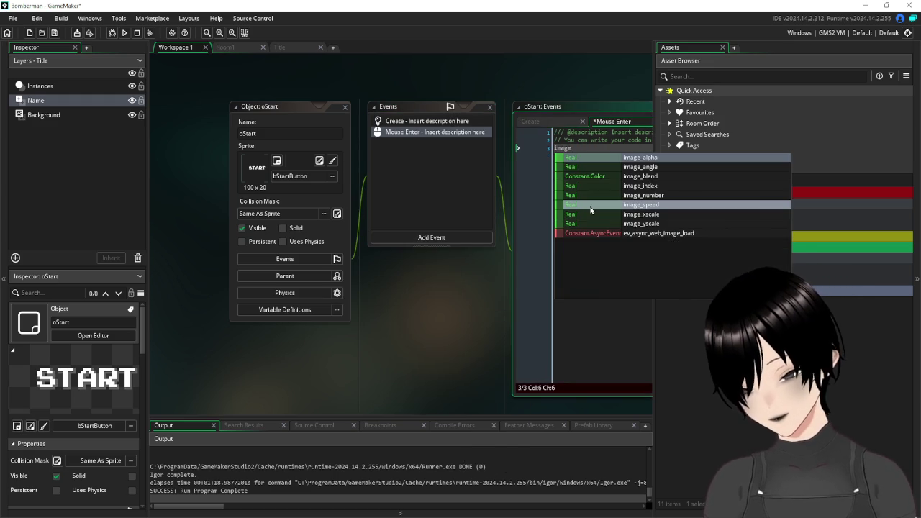
{"action": "type", "text": "_speed=1"}
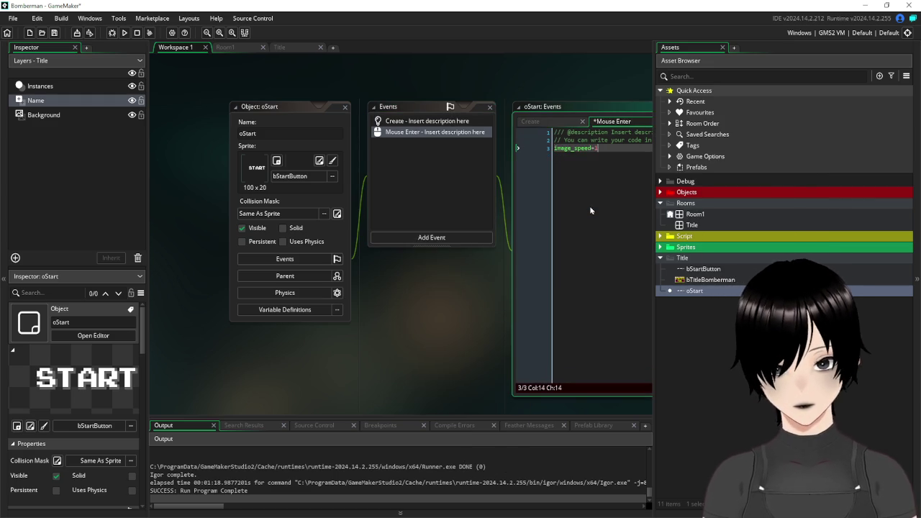
Add a Mouse Leave event to oStart with image_index=0 and image_speed=0.
{"action": "left_click", "coordinate": [428, 241]}
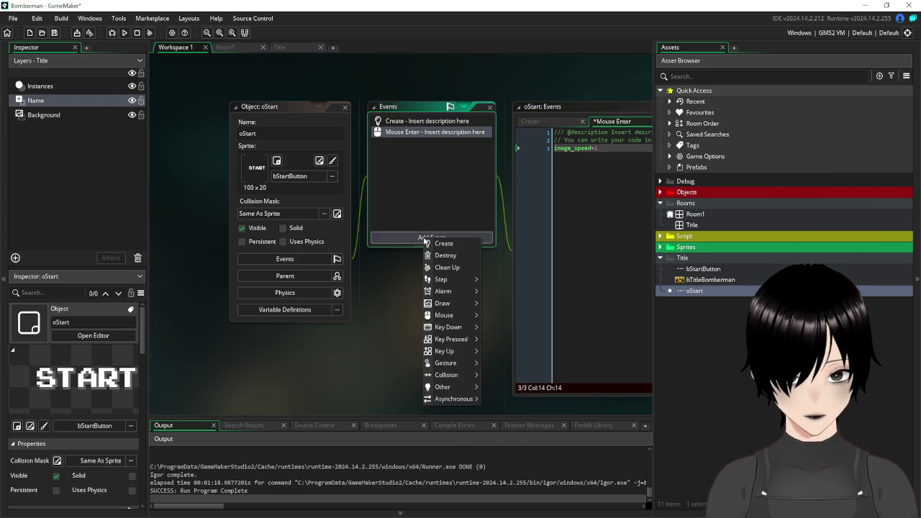
{"action": "mouse_move", "coordinate": [467, 327]}
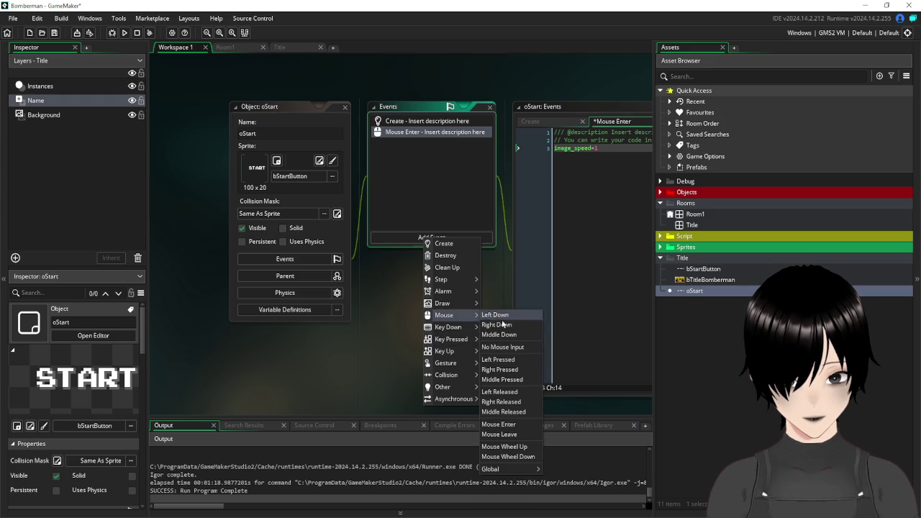
{"action": "left_click", "coordinate": [513, 434]}
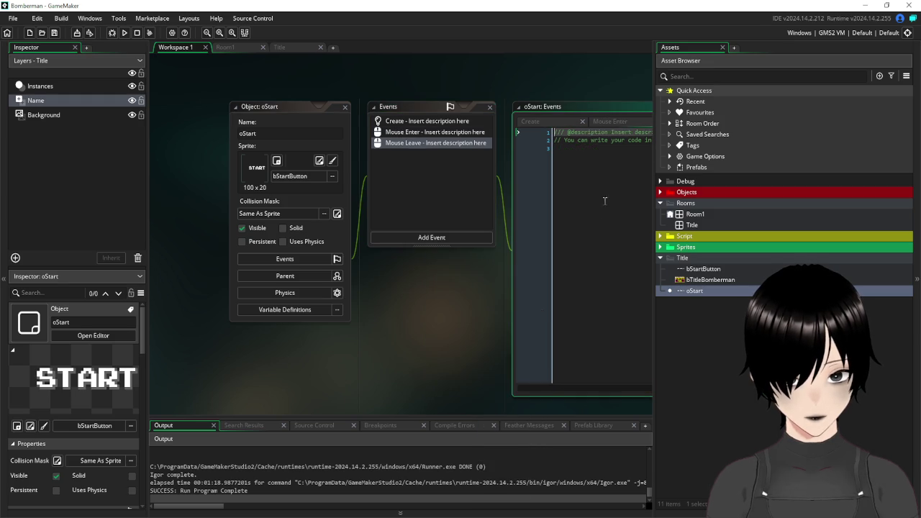
{"action": "type", "text": "image_"}
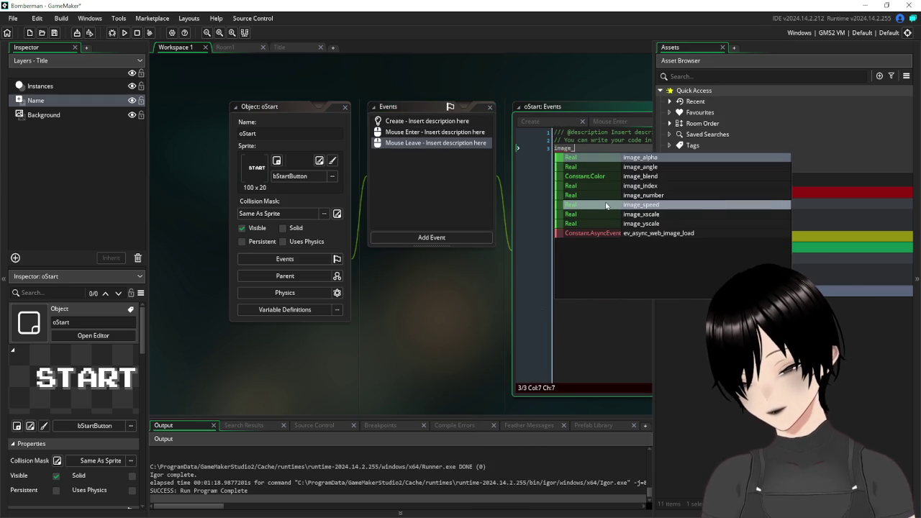
{"action": "type", "text": "index=0"}
{"action": "key", "text": "Return"}
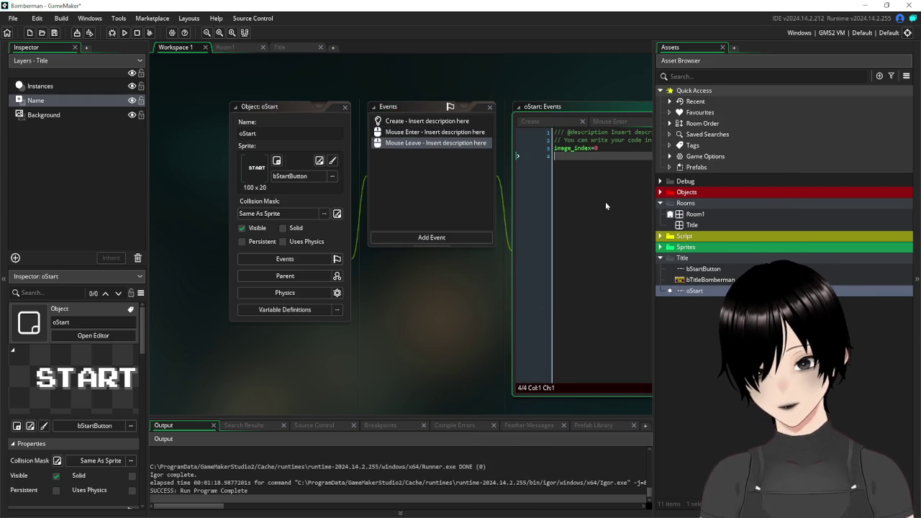
{"action": "type", "text": "image_"}
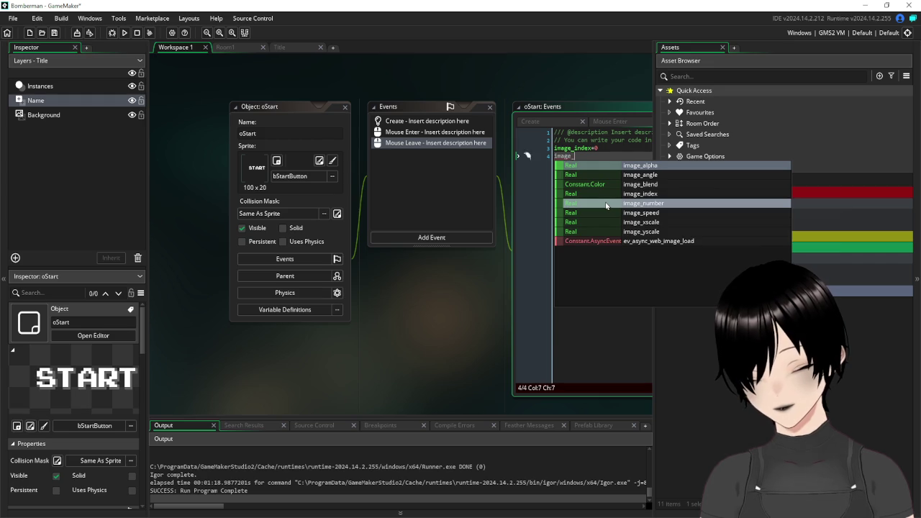
{"action": "type", "text": "speed=0"}
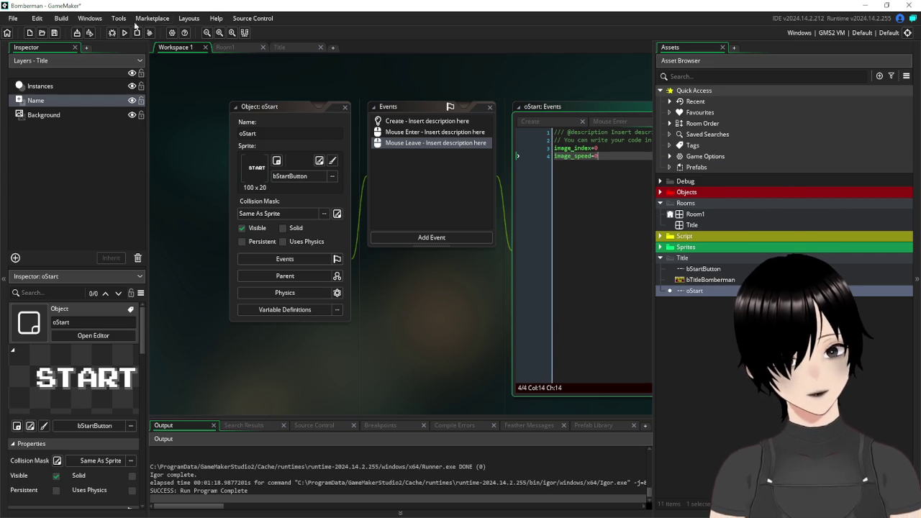
{"action": "left_click", "coordinate": [282, 49]}
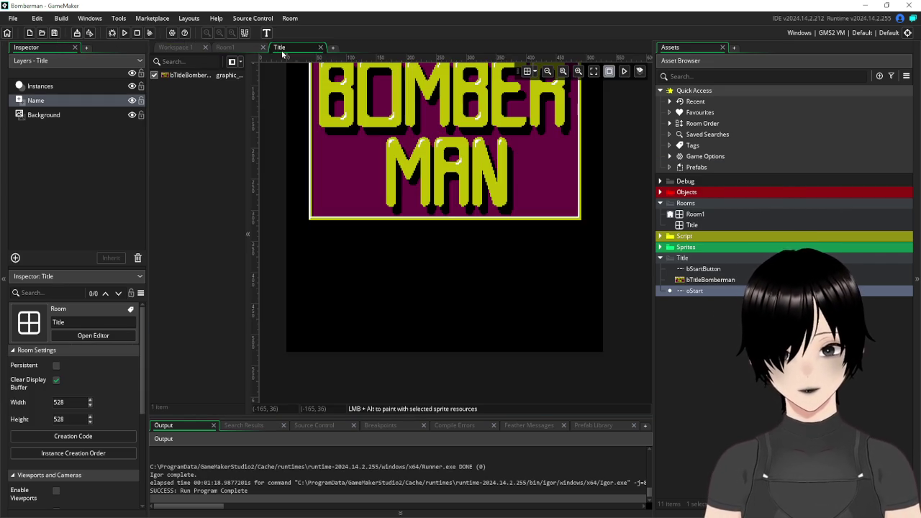
Place an oStart instance below the BOMBERMAN logo on the Instances layer and save the project.
{"action": "mouse_move", "coordinate": [717, 293]}
{"action": "left_mouse_down"}
{"action": "mouse_move", "coordinate": [438, 262]}
{"action": "mouse_move", "coordinate": [735, 301]}
{"action": "mouse_move", "coordinate": [408, 243]}
{"action": "mouse_move", "coordinate": [415, 257]}
{"action": "left_mouse_up"}
{"action": "left_click", "coordinate": [65, 87]}
{"action": "left_click", "coordinate": [54, 32]}
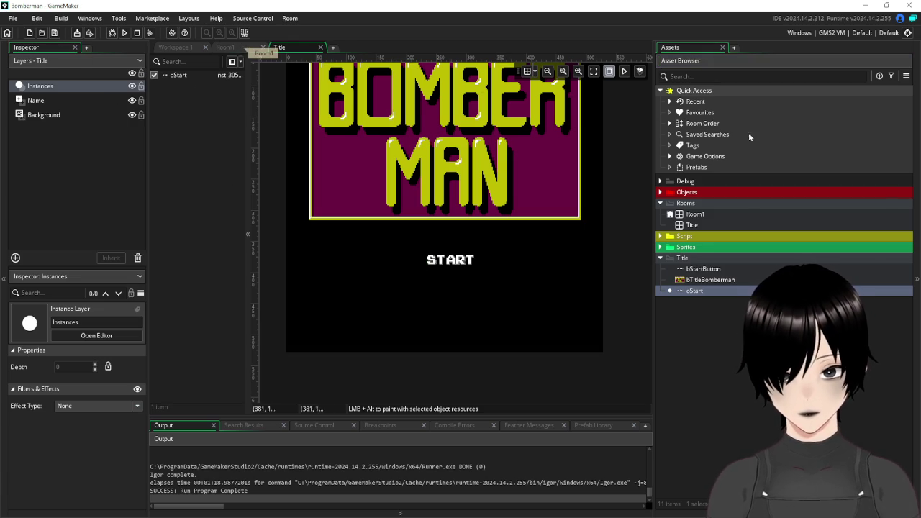
{"action": "left_click", "coordinate": [688, 227]}
{"action": "right_click", "coordinate": [687, 228]}
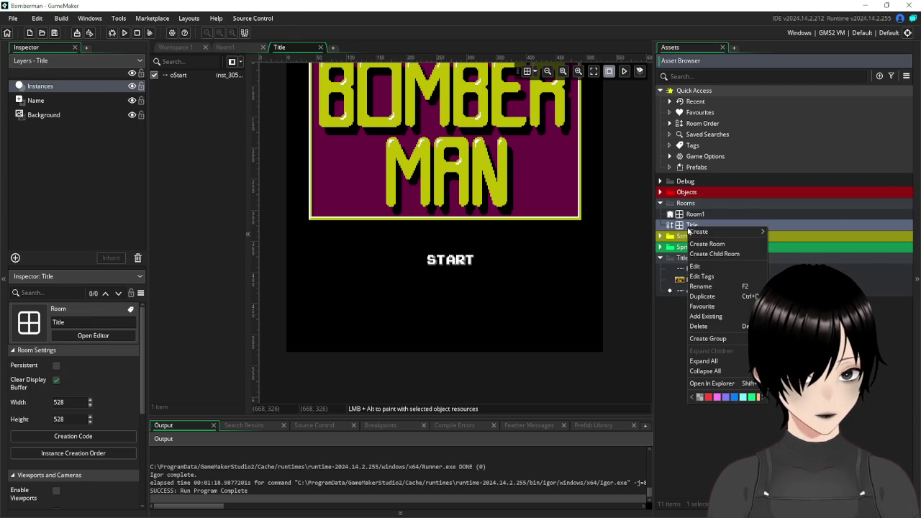
In the Room Manager, move Title above Room1 so it is the first room.
{"action": "mouse_move", "coordinate": [689, 230]}
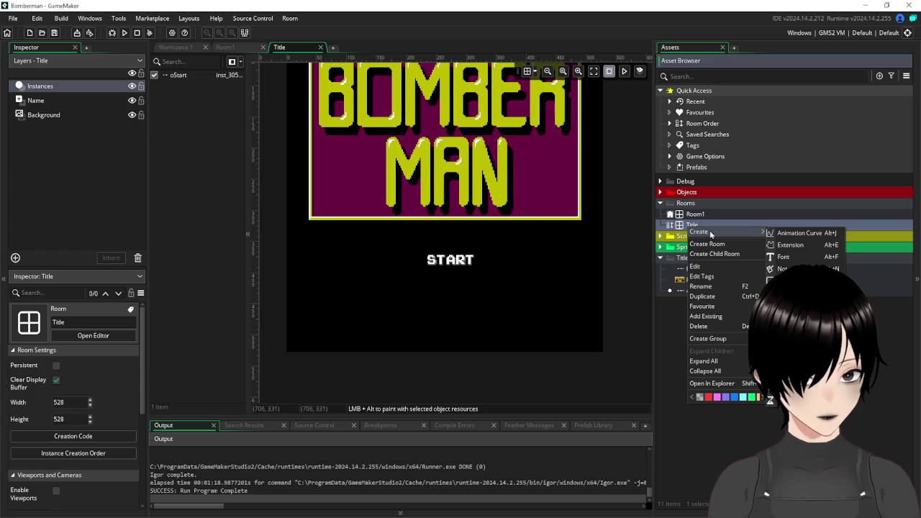
{"action": "left_click", "coordinate": [672, 228]}
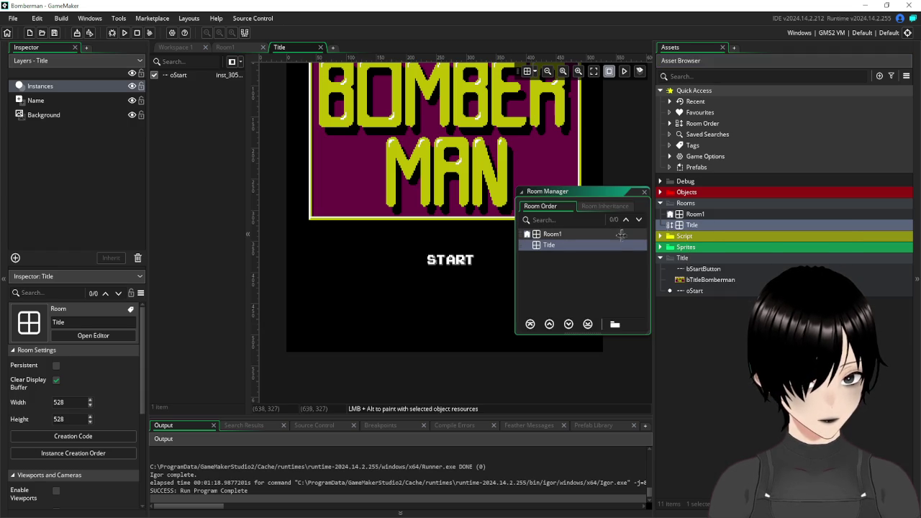
{"action": "mouse_move", "coordinate": [524, 247]}
{"action": "left_mouse_down"}
{"action": "mouse_move", "coordinate": [521, 233]}
{"action": "mouse_move", "coordinate": [541, 250]}
{"action": "left_mouse_up"}
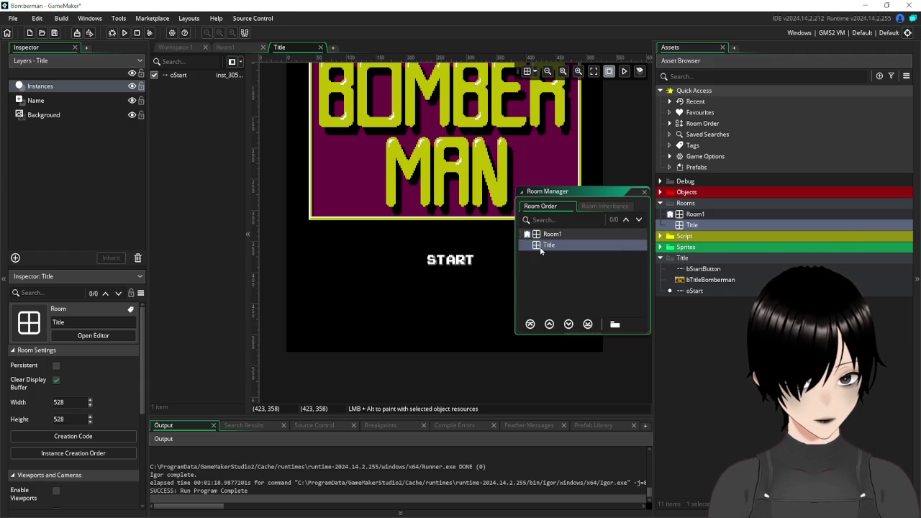
{"action": "left_click", "coordinate": [549, 324]}
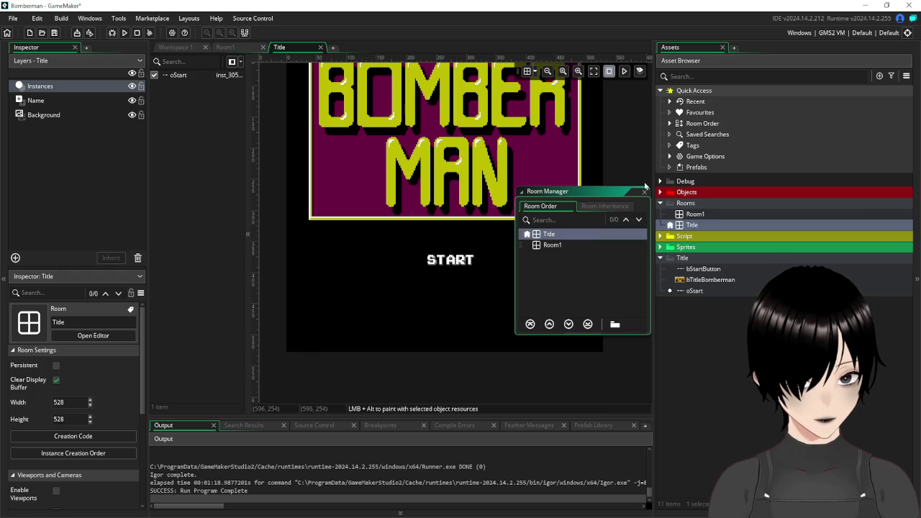
{"action": "left_click", "coordinate": [644, 193]}
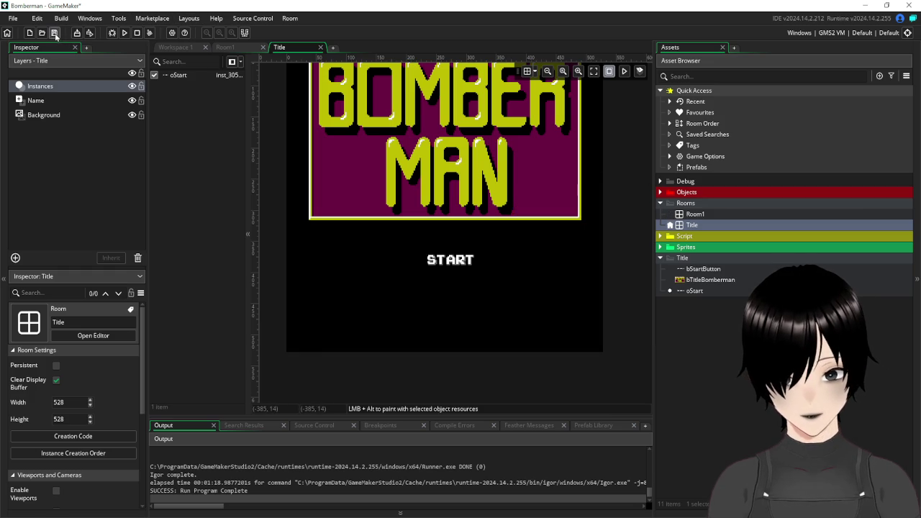
{"action": "left_click", "coordinate": [123, 33]}
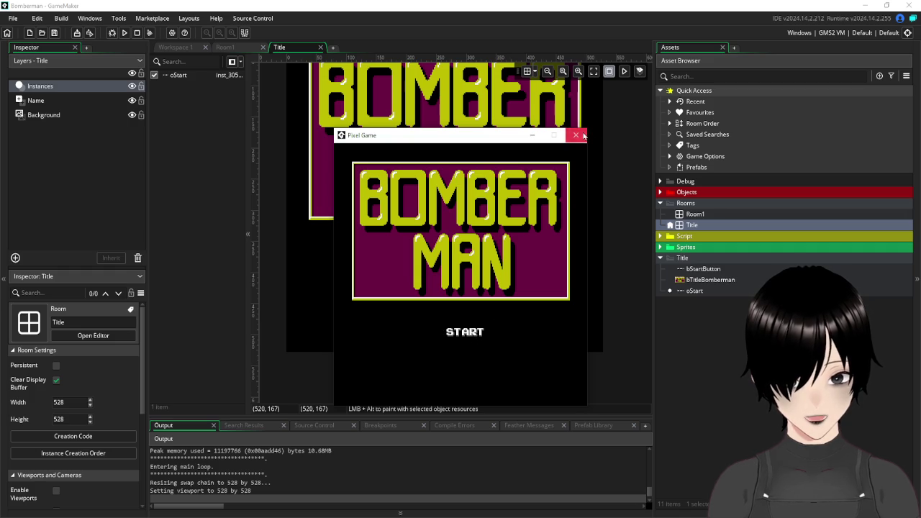
Close the running game after checking the title screen, then close the Room1 editor.
{"action": "left_click", "coordinate": [576, 135]}
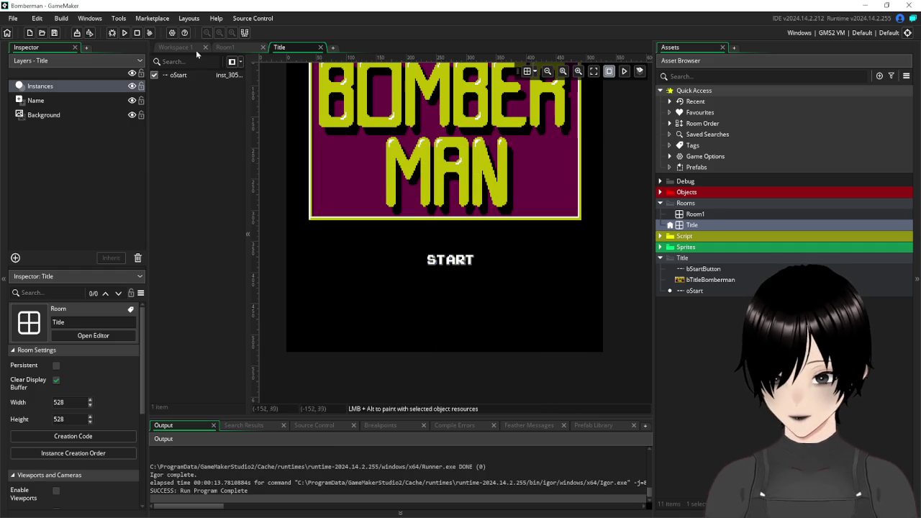
{"action": "left_click", "coordinate": [243, 51]}
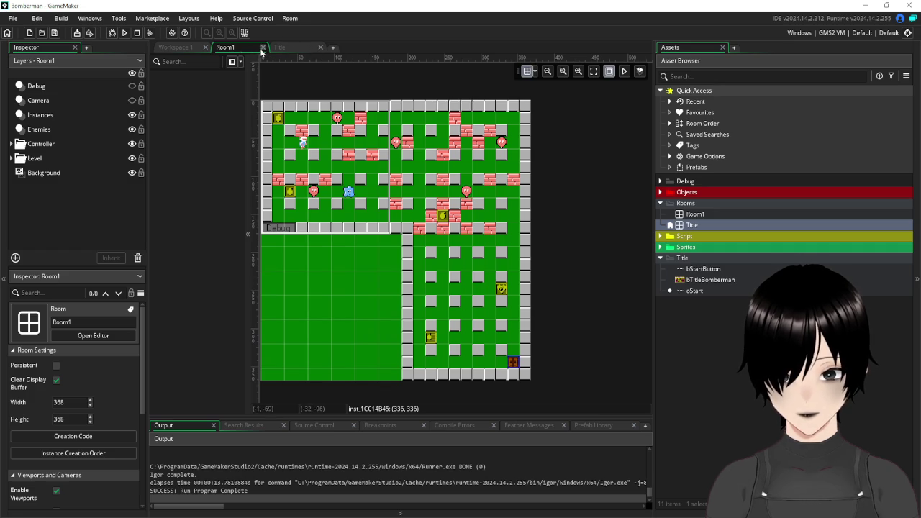
{"action": "left_click", "coordinate": [262, 48]}
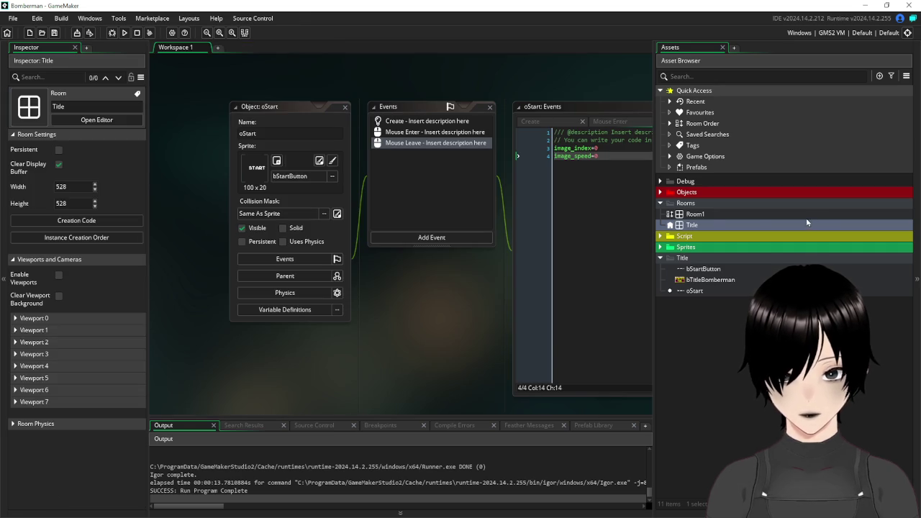
Rename the Room1 room to Level1.
{"action": "right_click", "coordinate": [693, 216]}
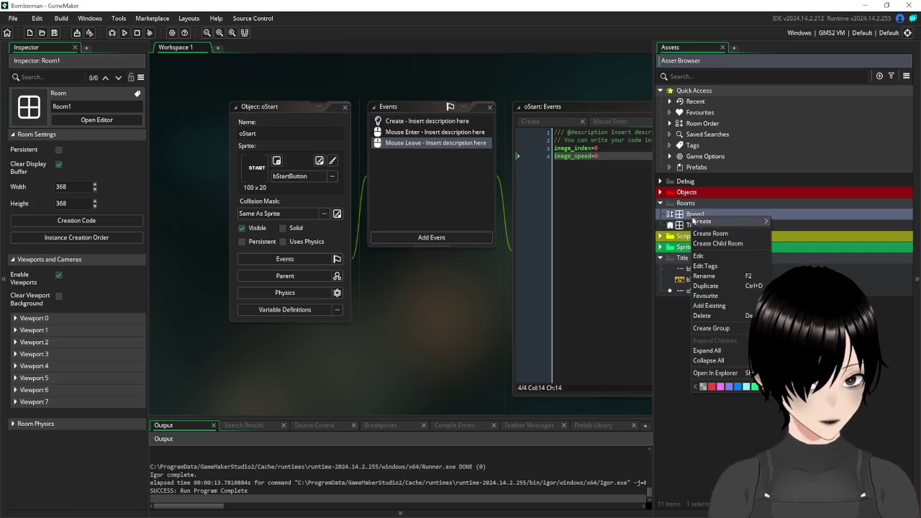
{"action": "left_click", "coordinate": [727, 276]}
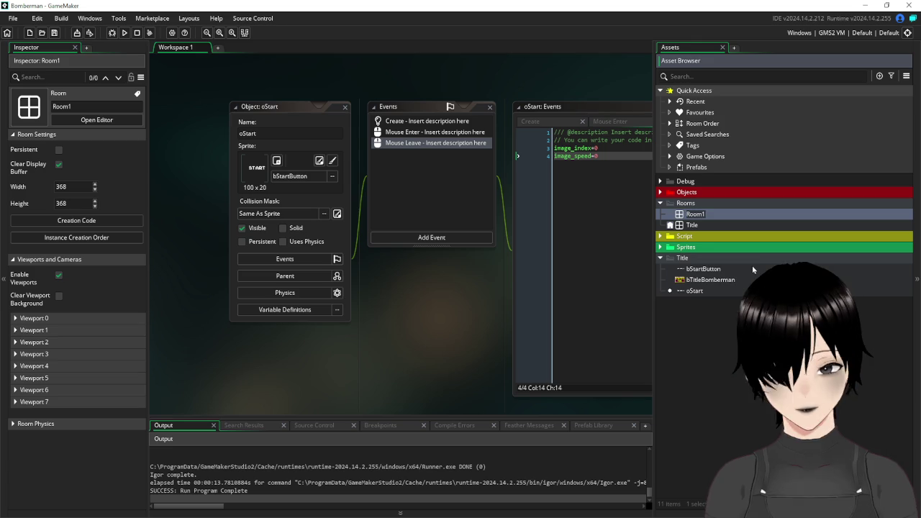
{"action": "type", "text": "Level1"}
{"action": "key", "text": "Return"}
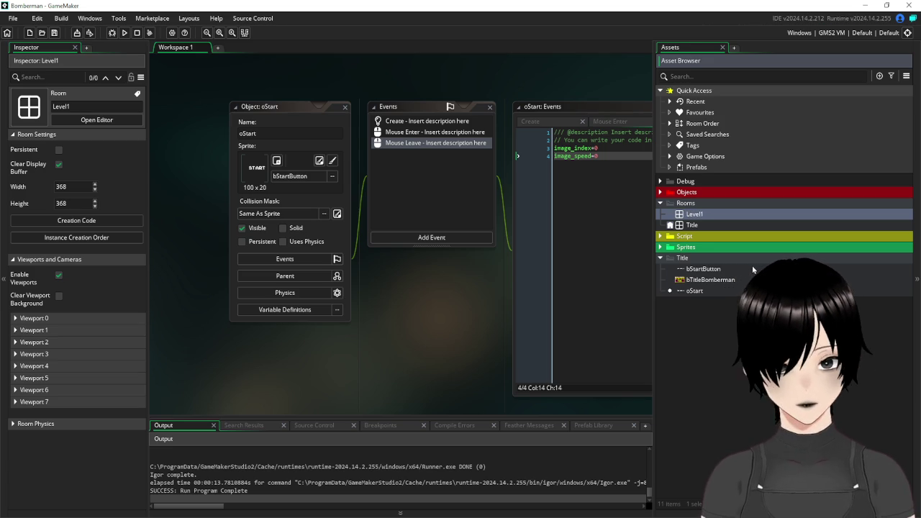
Create a 'Levels 1-5' group under Rooms and move Level1 into it.
{"action": "right_click", "coordinate": [686, 204]}
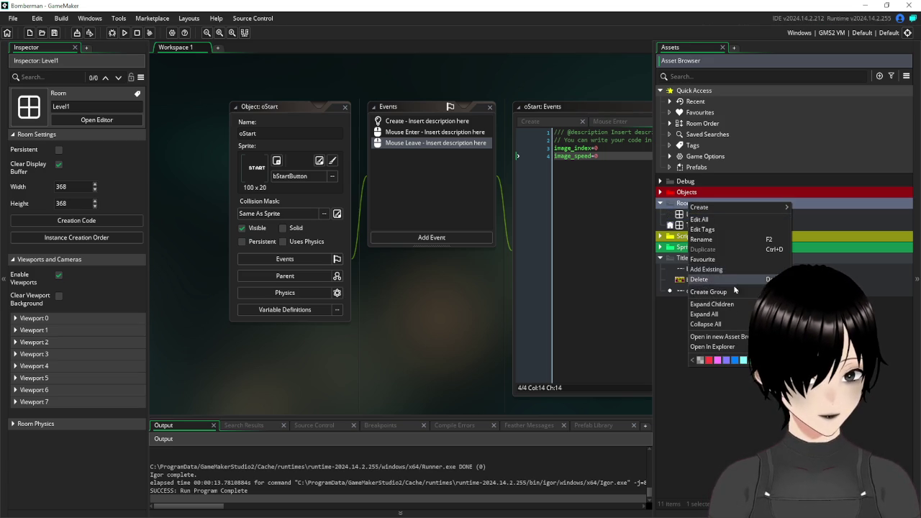
{"action": "left_click", "coordinate": [735, 292]}
{"action": "type", "text": "L"}
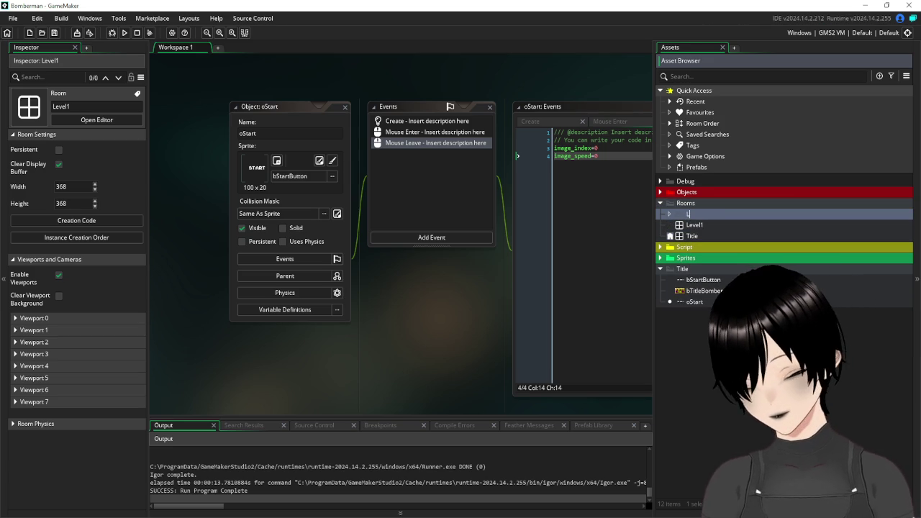
{"action": "type", "text": "evels 1-10"}
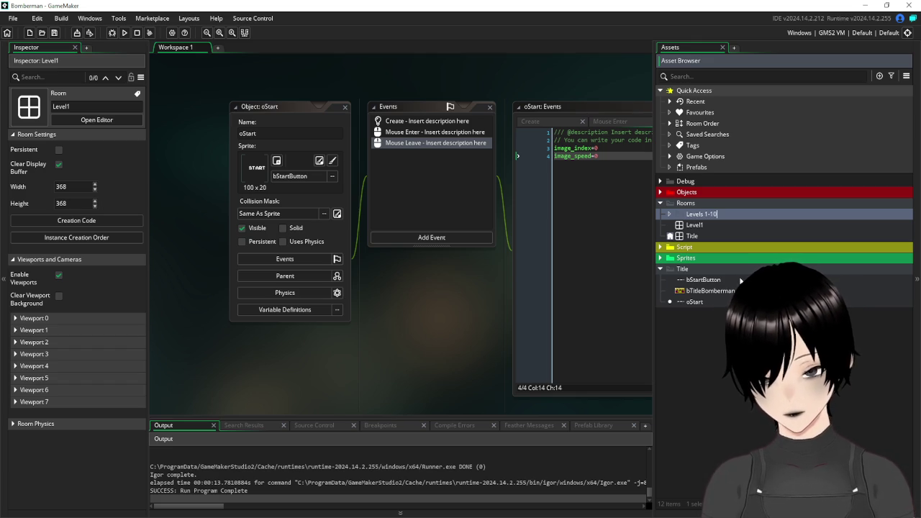
{"action": "key", "text": "BackSpace"}
{"action": "key", "text": "BackSpace"}
{"action": "type", "text": "5"}
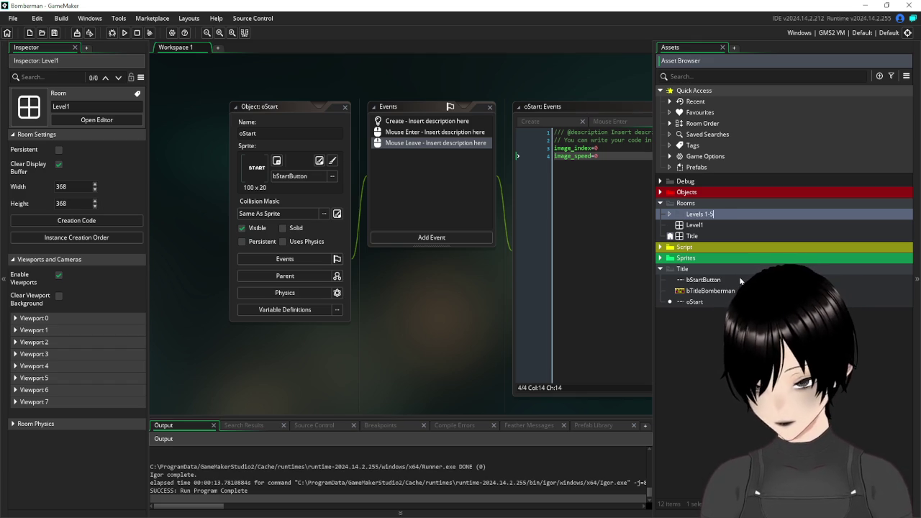
{"action": "left_click_drag", "start_coordinate": [695, 225], "coordinate": [698, 215]}
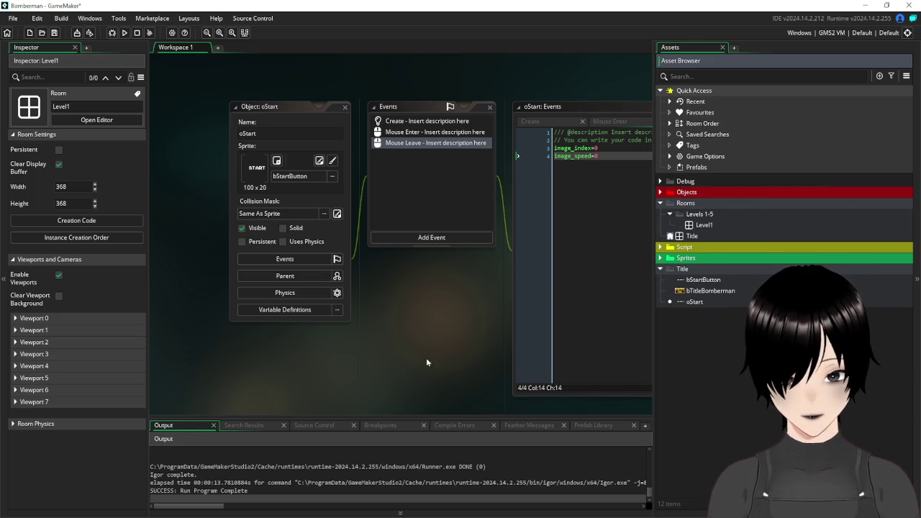
{"action": "left_click", "coordinate": [714, 228]}
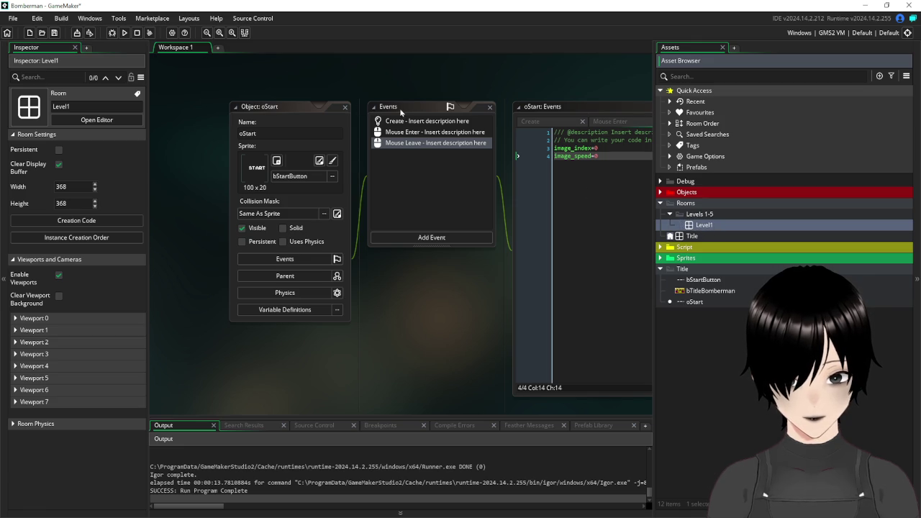
{"action": "left_click", "coordinate": [222, 49]}
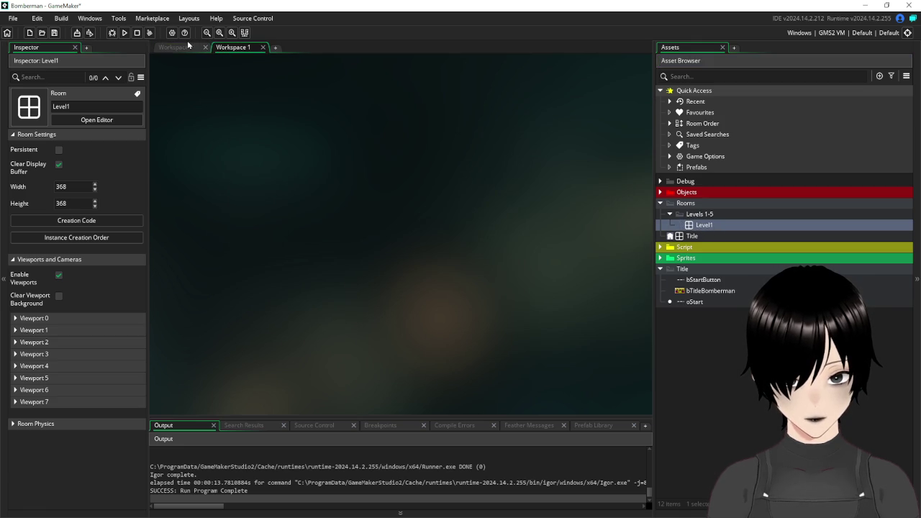
Close the extra empty workspace and open Level1 in the room editor.
{"action": "left_click", "coordinate": [187, 48]}
{"action": "left_click", "coordinate": [262, 47]}
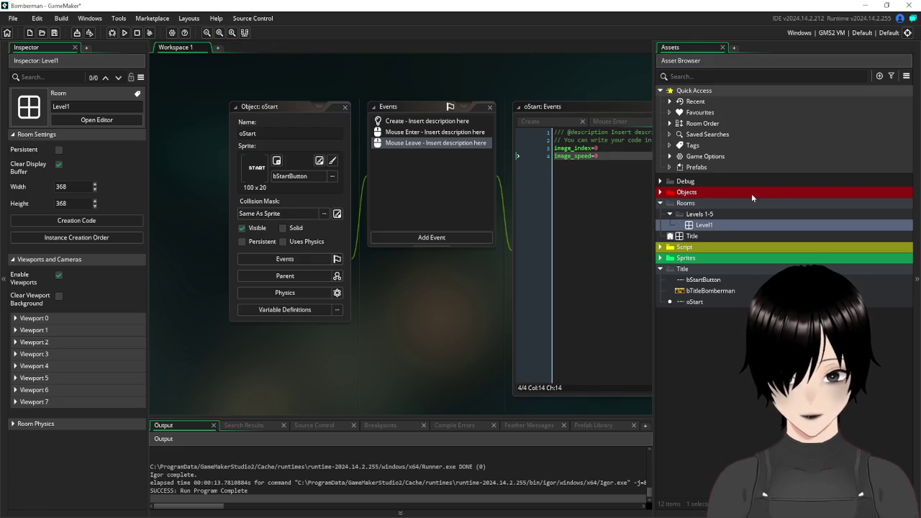
{"action": "double_click", "coordinate": [706, 225]}
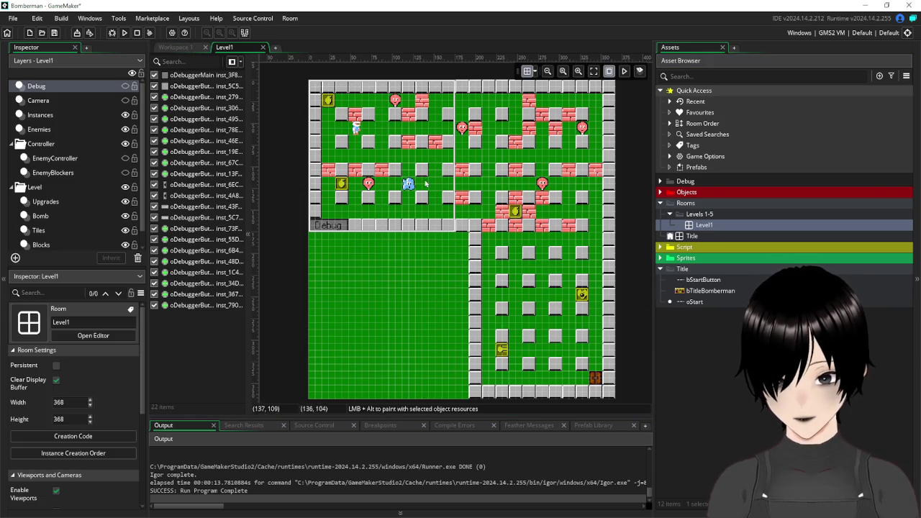
Reveal the Camera layer and delete the vertical camera-area column.
{"action": "left_click", "coordinate": [57, 100]}
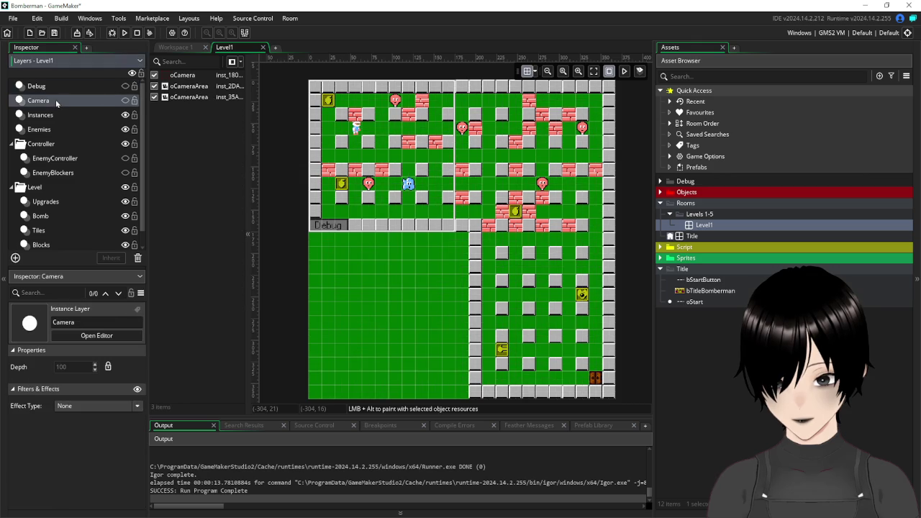
{"action": "left_click", "coordinate": [125, 101]}
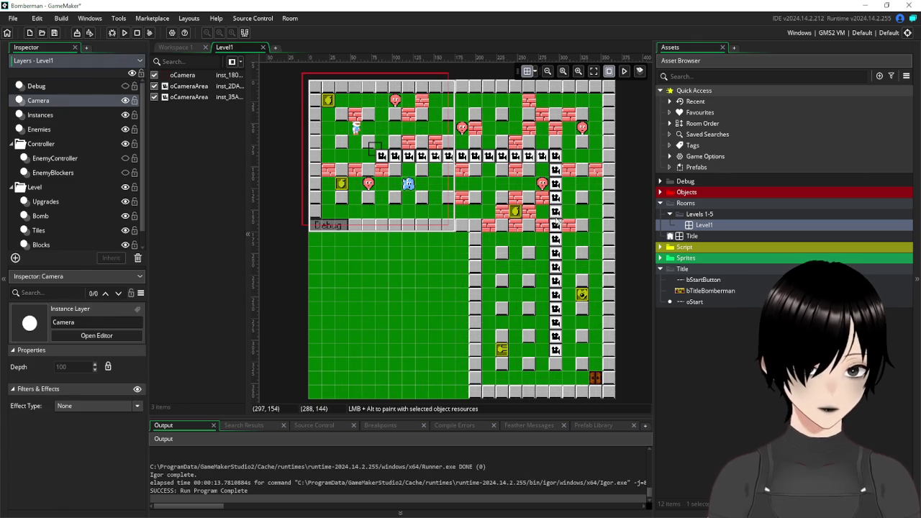
{"action": "left_click", "coordinate": [583, 285]}
{"action": "key", "text": "Delete"}
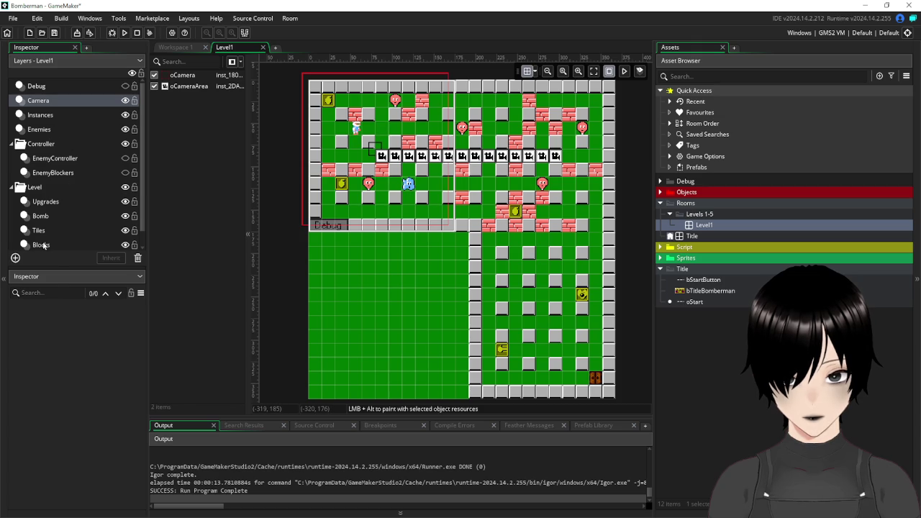
Move the door from the bottom-right to the room's top-right corner.
{"action": "left_click", "coordinate": [41, 245]}
{"action": "left_click", "coordinate": [39, 230]}
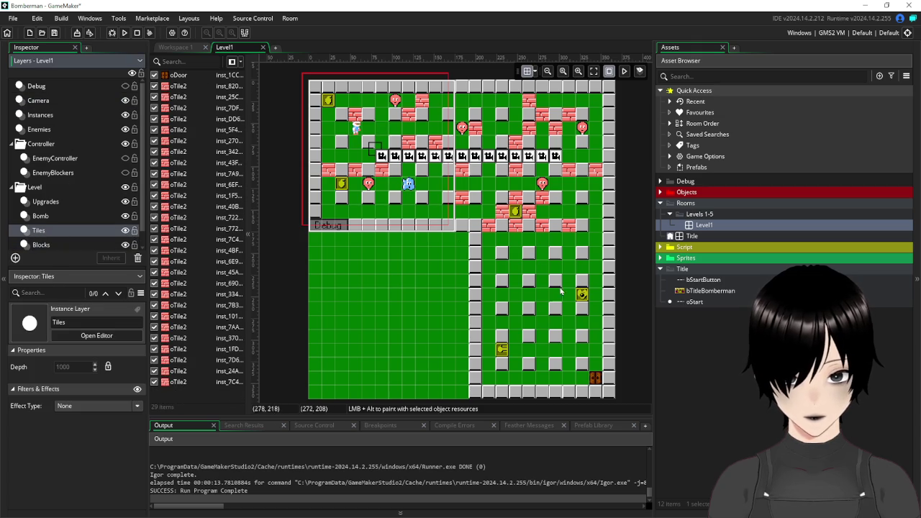
{"action": "left_click", "coordinate": [597, 379]}
{"action": "left_click_drag", "start_coordinate": [597, 381], "coordinate": [612, 115]}
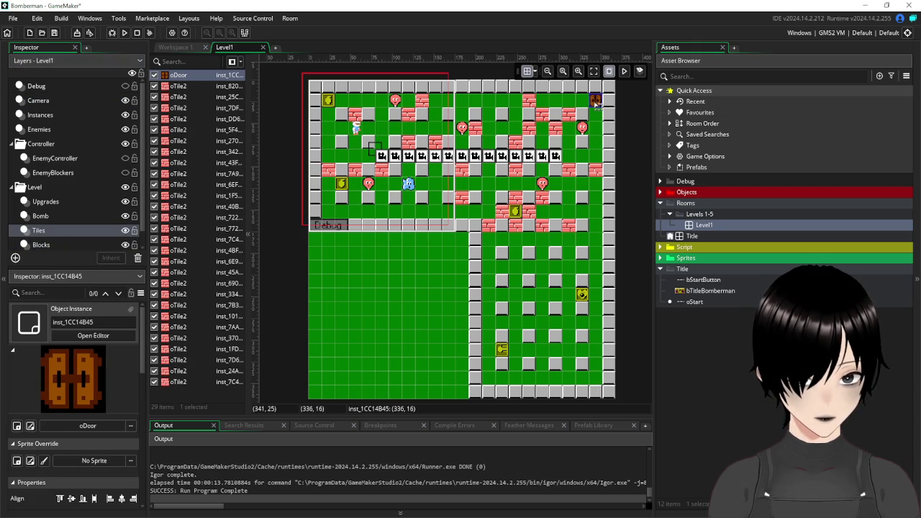
{"action": "left_click", "coordinate": [477, 284]}
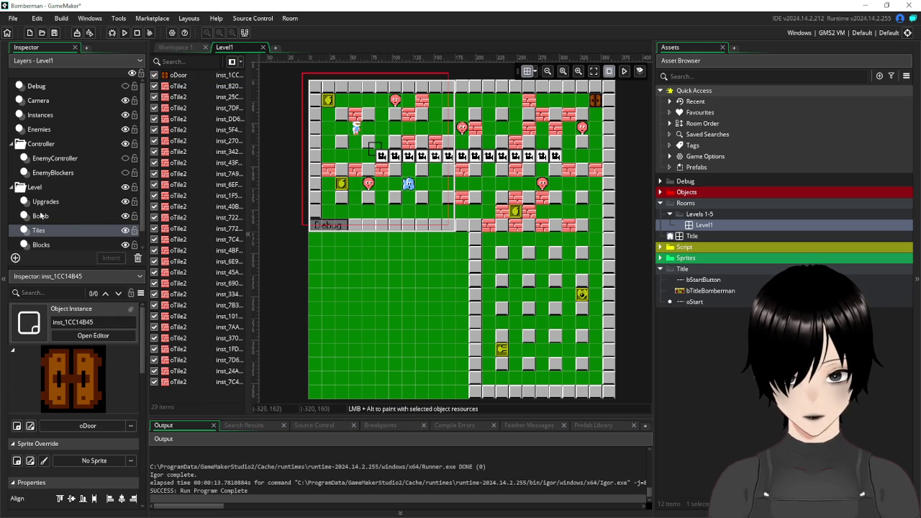
Delete the nine stray brick tiles scattered across the maze.
{"action": "left_click", "coordinate": [518, 227]}
{"action": "key", "text": "Delete"}
{"action": "left_click", "coordinate": [489, 226]}
{"action": "key", "text": "Delete"}
{"action": "left_click", "coordinate": [507, 213]}
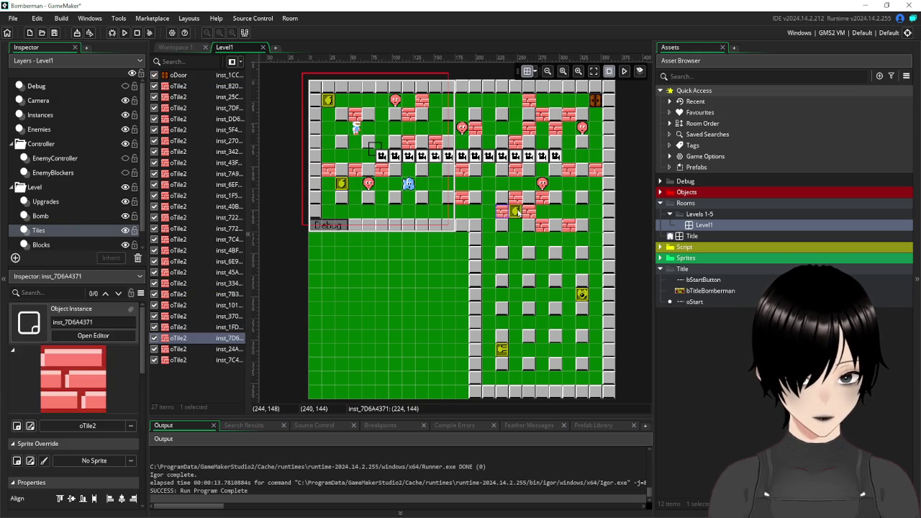
{"action": "key", "text": "Delete"}
{"action": "left_click", "coordinate": [521, 200]}
{"action": "key", "text": "Delete"}
{"action": "left_click", "coordinate": [522, 197]}
{"action": "key", "text": "Delete"}
{"action": "left_click", "coordinate": [544, 226]}
{"action": "key", "text": "Delete"}
{"action": "left_click", "coordinate": [567, 227]}
{"action": "key", "text": "Delete"}
{"action": "left_click", "coordinate": [578, 171]}
{"action": "key", "text": "Delete"}
{"action": "left_click", "coordinate": [595, 170]}
{"action": "key", "text": "Delete"}
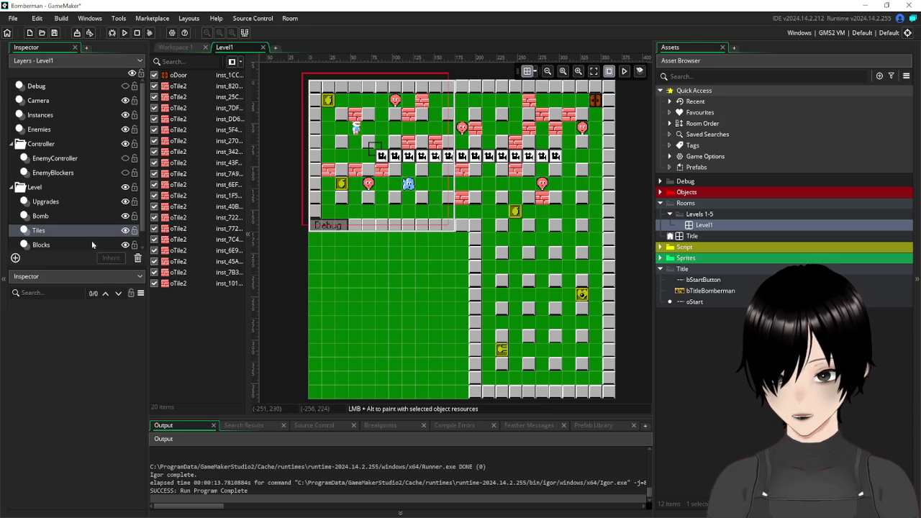
Remove the right wall column and bottom wall row, and stretch the middle grey row full width.
{"action": "left_click", "coordinate": [125, 101]}
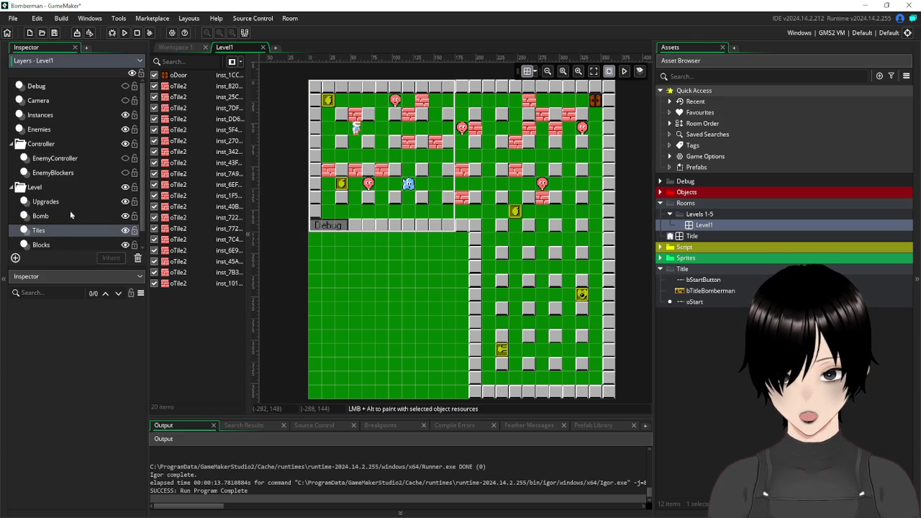
{"action": "left_click", "coordinate": [53, 246]}
{"action": "left_click", "coordinate": [475, 295]}
{"action": "key", "text": "Delete"}
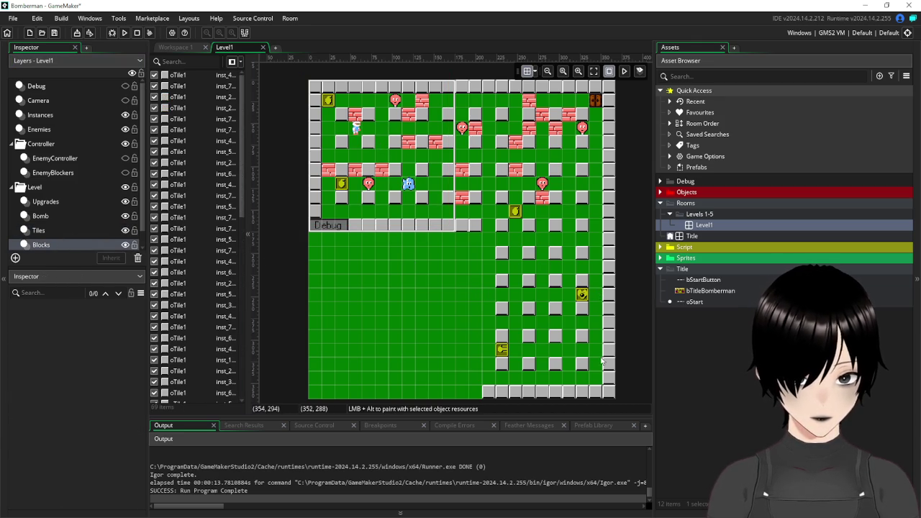
{"action": "left_click", "coordinate": [566, 394]}
{"action": "key", "text": "Delete"}
{"action": "left_click", "coordinate": [470, 228]}
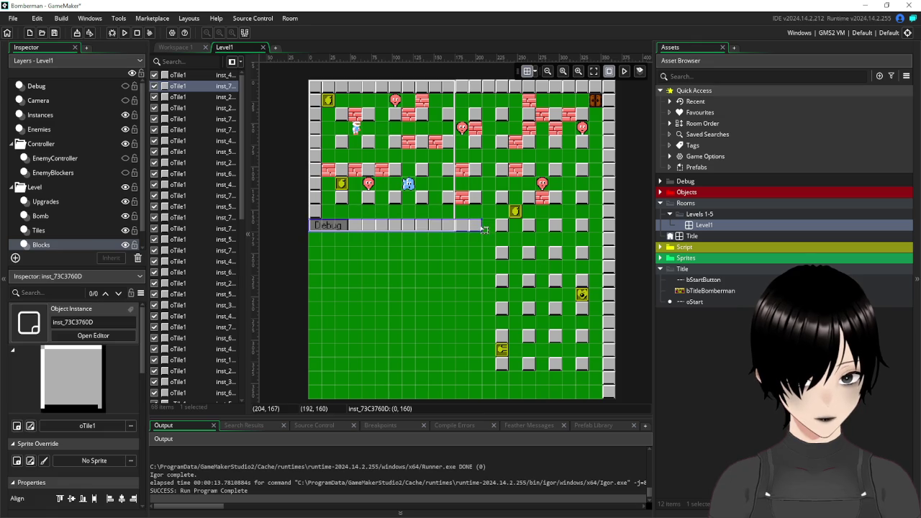
{"action": "left_click_drag", "start_coordinate": [482, 226], "coordinate": [576, 223]}
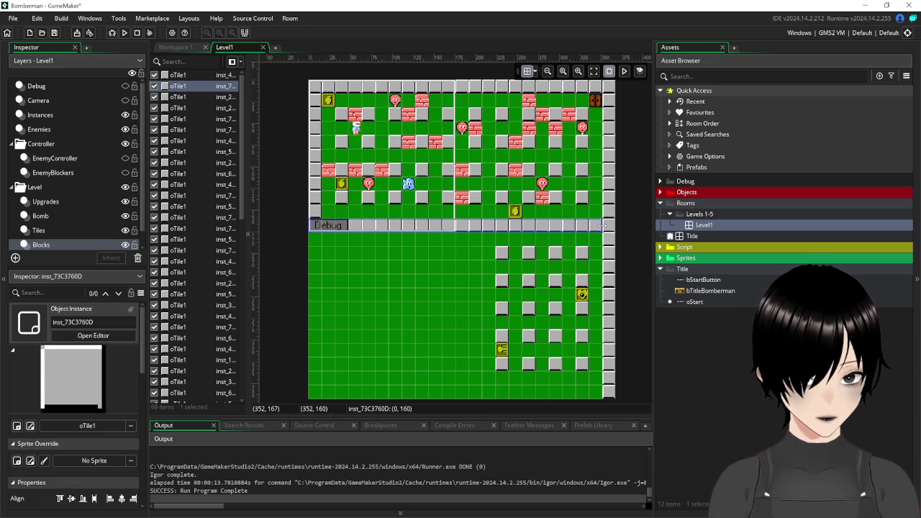
{"action": "left_click", "coordinate": [440, 320]}
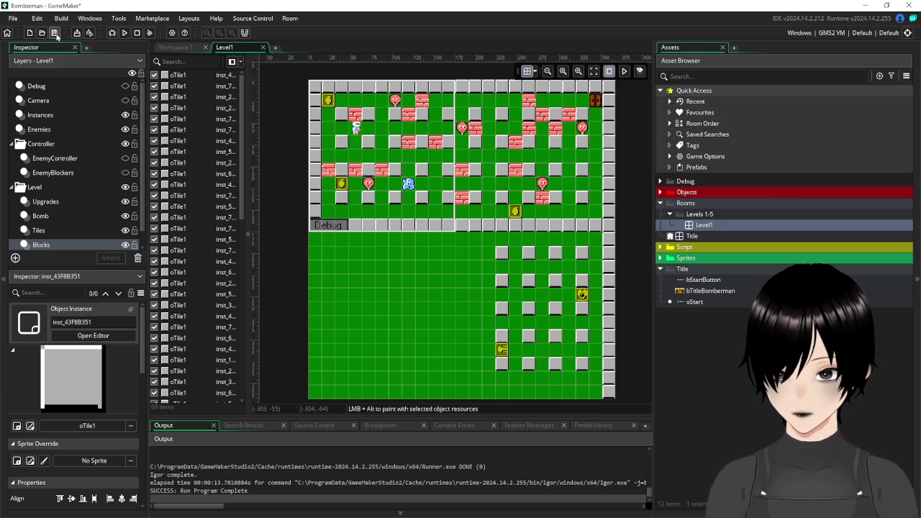
{"action": "left_click", "coordinate": [179, 47]}
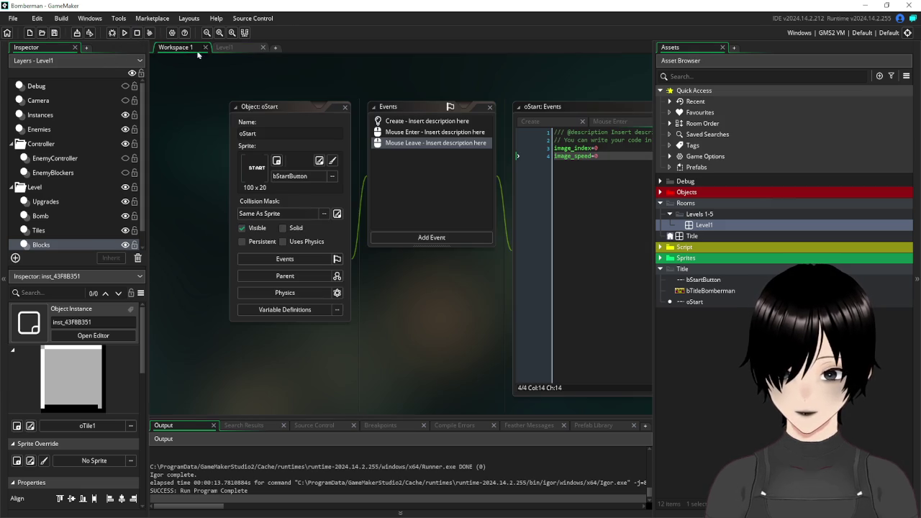
Add a Left Released mouse event to the oStart object.
{"action": "left_click", "coordinate": [436, 239]}
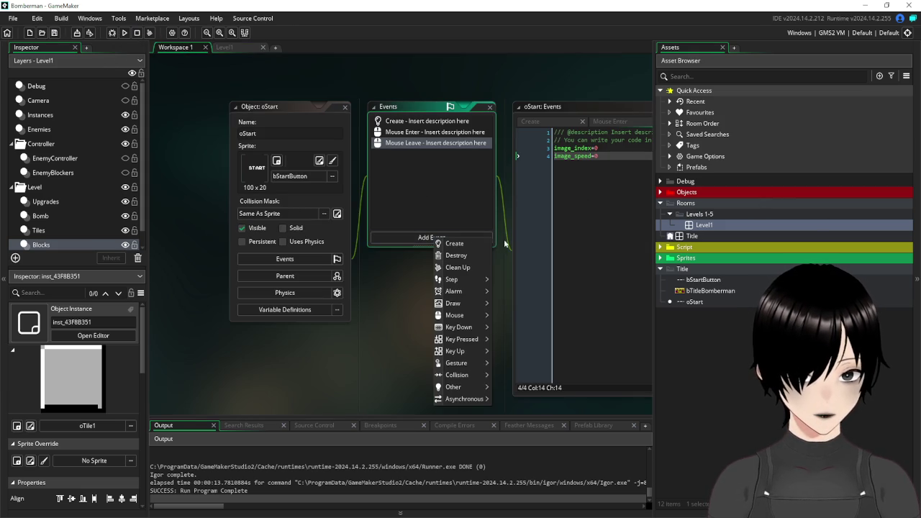
{"action": "mouse_move", "coordinate": [481, 339]}
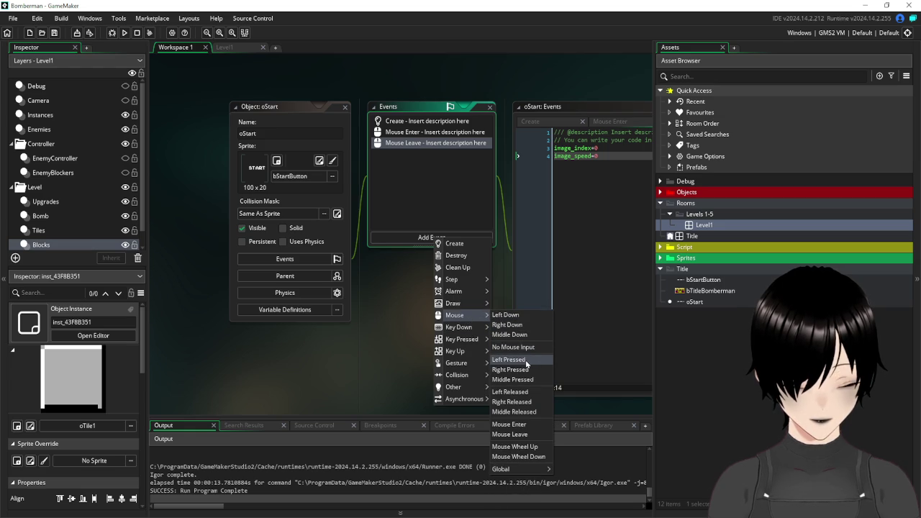
{"action": "left_click", "coordinate": [525, 392]}
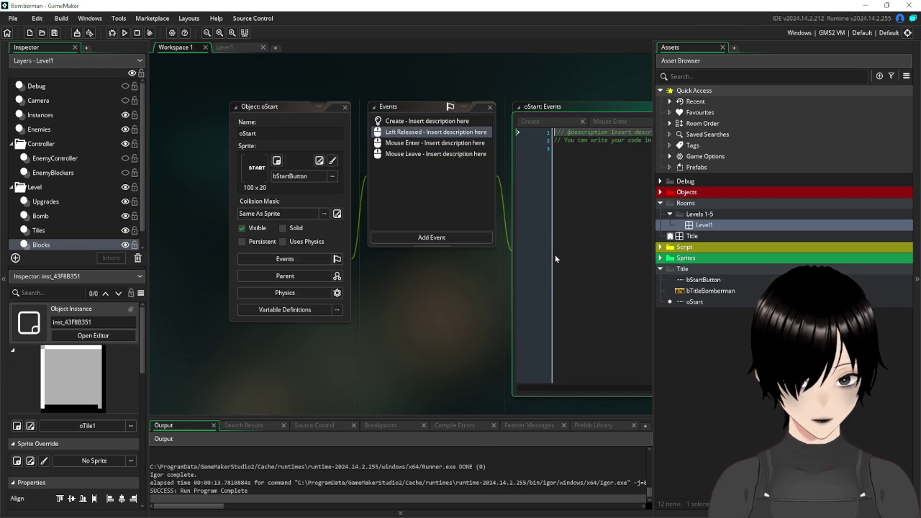
Make the event call room_goto_next() and launch a test run of the game.
{"action": "left_click", "coordinate": [571, 167]}
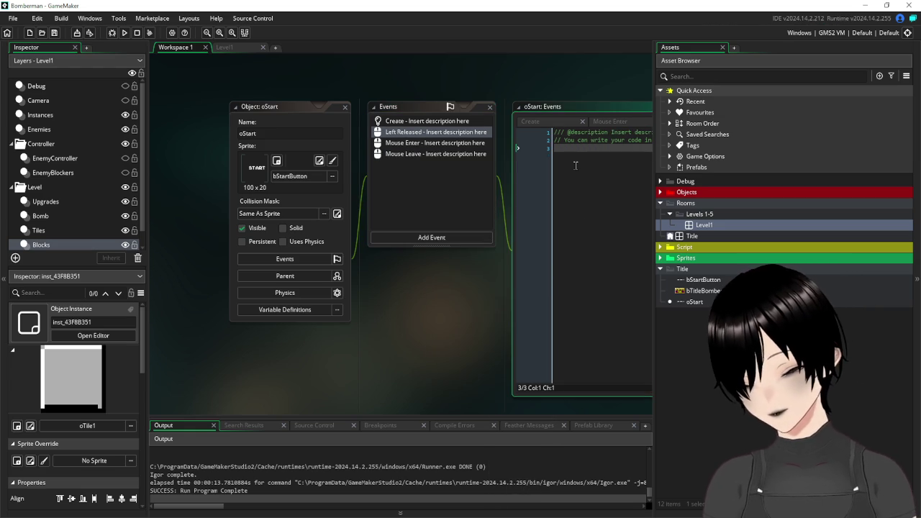
{"action": "type", "text": "room_g"}
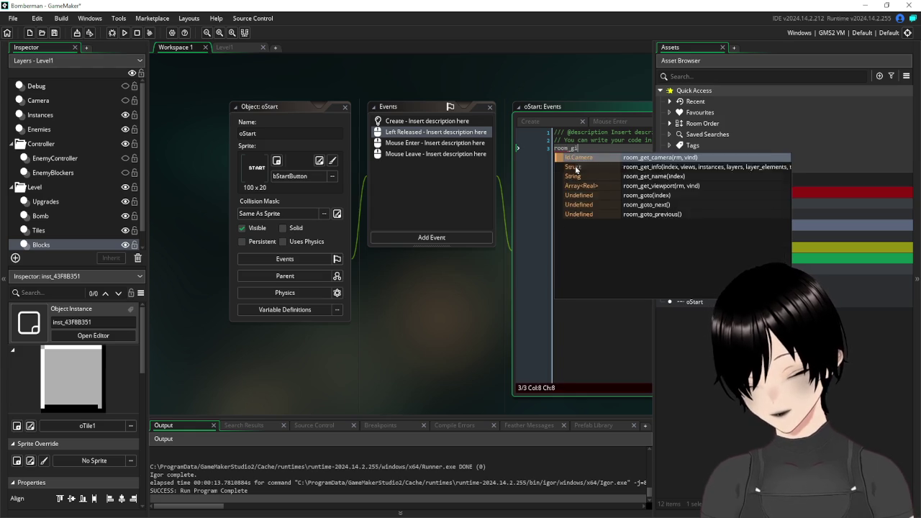
{"action": "type", "text": "oto"}
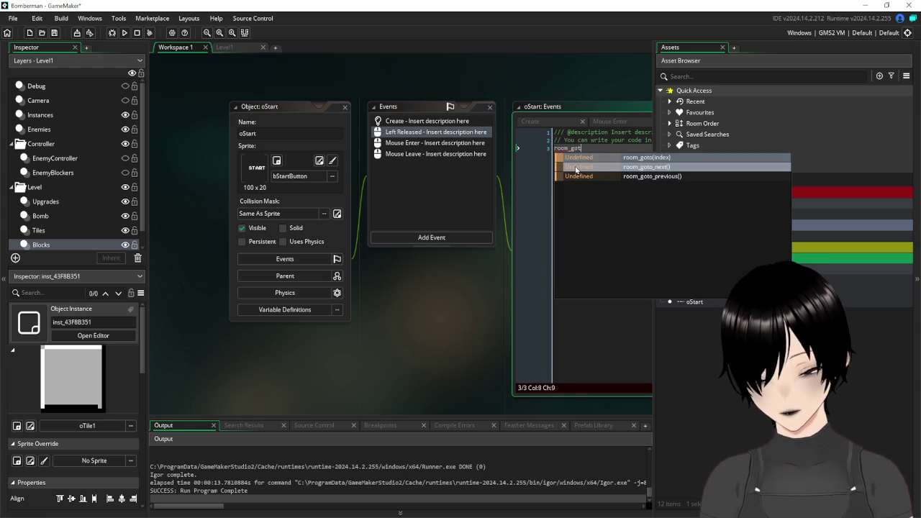
{"action": "left_click", "coordinate": [611, 167]}
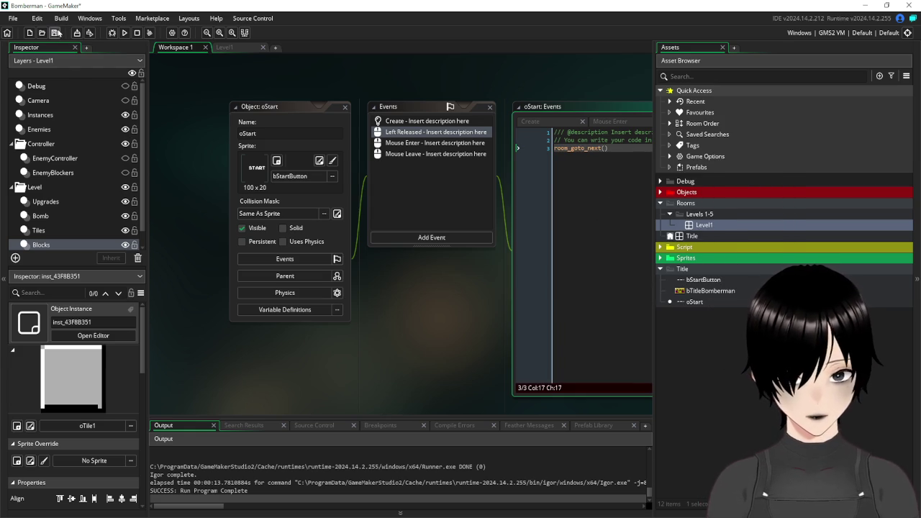
{"action": "left_click", "coordinate": [124, 34]}
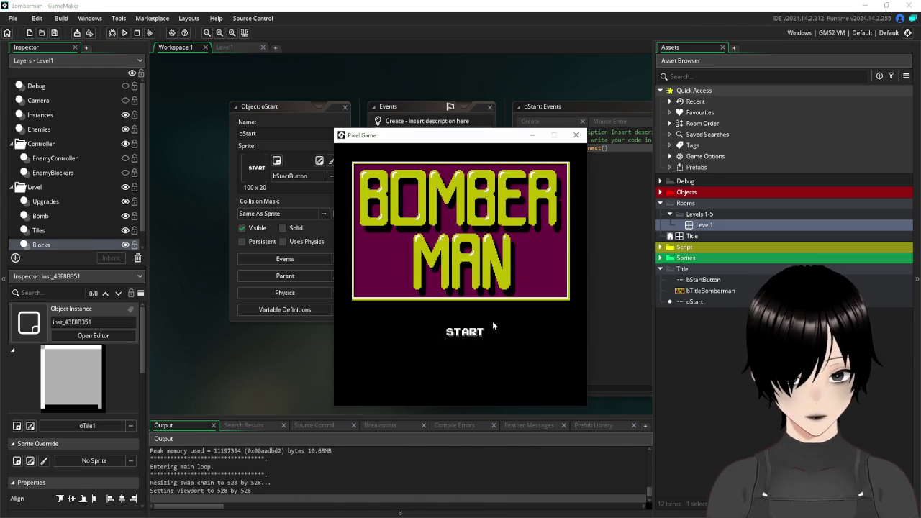
Click START to enter Level1, then walk the player around and drop the first bombs.
{"action": "left_click", "coordinate": [468, 340]}
{"action": "key", "text": "Right"}
{"action": "key", "text": "Down"}
{"action": "key", "text": "Right"}
{"action": "key", "text": "Right"}
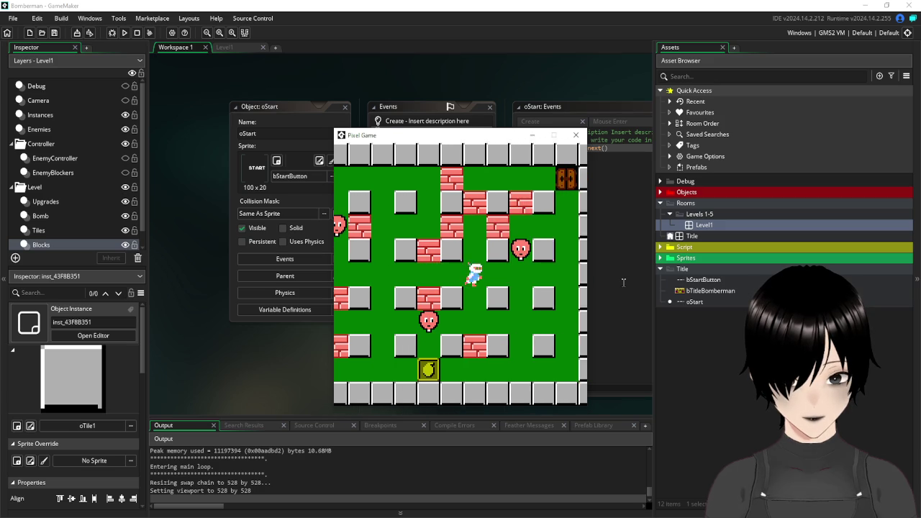
{"action": "key", "text": "Down"}
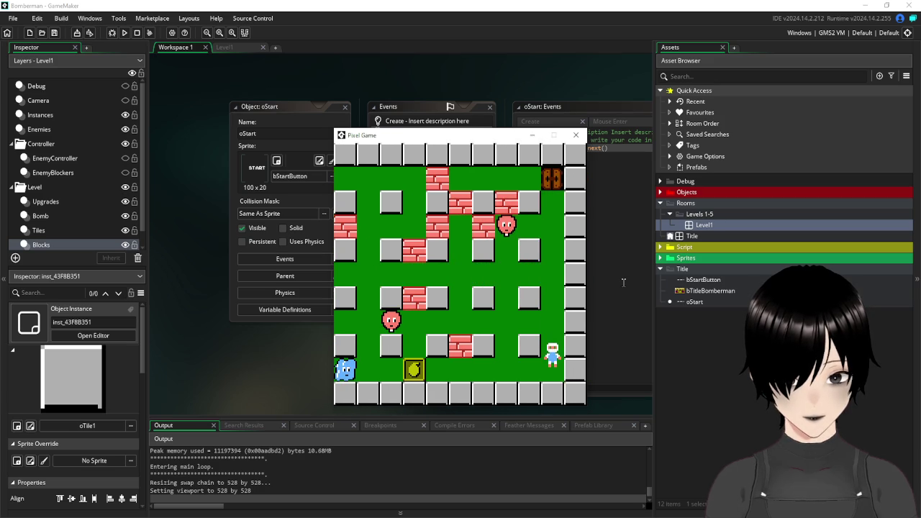
{"action": "key", "text": "Left"}
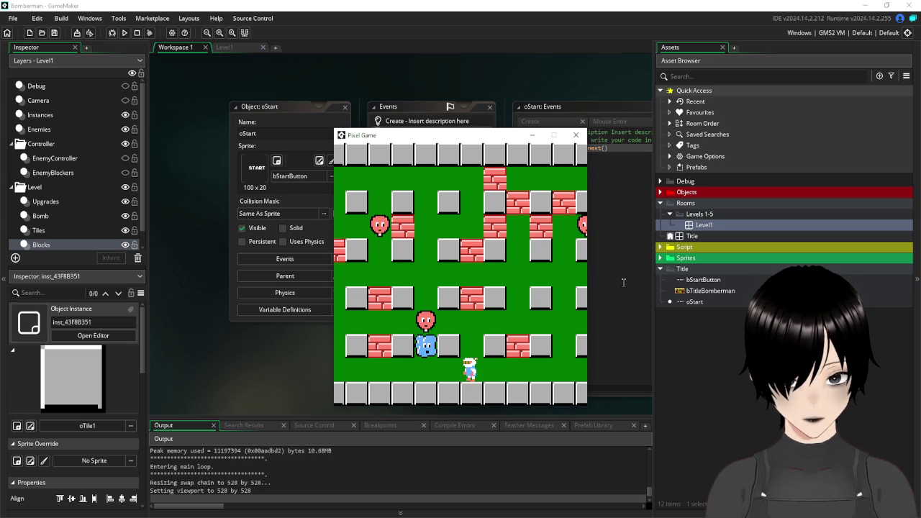
{"action": "key", "text": "Up"}
{"action": "key", "text": "space"}
{"action": "key", "text": "Down"}
{"action": "key", "text": "Left"}
{"action": "key", "text": "Left"}
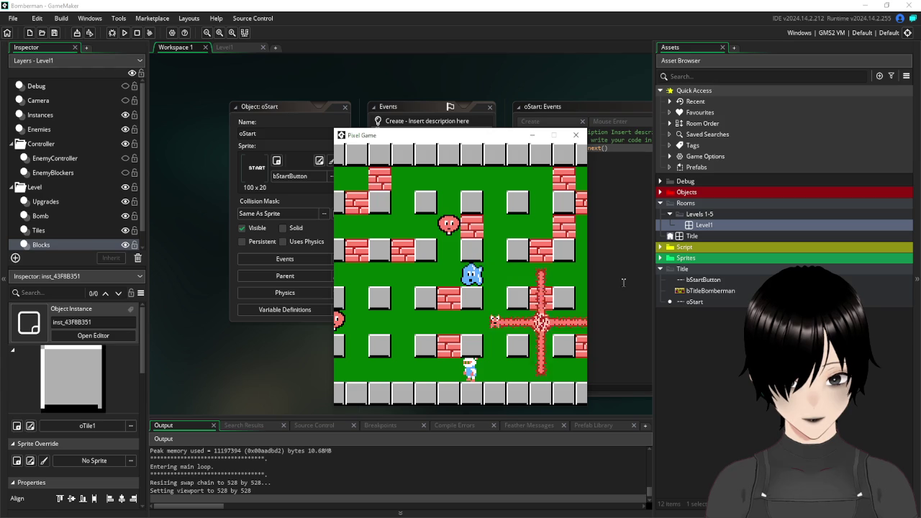
{"action": "key", "text": "Left"}
{"action": "key", "text": "Left"}
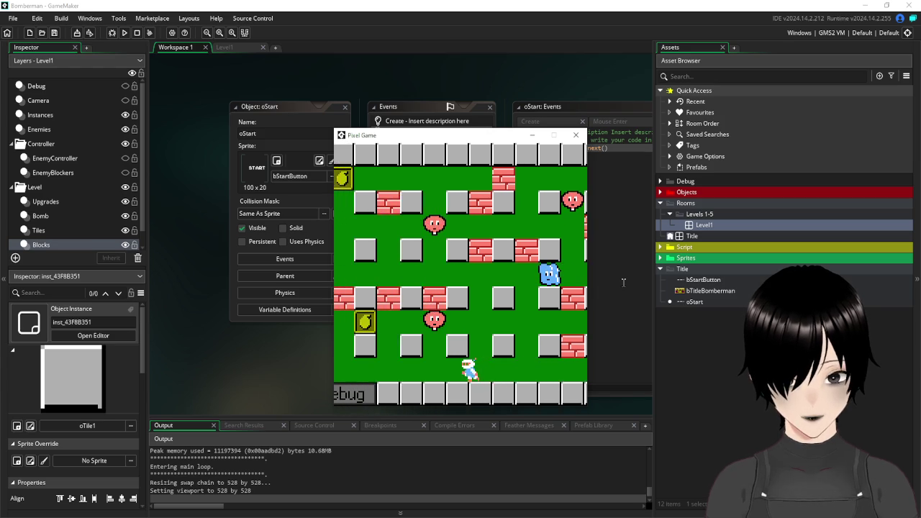
Navigate the maze with the arrow keys, bombing bricks and moving up toward the door.
{"action": "key", "text": "Left"}
{"action": "key", "text": "Right"}
{"action": "key", "text": "space"}
{"action": "key", "text": "Left"}
{"action": "key", "text": "Down"}
{"action": "key", "text": "Right"}
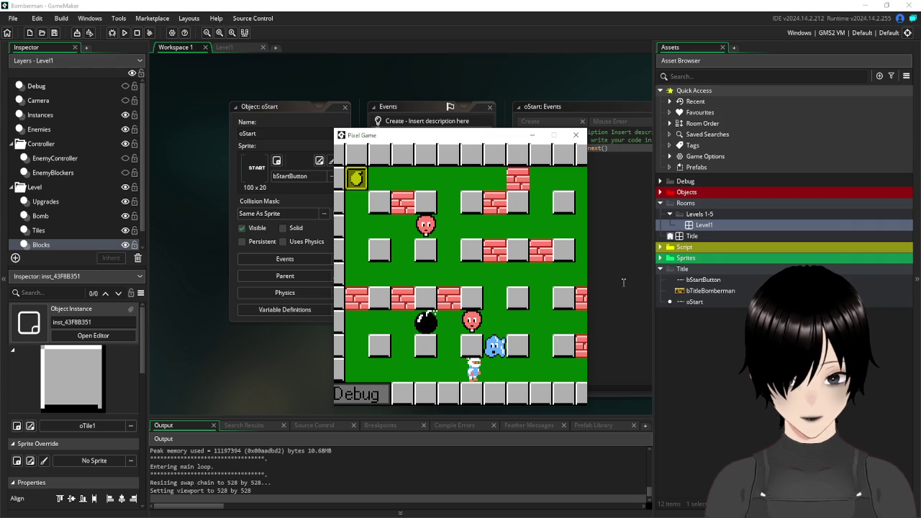
{"action": "key", "text": "Left"}
{"action": "key", "text": "Up"}
{"action": "key", "text": "Right"}
{"action": "key", "text": "Up"}
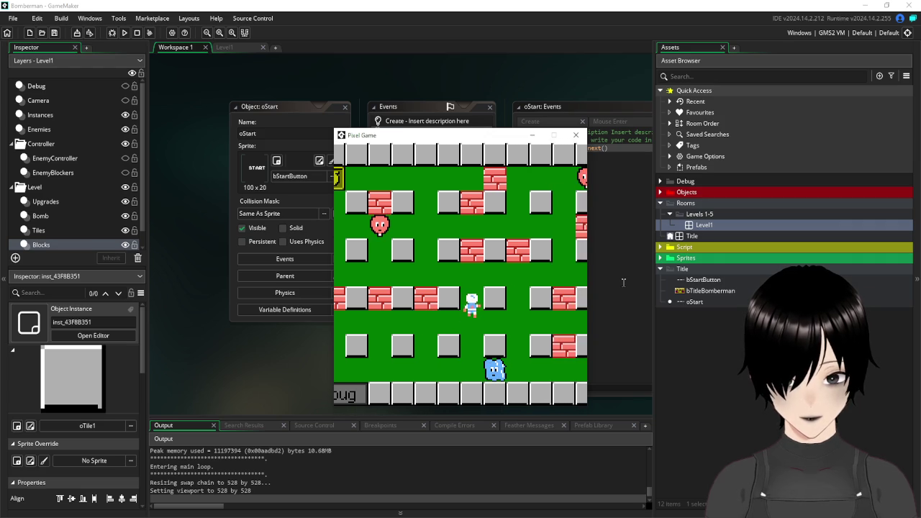
{"action": "key", "text": "Left"}
{"action": "key", "text": "Left"}
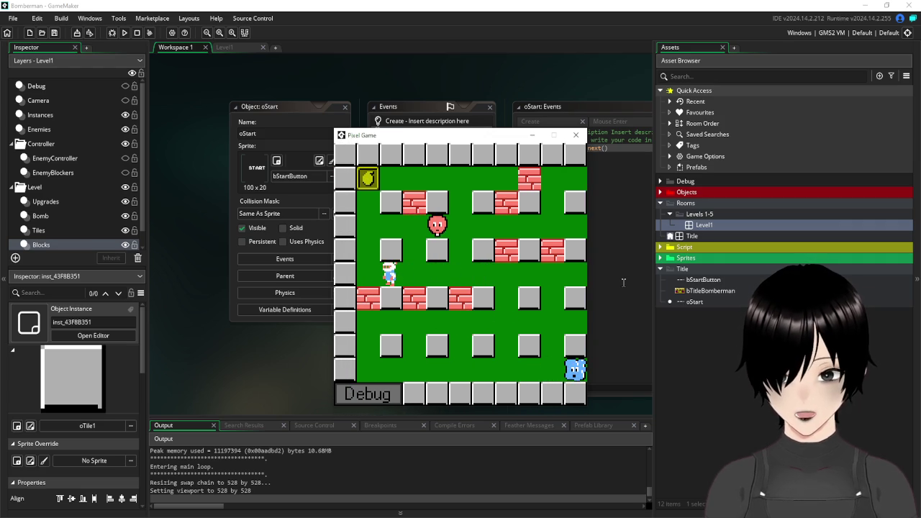
{"action": "key", "text": "Up"}
{"action": "key", "text": "Right"}
{"action": "key", "text": "Down"}
{"action": "key", "text": "space"}
{"action": "key", "text": "Up"}
{"action": "key", "text": "Left"}
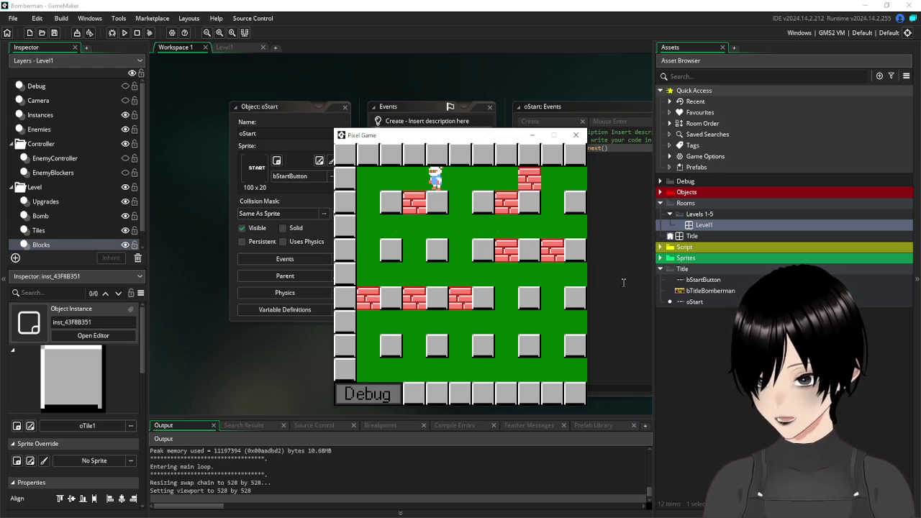
{"action": "key", "text": "Right"}
{"action": "key", "text": "Down"}
{"action": "key", "text": "Right"}
{"action": "key", "text": "Down"}
{"action": "key", "text": "Right"}
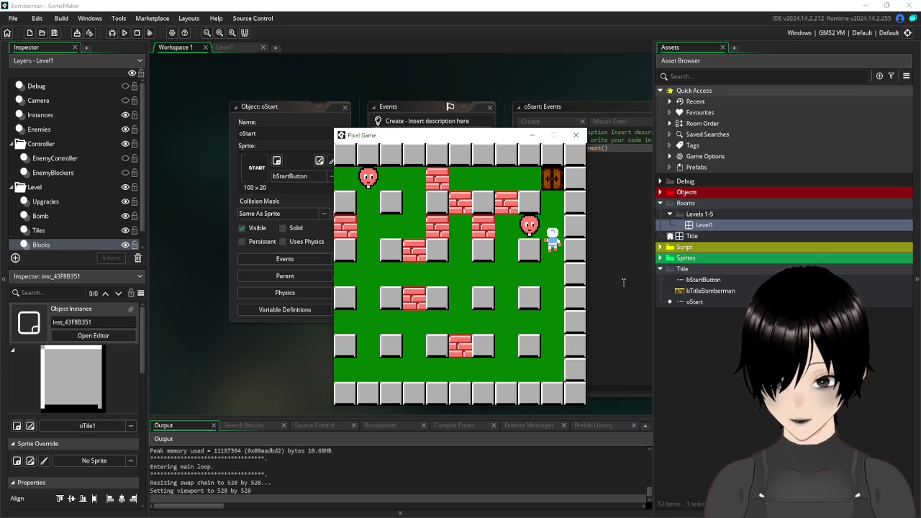
{"action": "key", "text": "Up"}
Bomb near the enemies, walk back toward the door, then close the game window.
{"action": "key", "text": "space"}
{"action": "key", "text": "Up"}
{"action": "key", "text": "Left"}
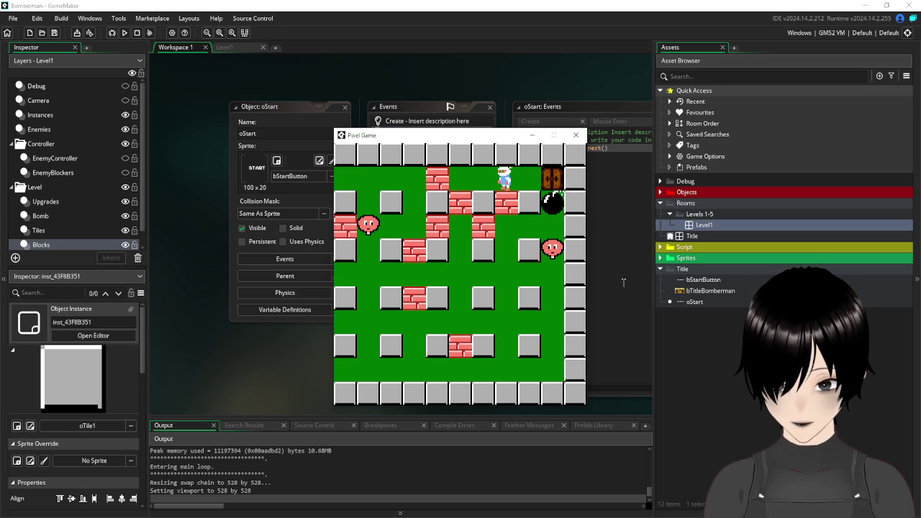
{"action": "key", "text": "Right"}
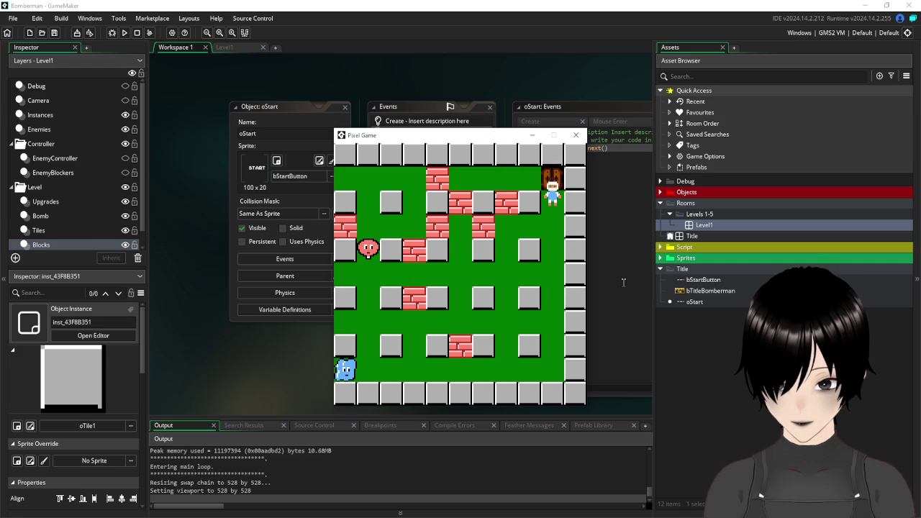
{"action": "key", "text": "Down"}
{"action": "key", "text": "Left"}
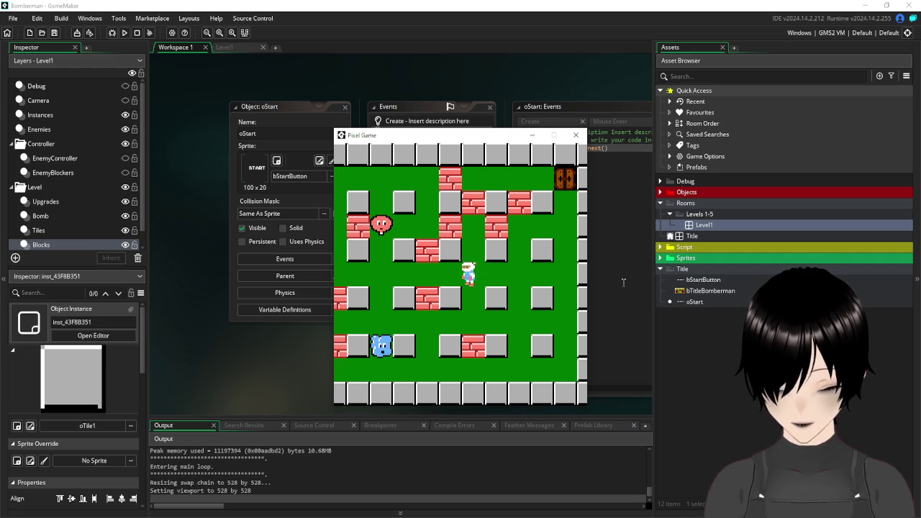
{"action": "key", "text": "Left"}
{"action": "key", "text": "space"}
{"action": "key", "text": "Right"}
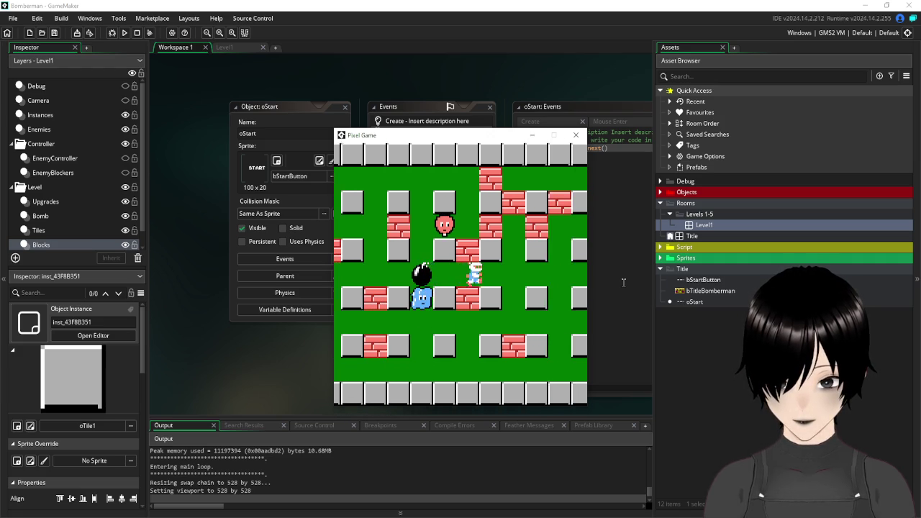
{"action": "key", "text": "Down"}
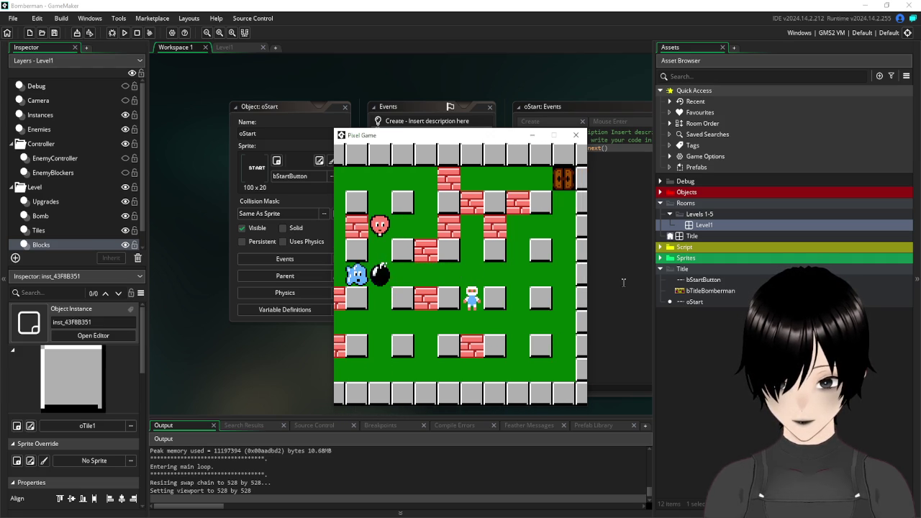
{"action": "key", "text": "Up"}
{"action": "key", "text": "Right"}
{"action": "key", "text": "Right"}
{"action": "key", "text": "Up"}
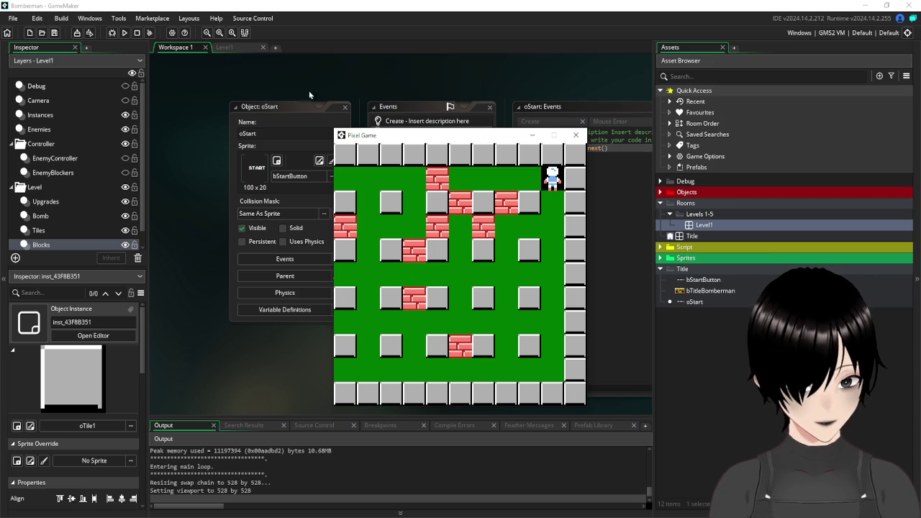
{"action": "left_click", "coordinate": [576, 135]}
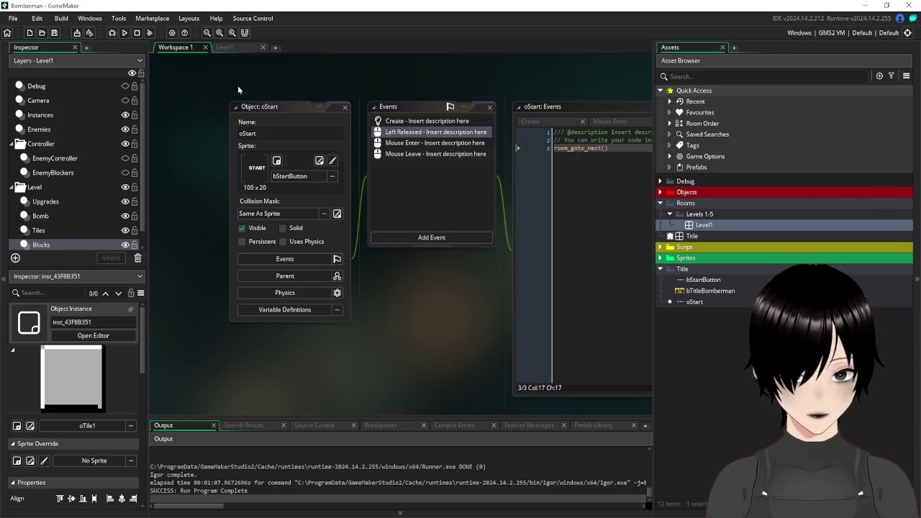
Close the oStart windows and collapse the Title and Rooms folders in the Asset Browser.
{"action": "left_click", "coordinate": [345, 110]}
{"action": "left_click", "coordinate": [225, 47]}
{"action": "left_click", "coordinate": [172, 47]}
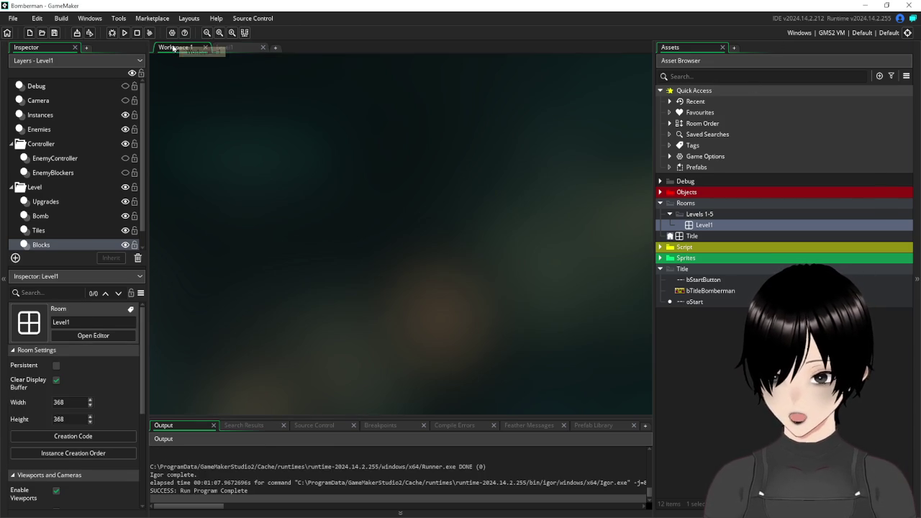
{"action": "left_click", "coordinate": [661, 269]}
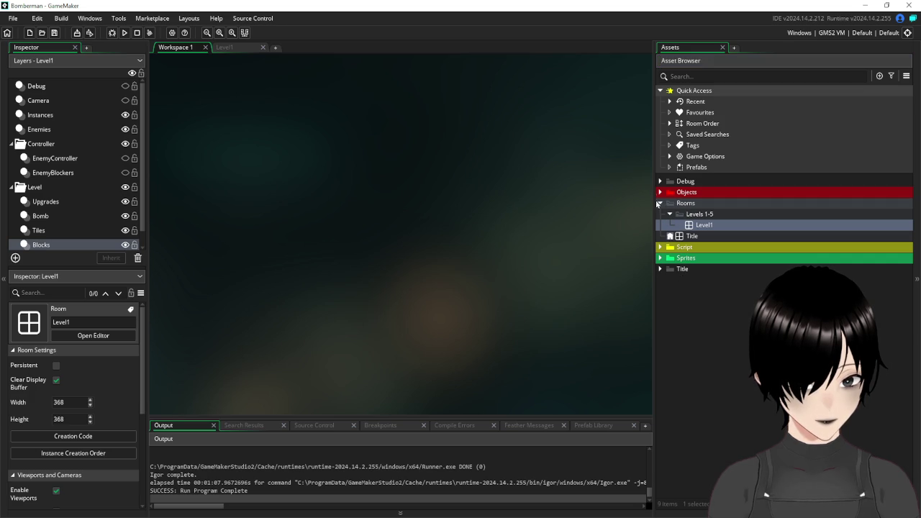
{"action": "left_click", "coordinate": [661, 203]}
Create a new asset group named Sfx.
{"action": "right_click", "coordinate": [684, 283]}
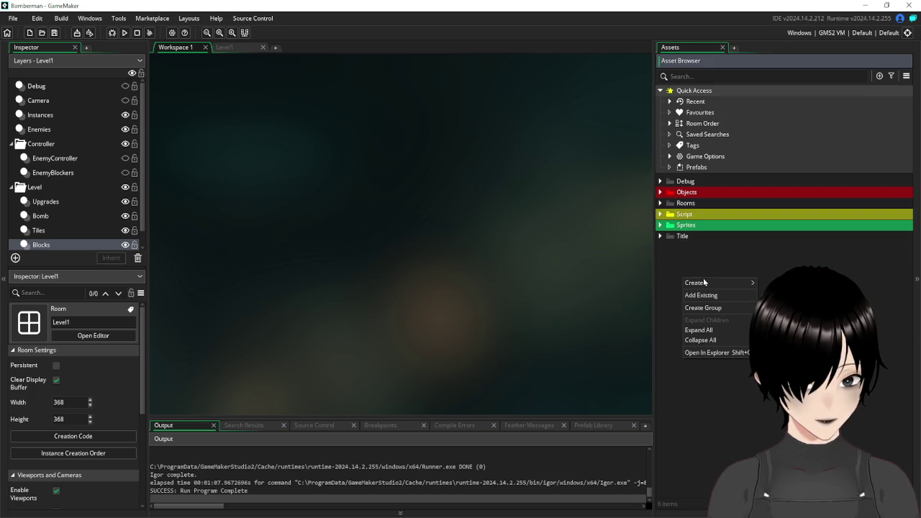
{"action": "mouse_move", "coordinate": [718, 284]}
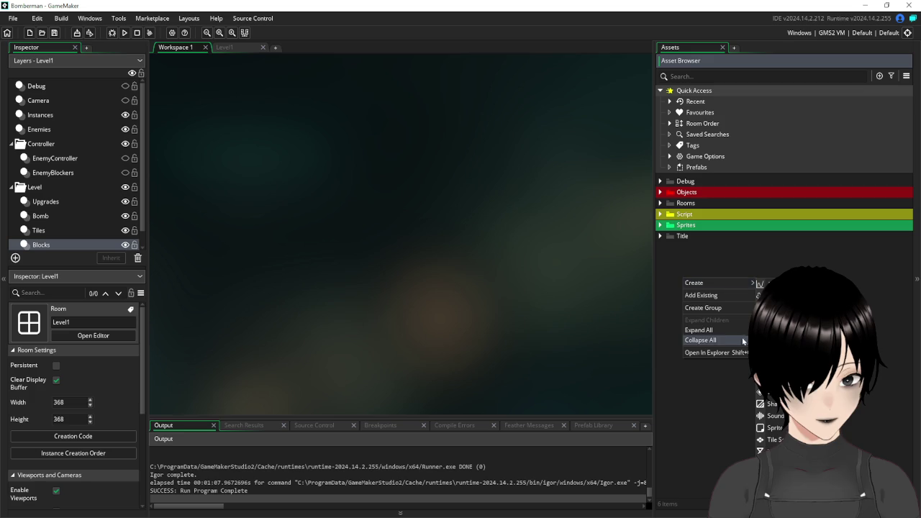
{"action": "left_click", "coordinate": [703, 307]}
{"action": "type", "text": "Sfx"}
{"action": "key", "text": "Return"}
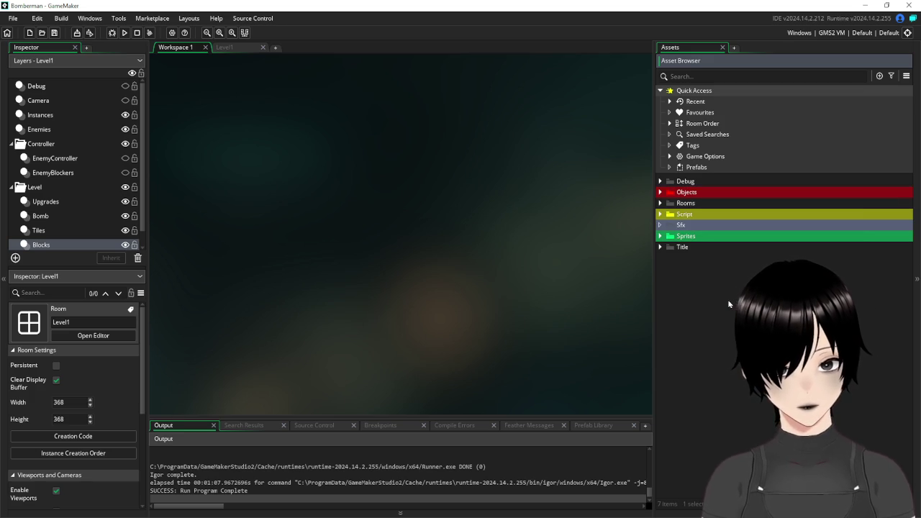
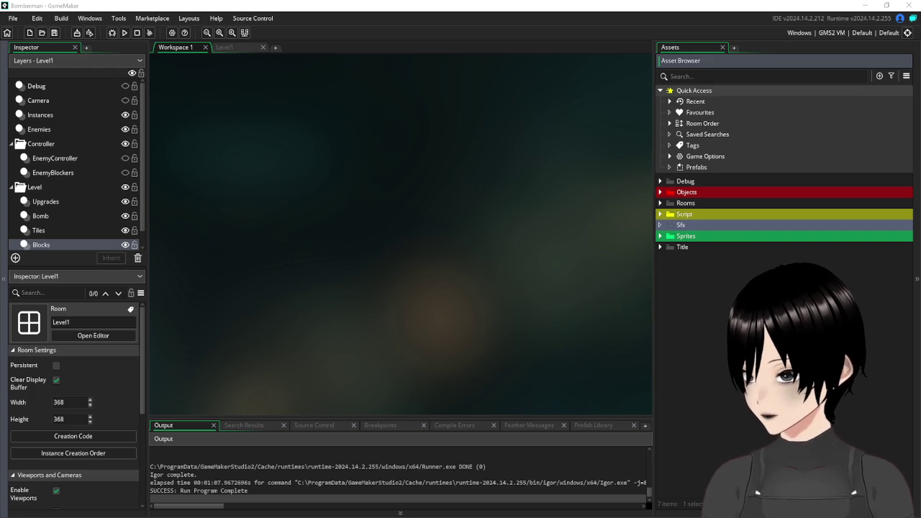
Lower the step_horizontal footstep sound's volume to 0.5 and preview it.
{"action": "left_click", "coordinate": [690, 228]}
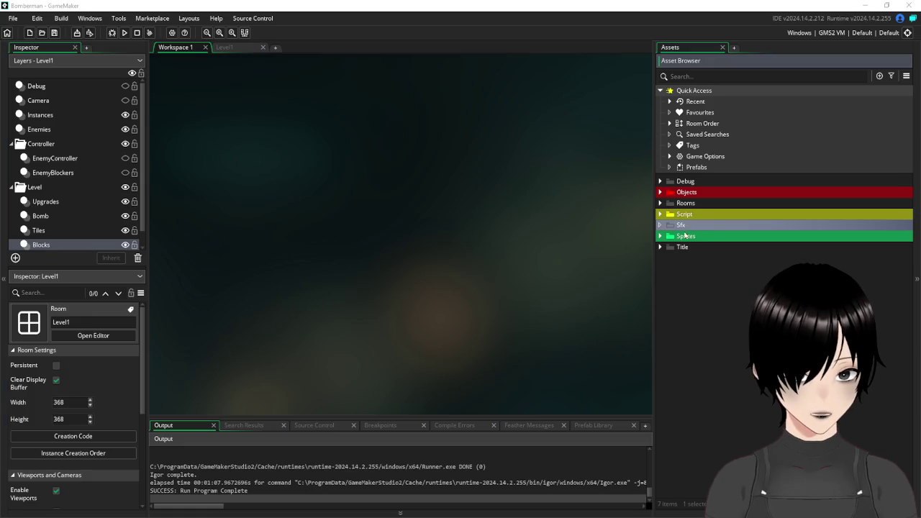
{"action": "double_click", "coordinate": [690, 228]}
{"action": "double_click", "coordinate": [702, 247]}
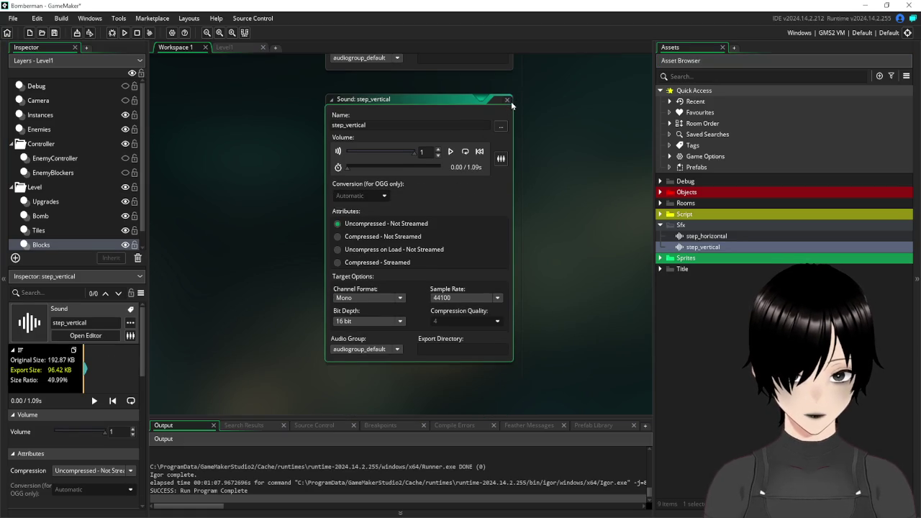
{"action": "left_click", "coordinate": [507, 100]}
{"action": "left_click", "coordinate": [507, 78]}
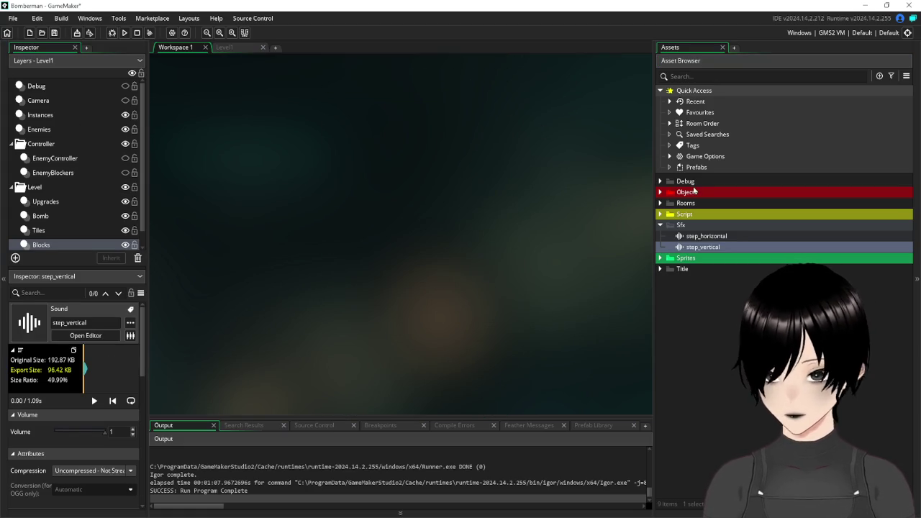
{"action": "left_click", "coordinate": [660, 225]}
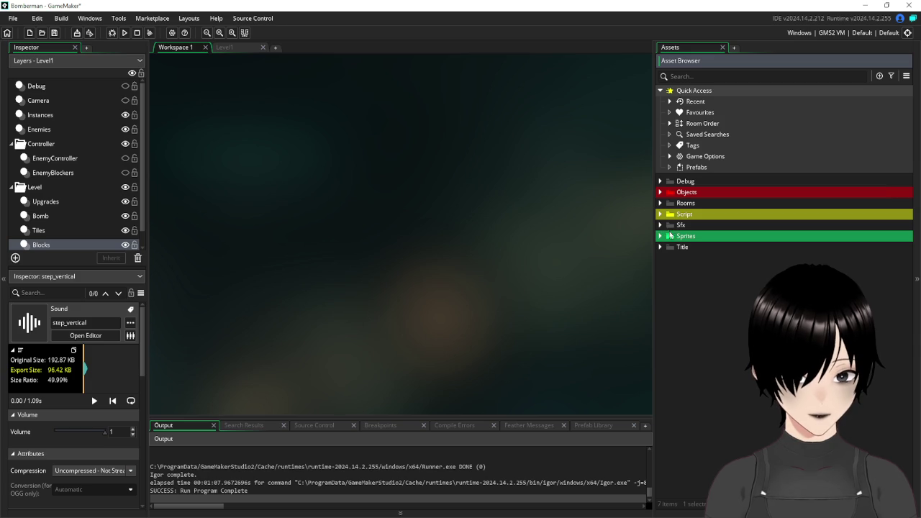
{"action": "left_click", "coordinate": [660, 226]}
{"action": "double_click", "coordinate": [706, 236]}
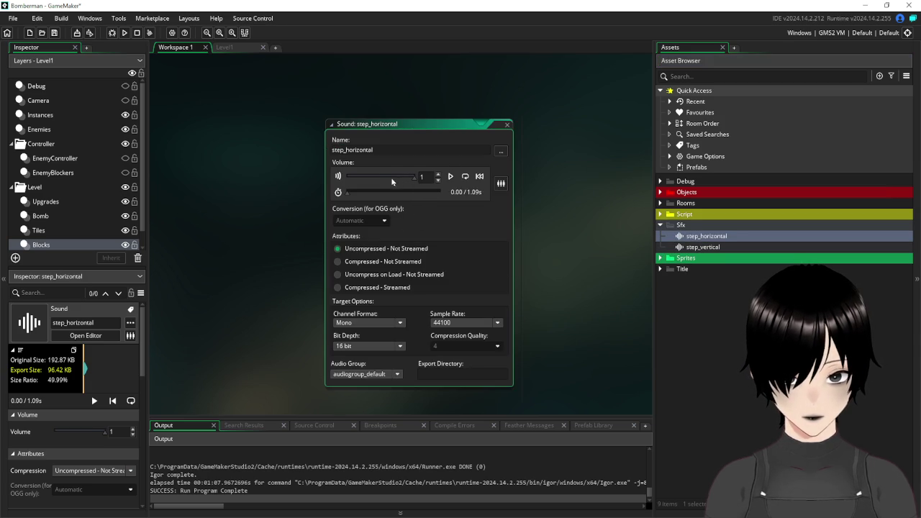
{"action": "left_click_drag", "start_coordinate": [383, 180], "coordinate": [378, 179]}
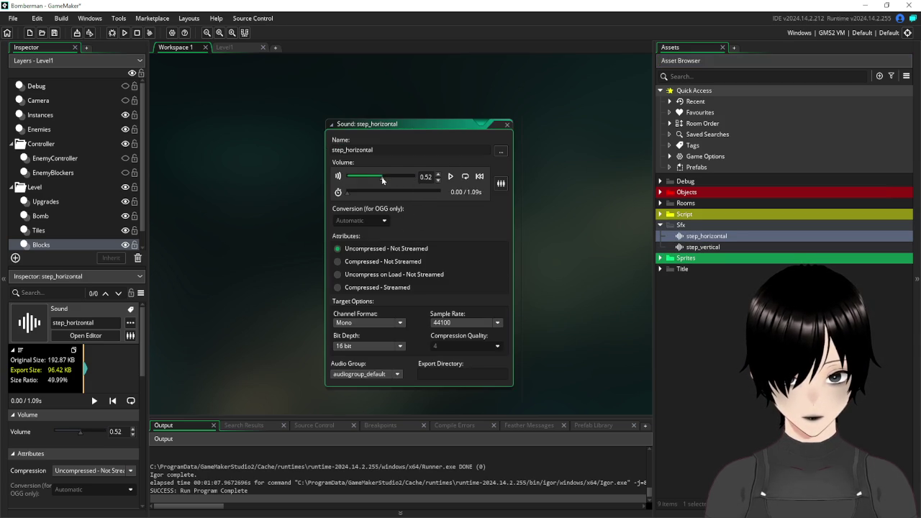
{"action": "left_click", "coordinate": [452, 176]}
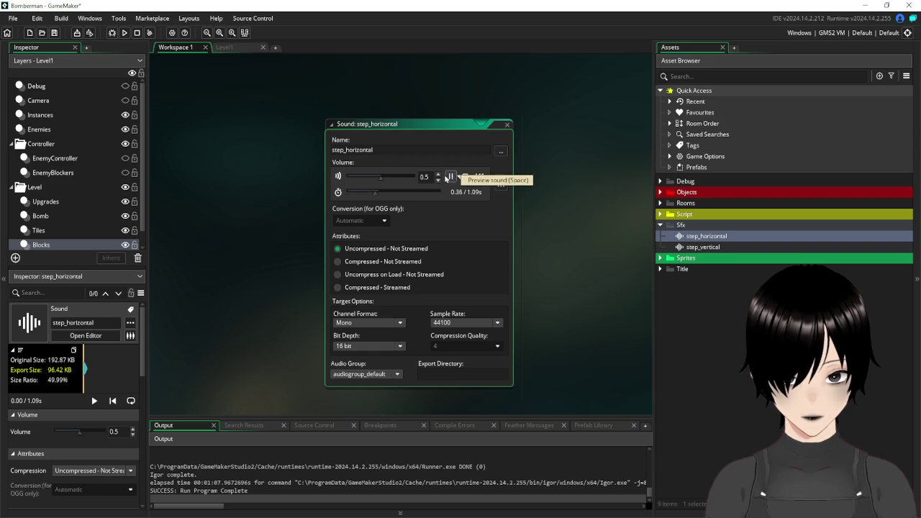
{"action": "left_click", "coordinate": [507, 126]}
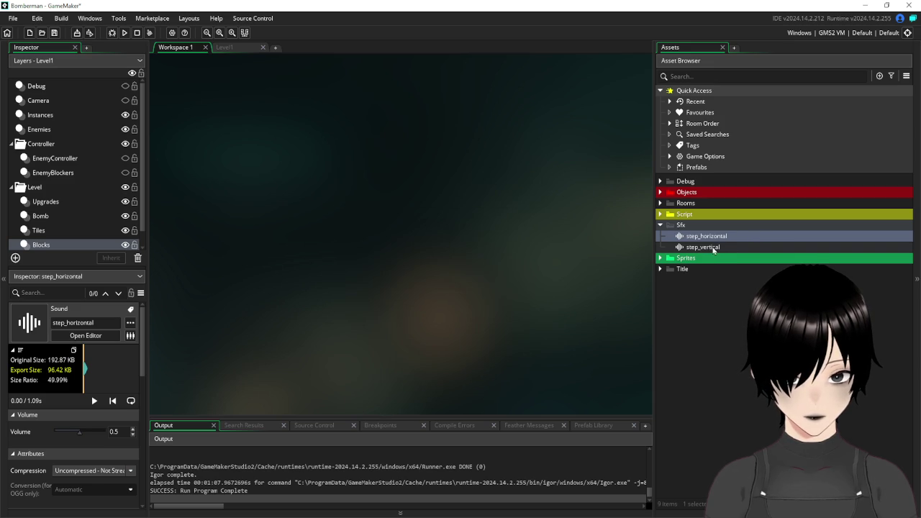
Set step_vertical's volume to 0.5, then expand Objects and widen the asset list.
{"action": "double_click", "coordinate": [702, 247]}
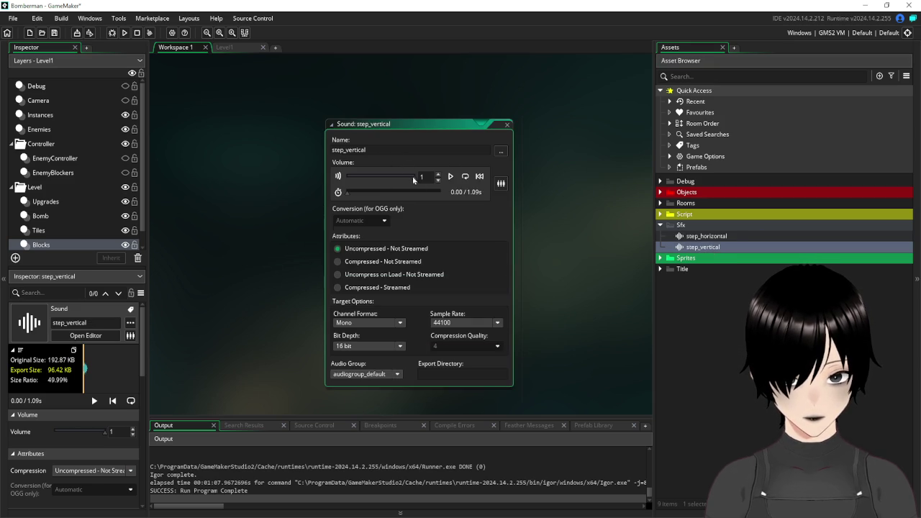
{"action": "left_click_drag", "start_coordinate": [414, 181], "coordinate": [386, 180]}
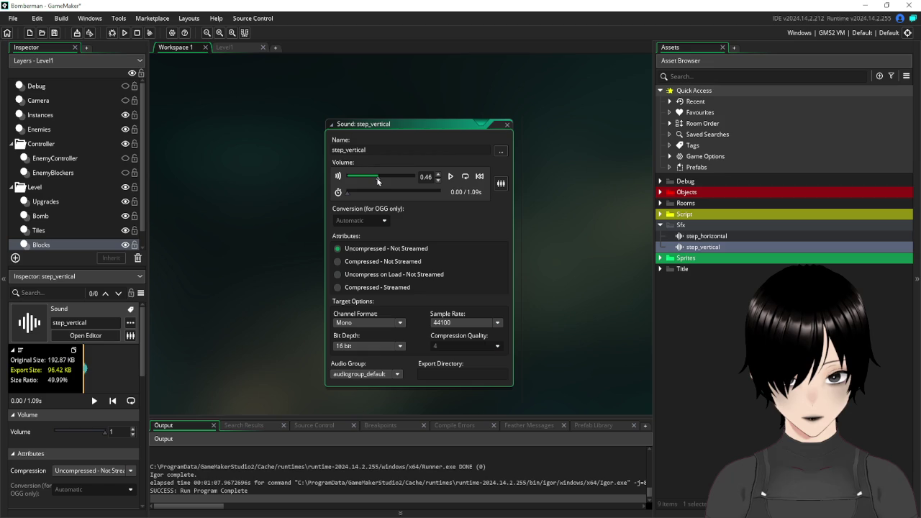
{"action": "left_click_drag", "start_coordinate": [379, 181], "coordinate": [381, 177]}
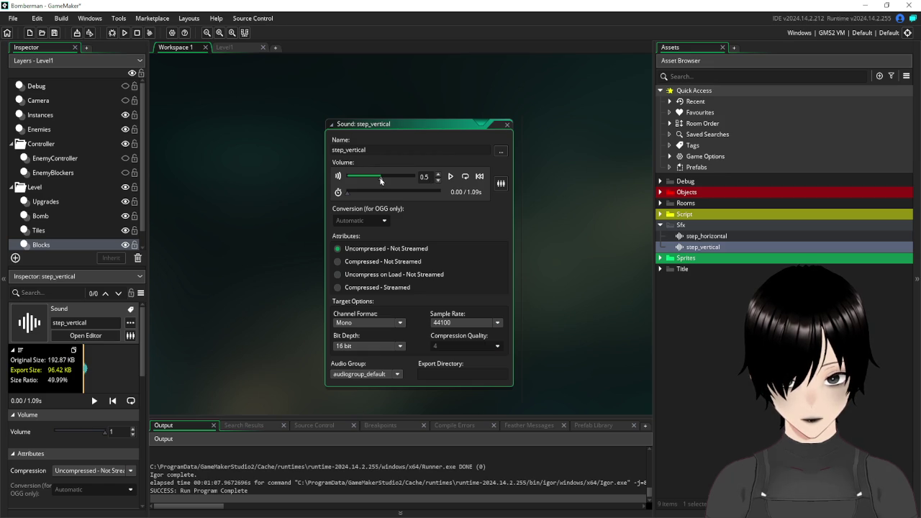
{"action": "left_click", "coordinate": [507, 125]}
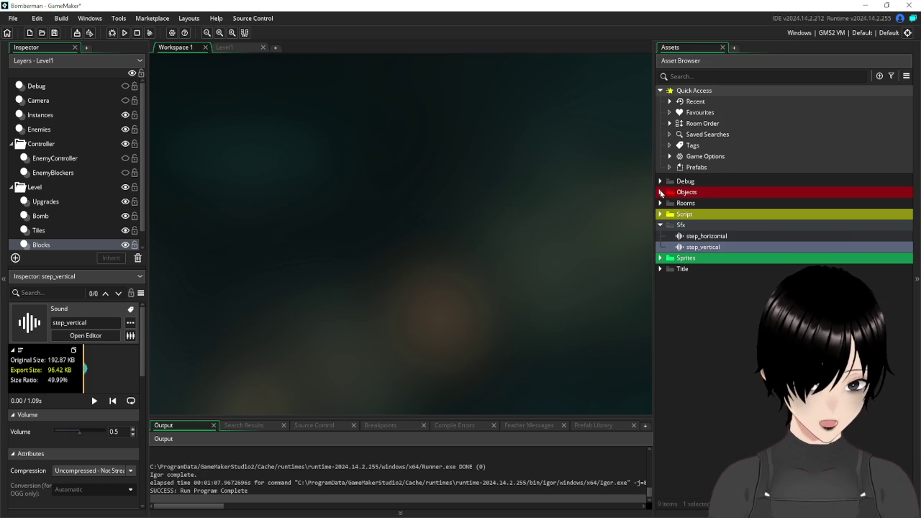
{"action": "left_click", "coordinate": [660, 192]}
{"action": "left_click_drag", "start_coordinate": [653, 207], "coordinate": [599, 207]}
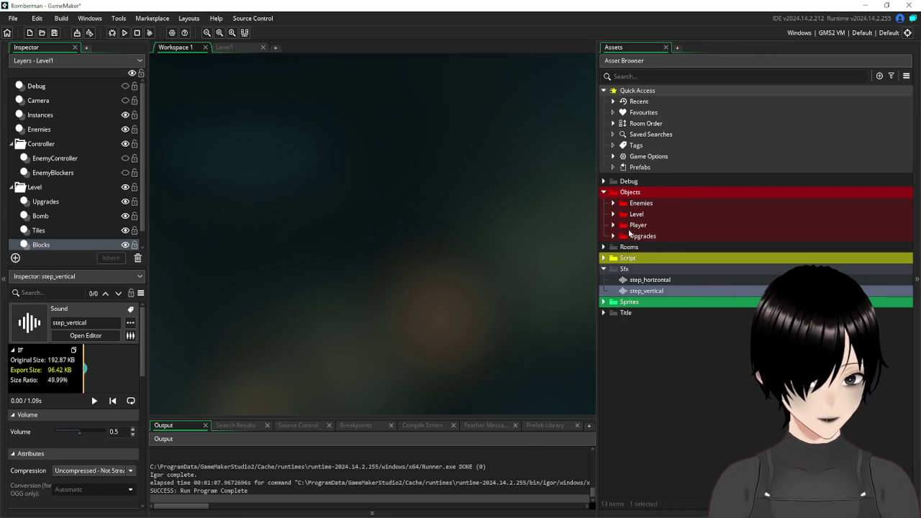
Open the oPlayer object from the Player folder and close it again.
{"action": "left_click", "coordinate": [613, 225]}
{"action": "double_click", "coordinate": [649, 268]}
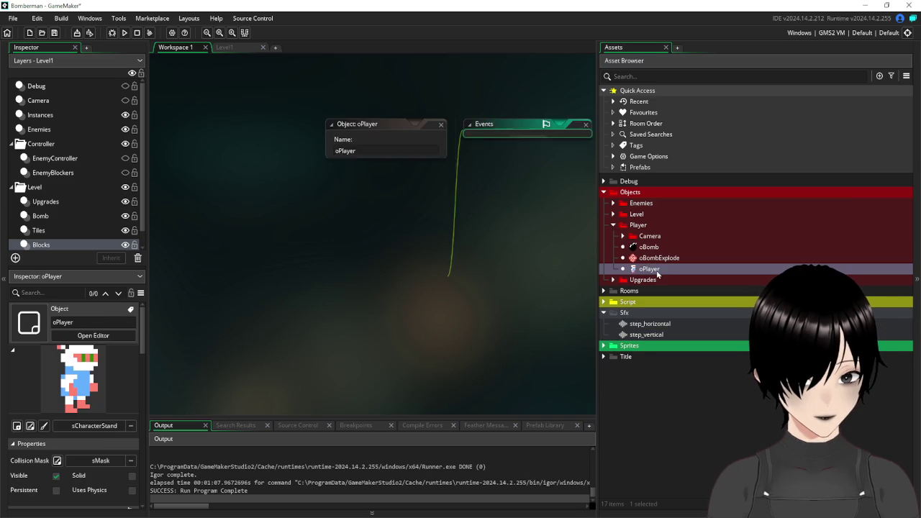
{"action": "left_click", "coordinate": [272, 125]}
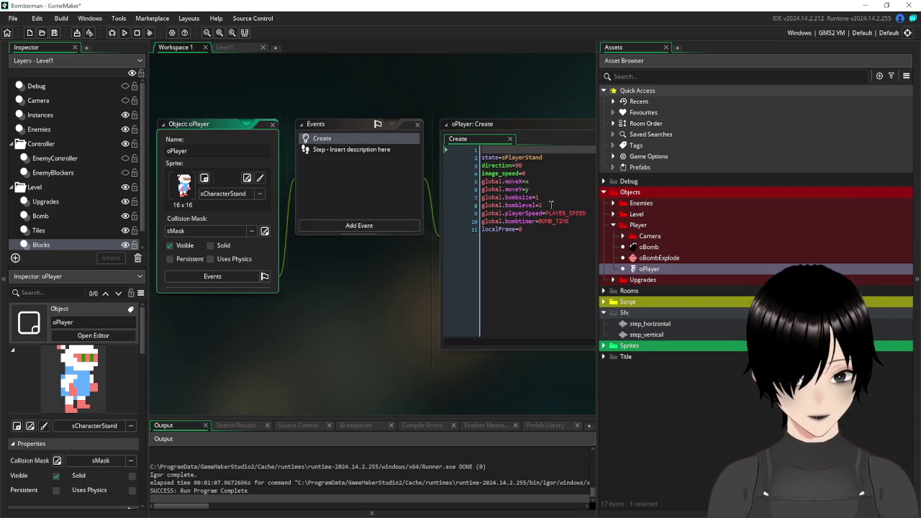
Expand Script > PlayerStates and open the sPlayerMove script to review its code.
{"action": "left_click", "coordinate": [605, 303]}
{"action": "left_click", "coordinate": [623, 324]}
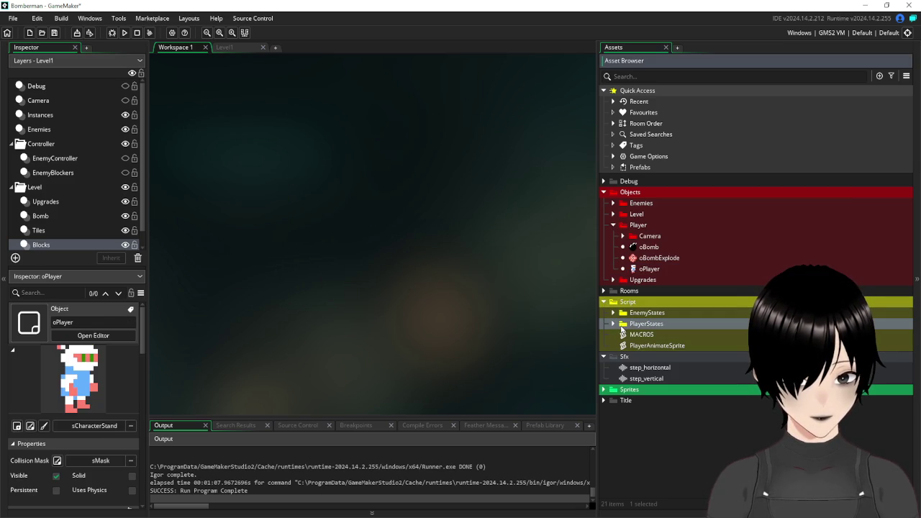
{"action": "left_click", "coordinate": [613, 324]}
{"action": "double_click", "coordinate": [652, 335]}
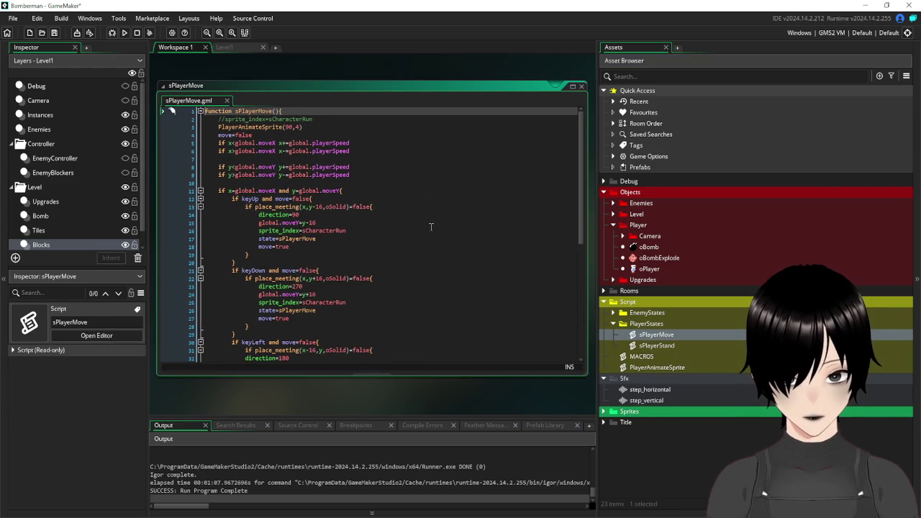
{"action": "left_click", "coordinate": [413, 239]}
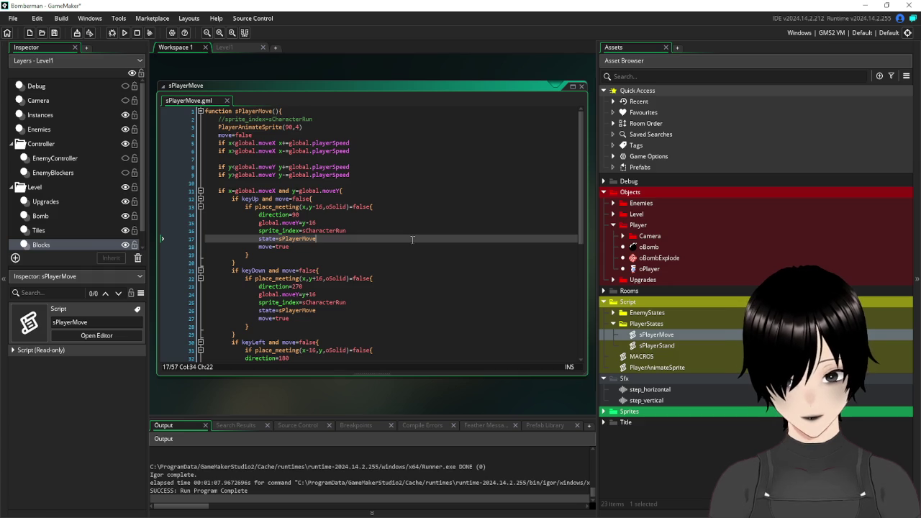
{"action": "scroll", "coordinate": [412, 239], "scroll_direction": "down", "scroll_amount": 5}
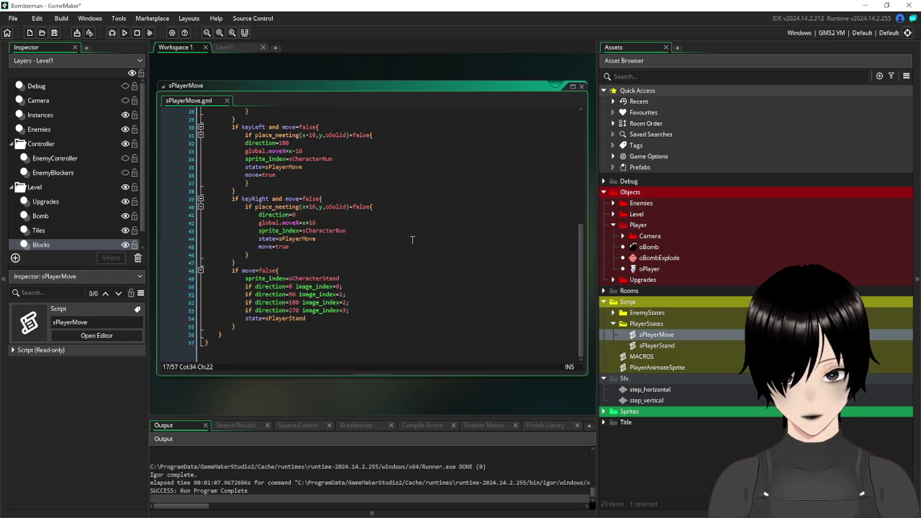
{"action": "scroll", "coordinate": [412, 239], "scroll_direction": "up", "scroll_amount": 5}
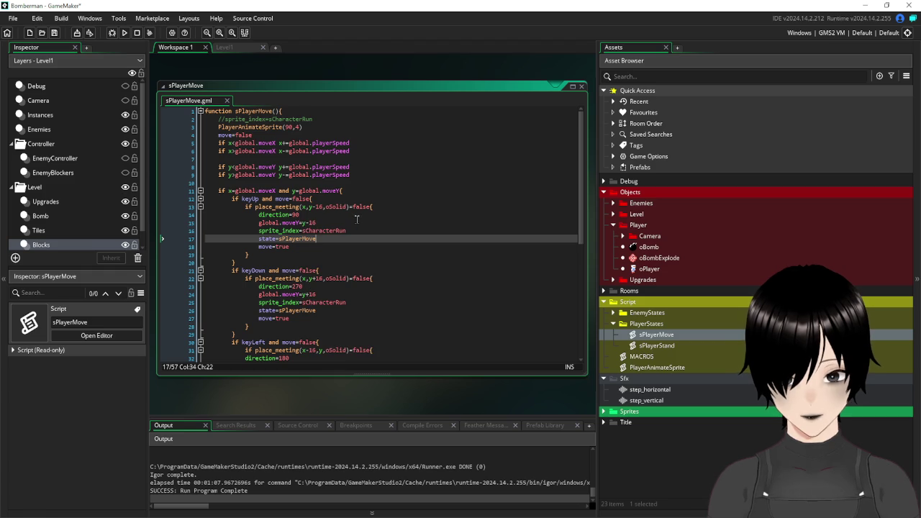
Start a new line 19 after move=true in the move-up branch for a sound call.
{"action": "left_click", "coordinate": [324, 246]}
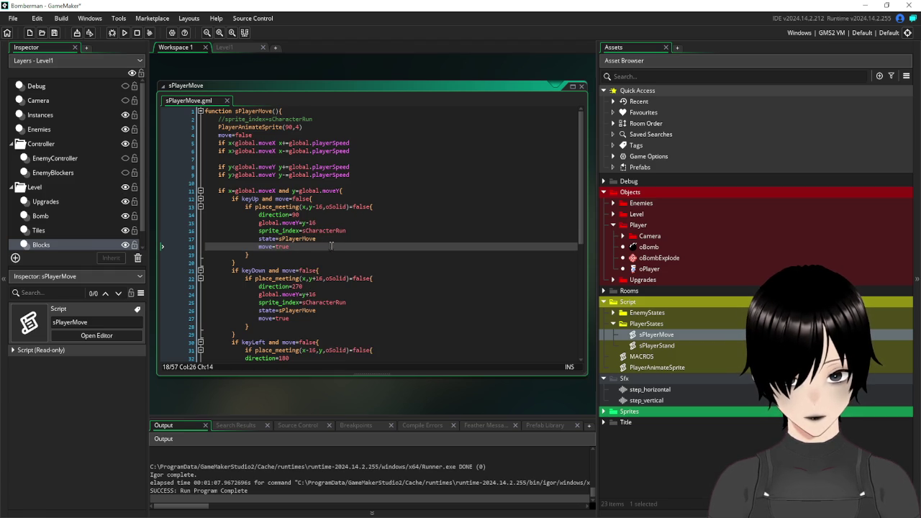
{"action": "key", "text": "Return"}
{"action": "type", "text": "sou"}
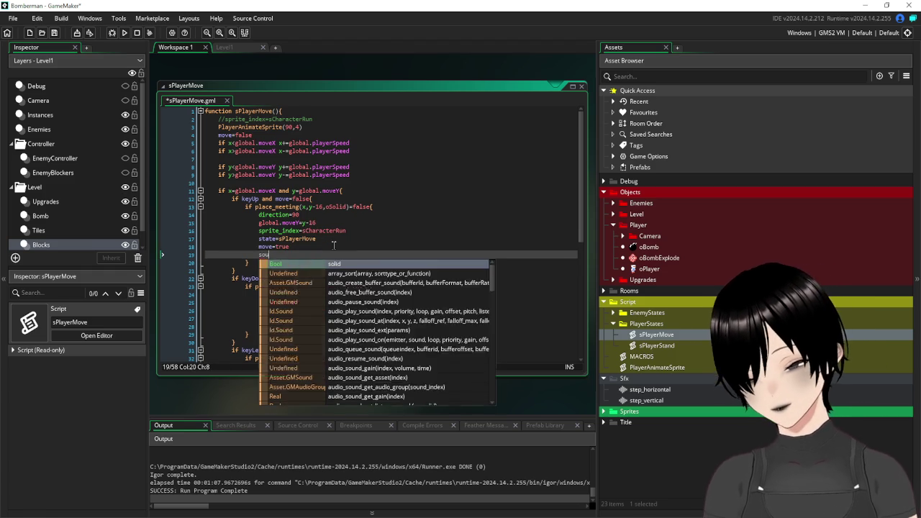
{"action": "type", "text": "nd_p"}
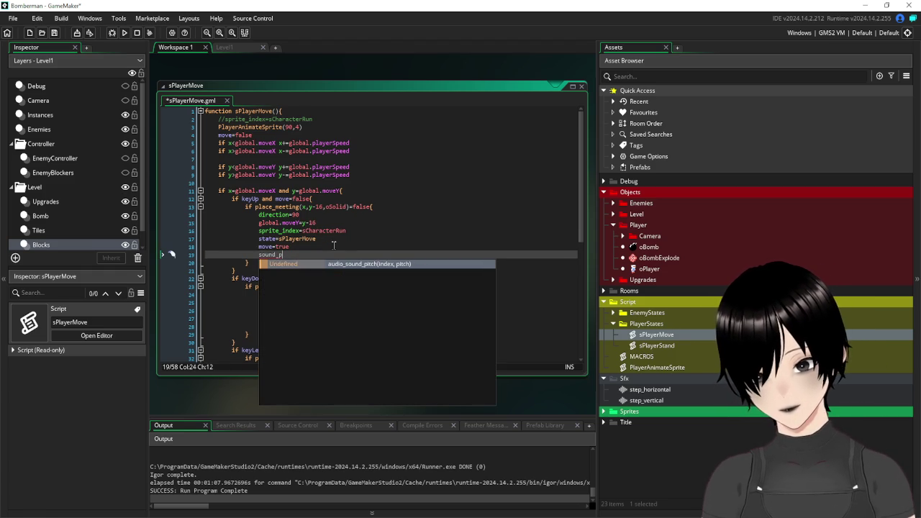
{"action": "key", "text": "BackSpace"}
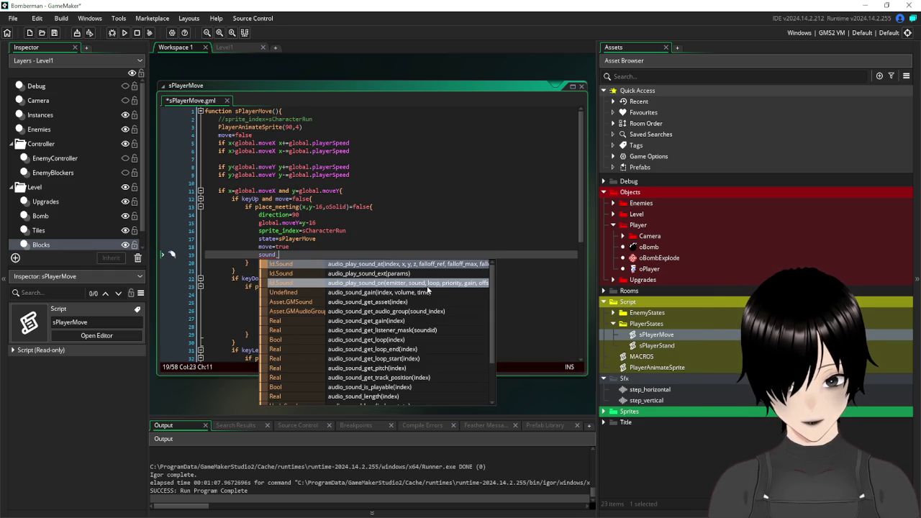
{"action": "scroll", "coordinate": [428, 291], "scroll_direction": "down", "scroll_amount": 2}
{"action": "scroll", "coordinate": [428, 289], "scroll_direction": "down", "scroll_amount": 1}
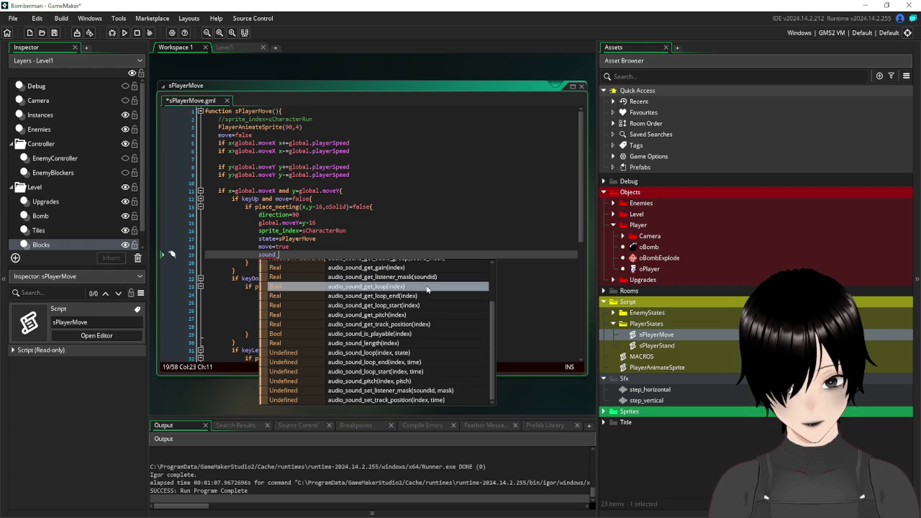
{"action": "scroll", "coordinate": [417, 315], "scroll_direction": "up", "scroll_amount": 2}
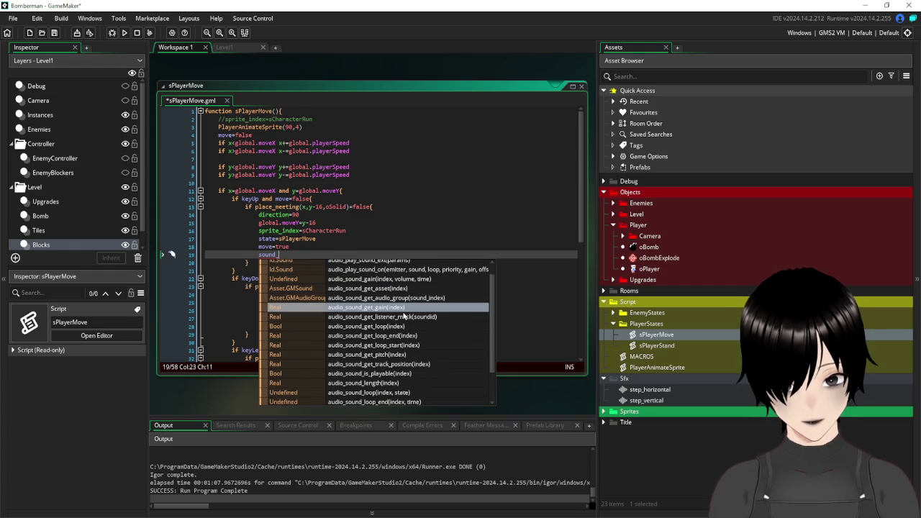
{"action": "scroll", "coordinate": [405, 315], "scroll_direction": "up", "scroll_amount": 1}
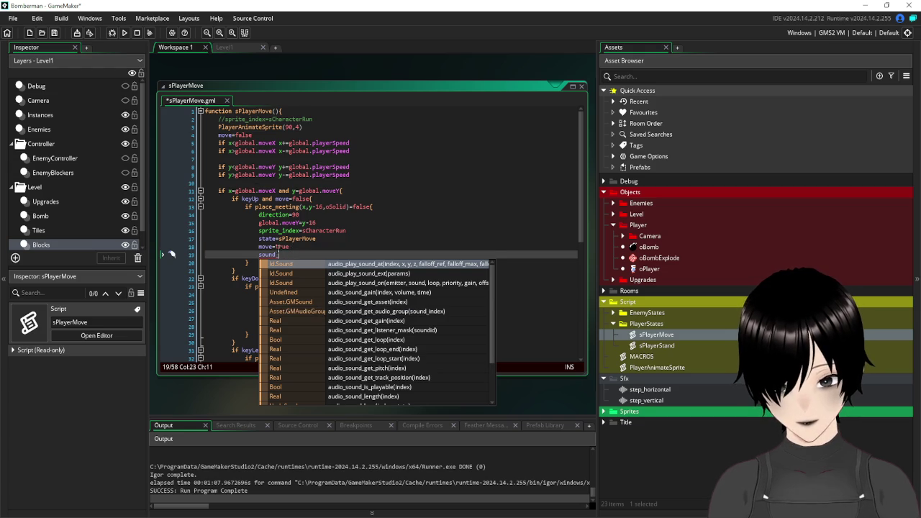
{"action": "key", "text": "Escape"}
{"action": "left_click", "coordinate": [260, 257]}
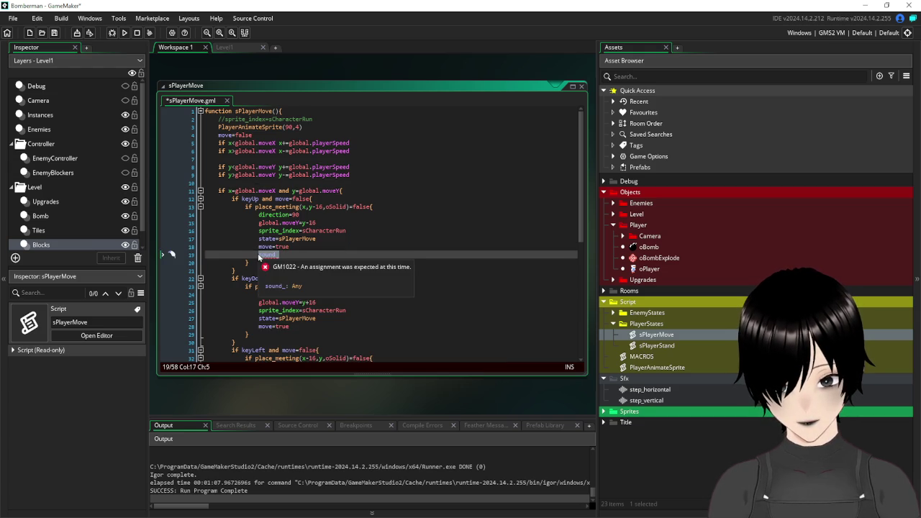
Write audio_play_sound(step_vertical,1,false) on line 19 using autocomplete.
{"action": "type", "text": "audio_play"}
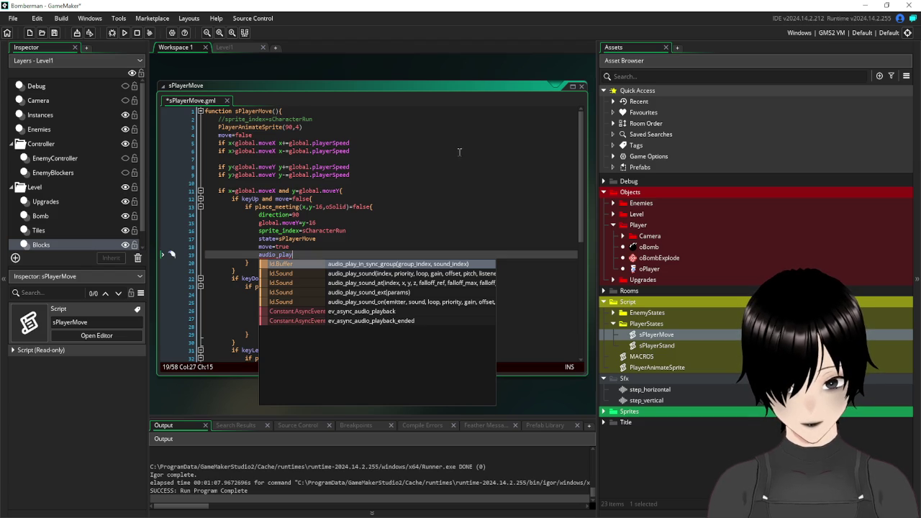
{"action": "left_click", "coordinate": [405, 275]}
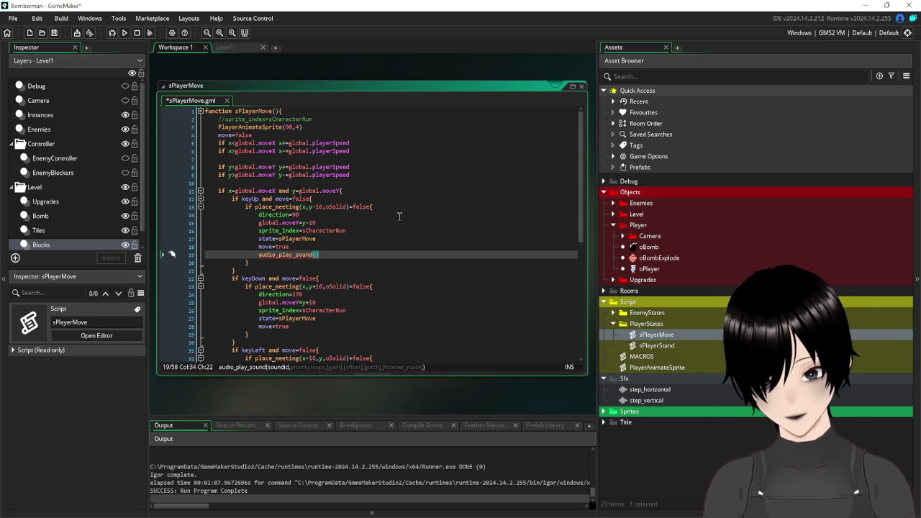
{"action": "type", "text": "step"}
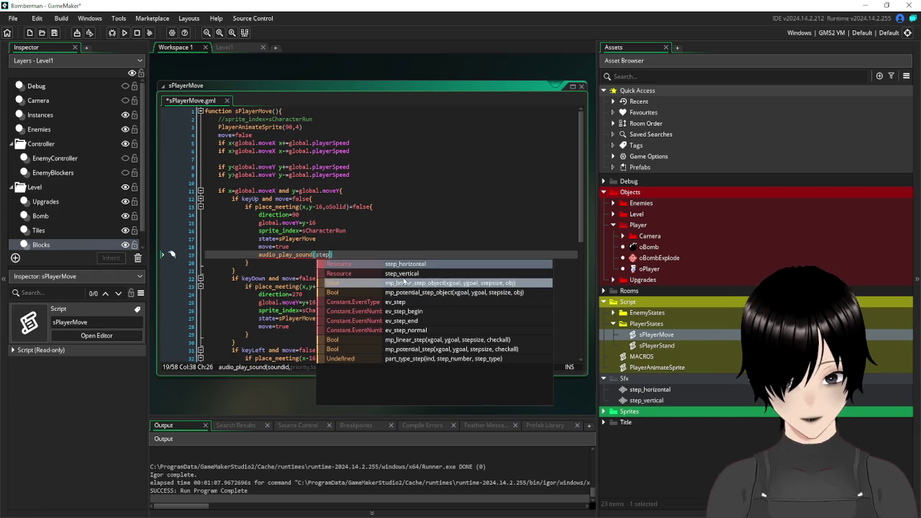
{"action": "left_click", "coordinate": [400, 274]}
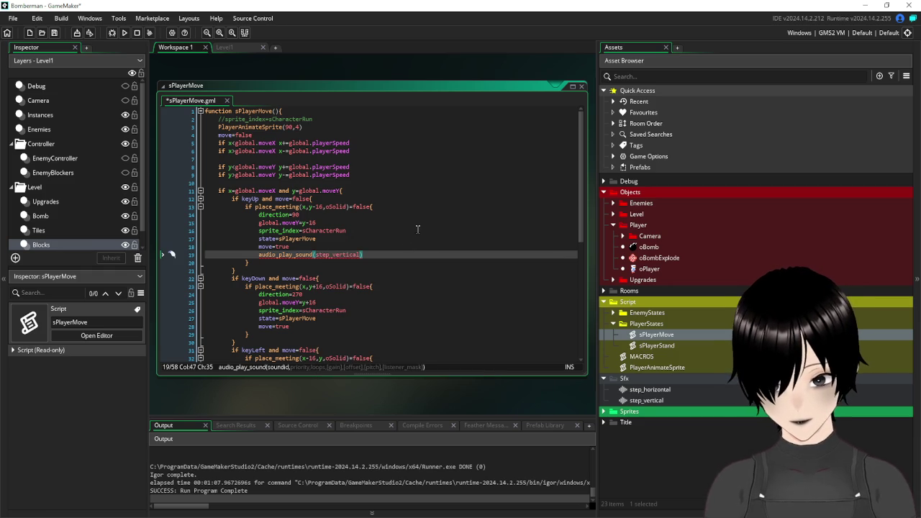
{"action": "type", "text": ","}
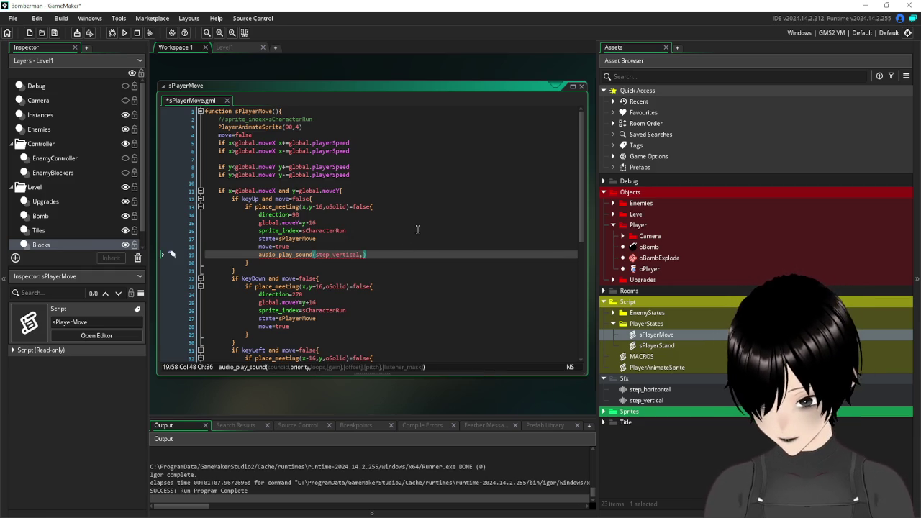
{"action": "type", "text": "1,"}
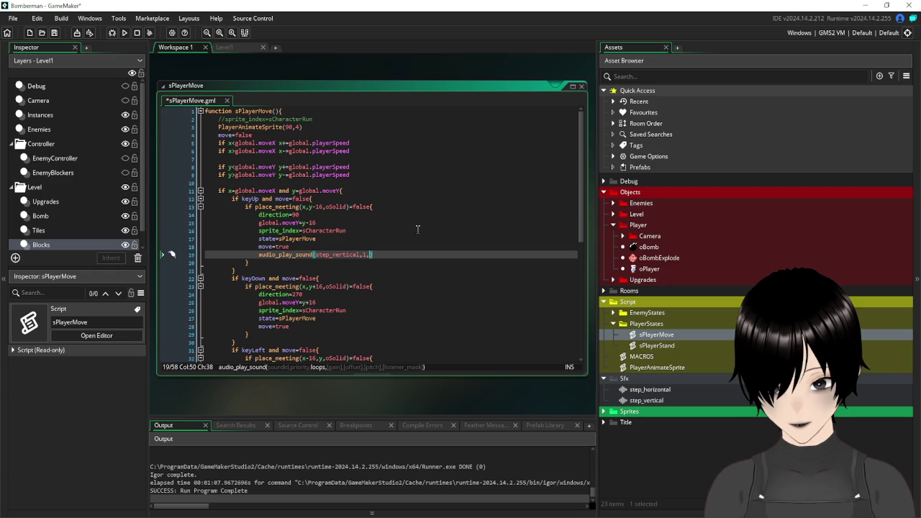
{"action": "type", "text": "false"}
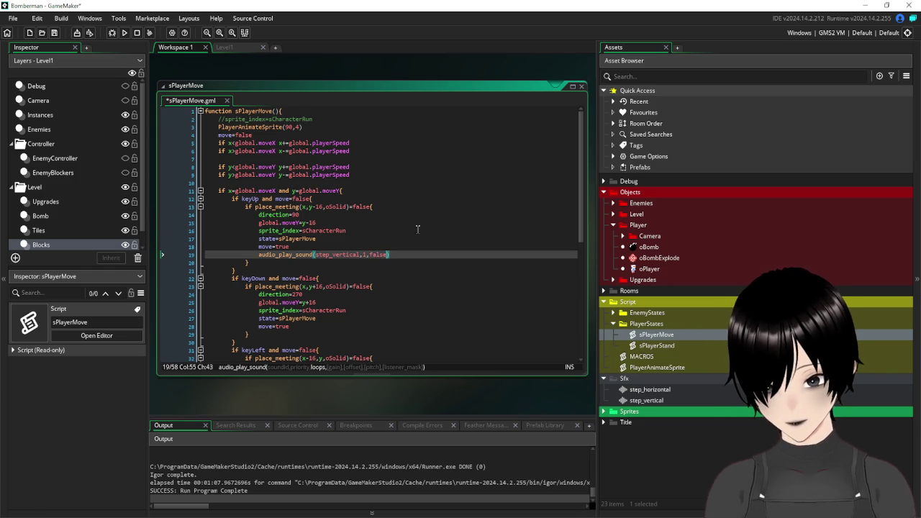
{"action": "type", "text": ","}
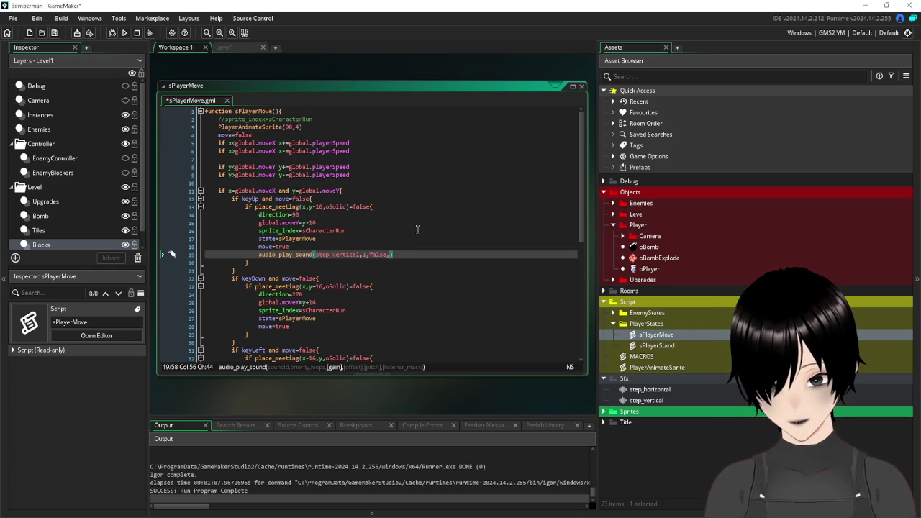
{"action": "key", "text": "BackSpace"}
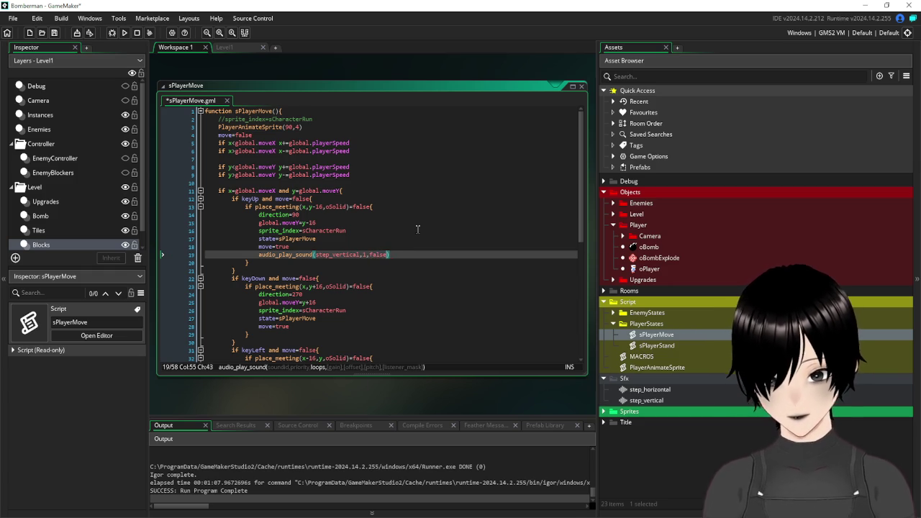
Save the sPlayerMove script and run the game.
{"action": "left_click", "coordinate": [442, 270]}
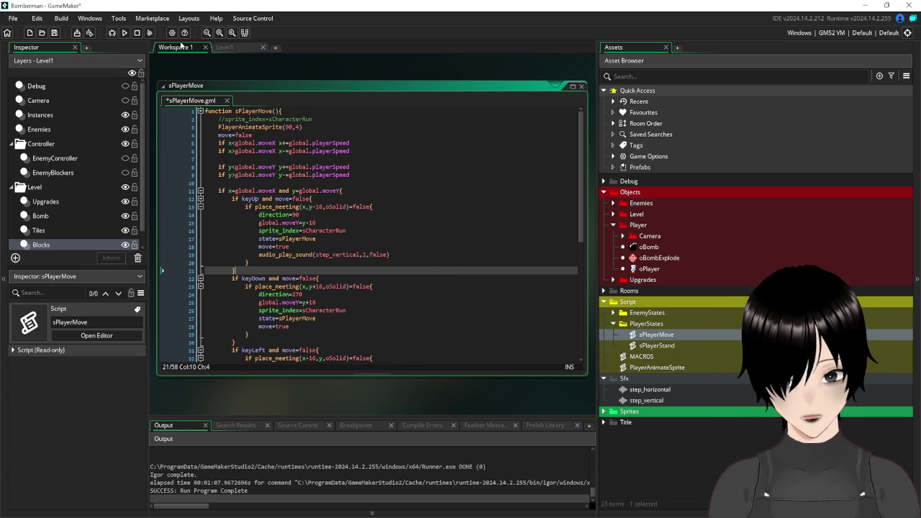
{"action": "left_click", "coordinate": [54, 32]}
{"action": "left_click", "coordinate": [124, 32]}
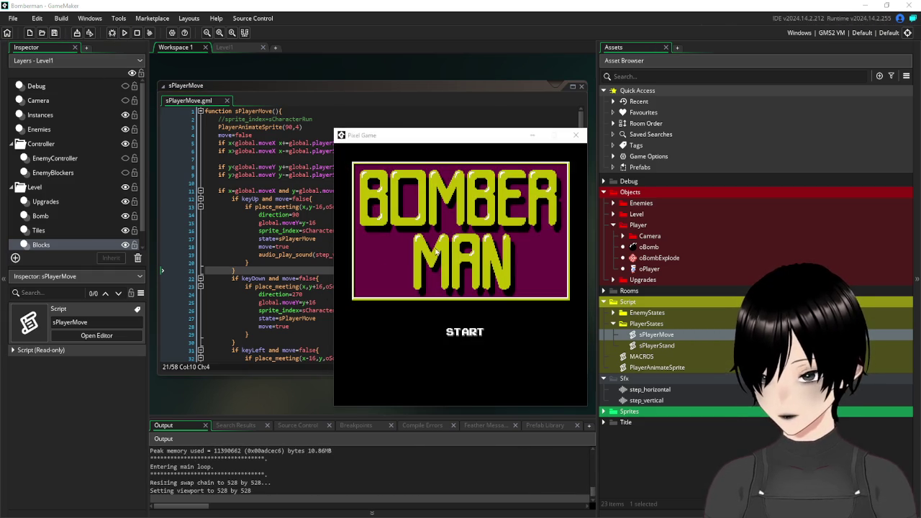
{"action": "left_click", "coordinate": [467, 333]}
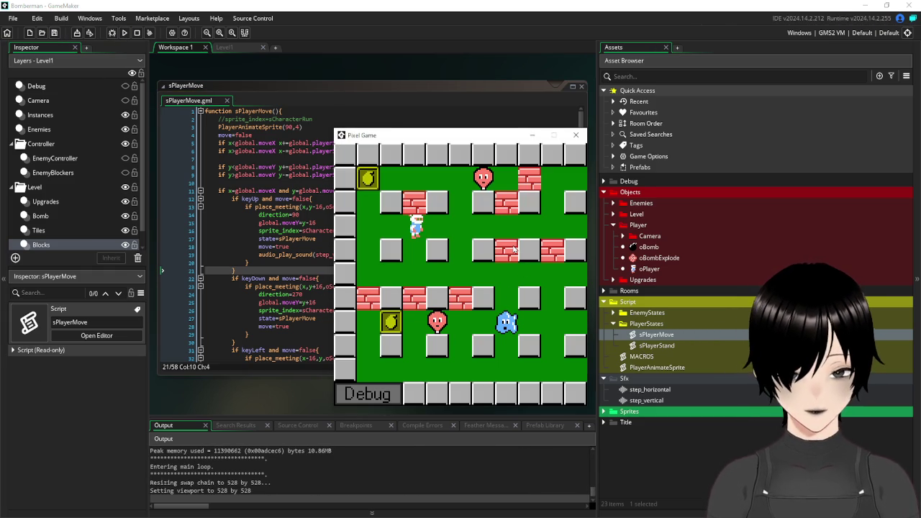
{"action": "key", "text": "Down"}
{"action": "key", "text": "Up"}
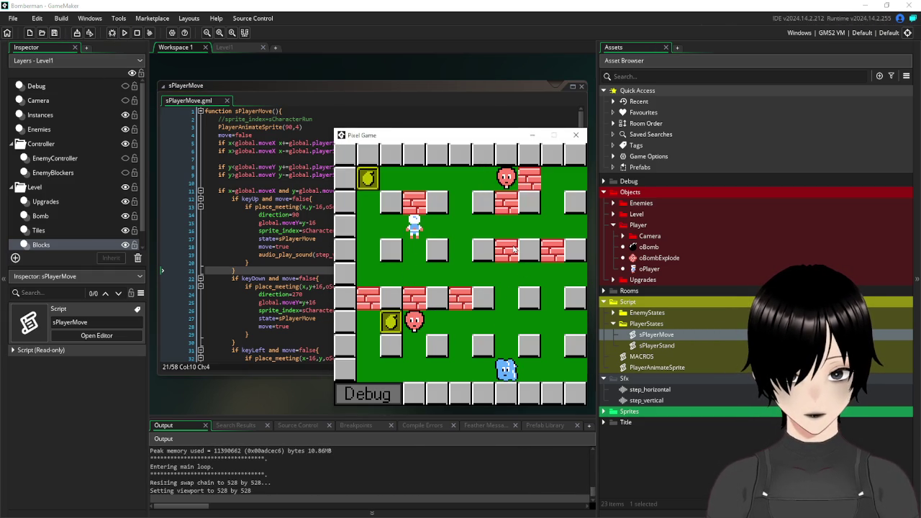
{"action": "key", "text": "Down"}
{"action": "key", "text": "Down"}
{"action": "key", "text": "Up"}
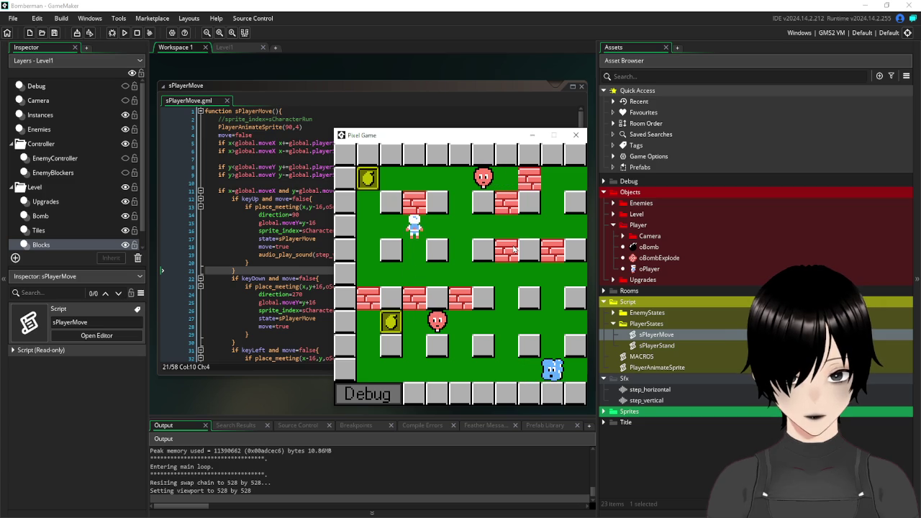
{"action": "key", "text": "Down"}
{"action": "key", "text": "Up"}
{"action": "key", "text": "Down"}
{"action": "key", "text": "Up"}
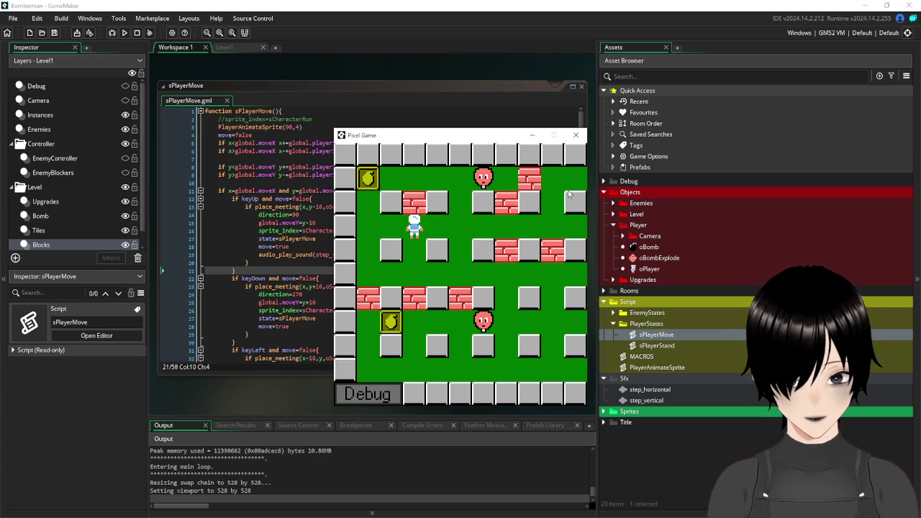
{"action": "key", "text": "Down"}
{"action": "key", "text": "Up"}
{"action": "key", "text": "Left"}
{"action": "key", "text": "Up"}
{"action": "key", "text": "Up"}
{"action": "key", "text": "Down"}
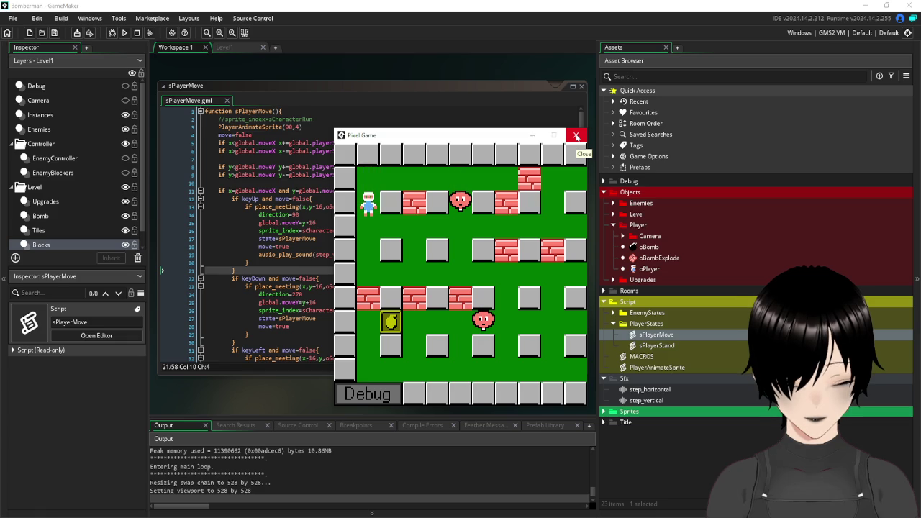
{"action": "key", "text": "Right"}
{"action": "key", "text": "Right"}
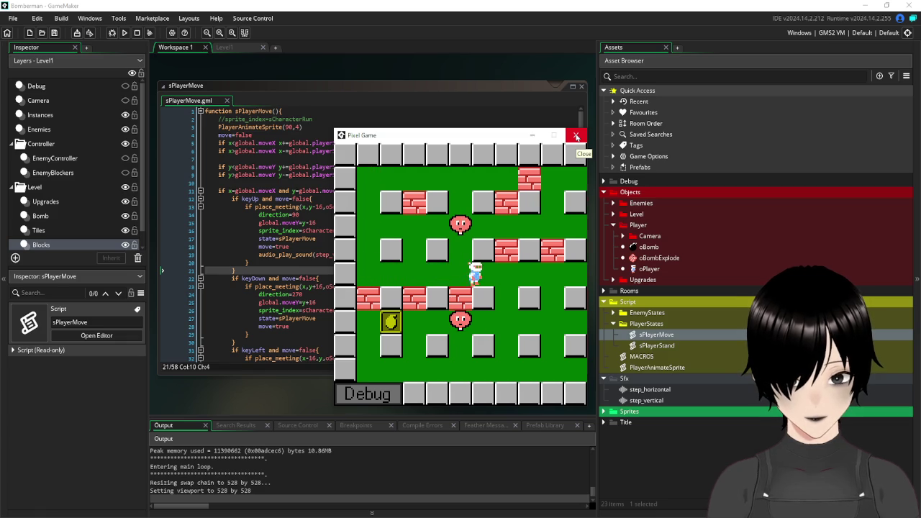
{"action": "key", "text": "Down"}
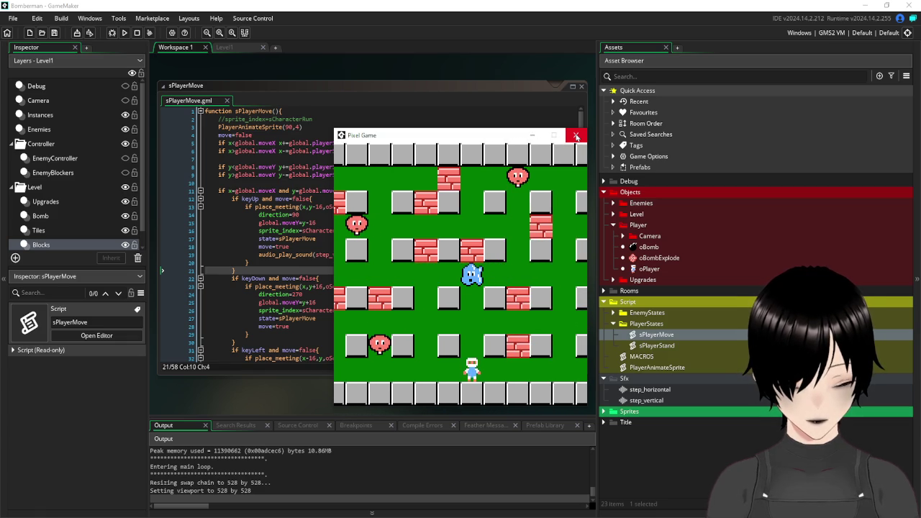
{"action": "key", "text": "Up"}
{"action": "key", "text": "Up"}
{"action": "key", "text": "Right"}
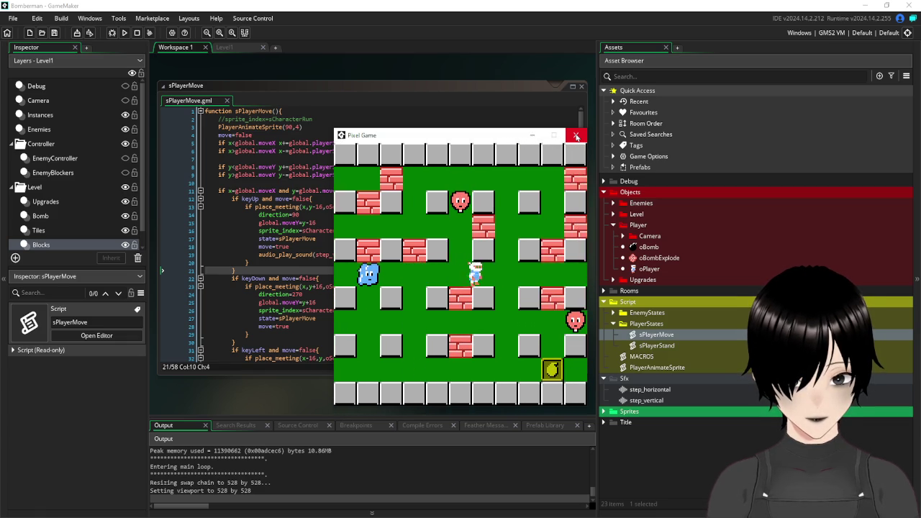
{"action": "key", "text": "Down"}
{"action": "key", "text": "Down"}
{"action": "key", "text": "Up"}
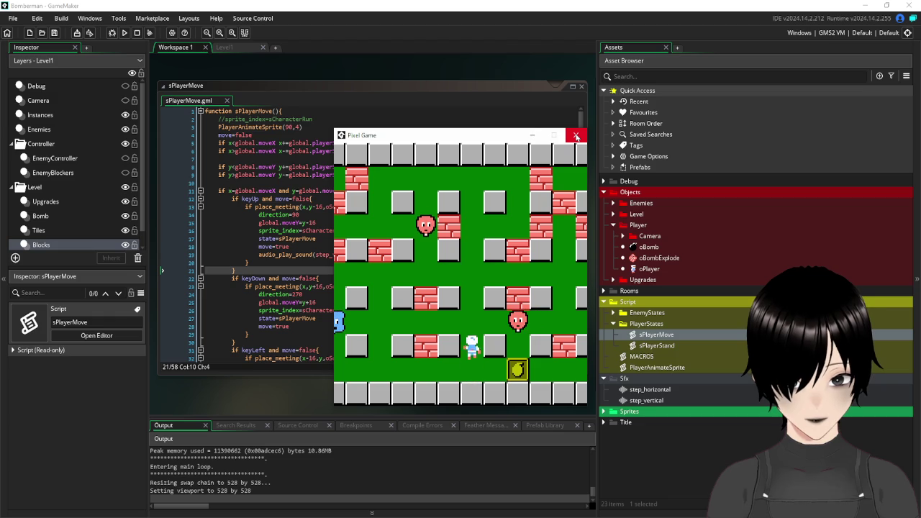
{"action": "key", "text": "Up"}
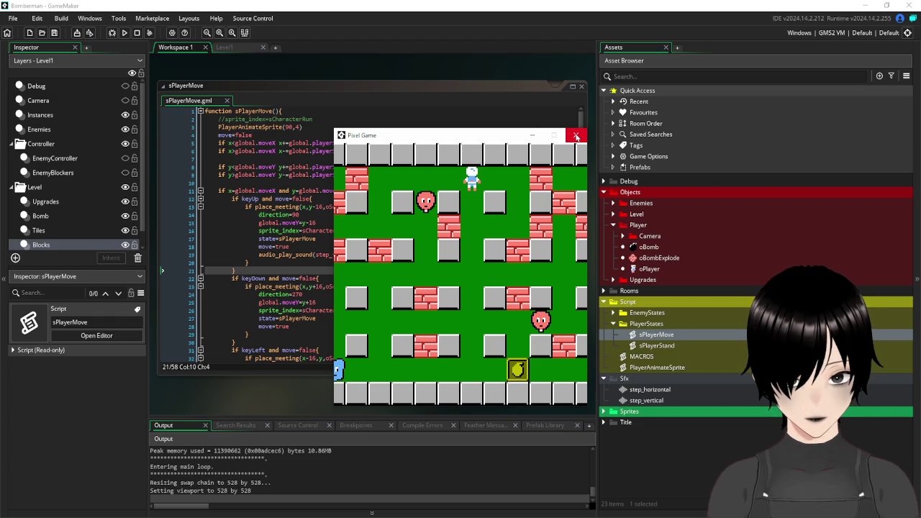
{"action": "left_click", "coordinate": [577, 136]}
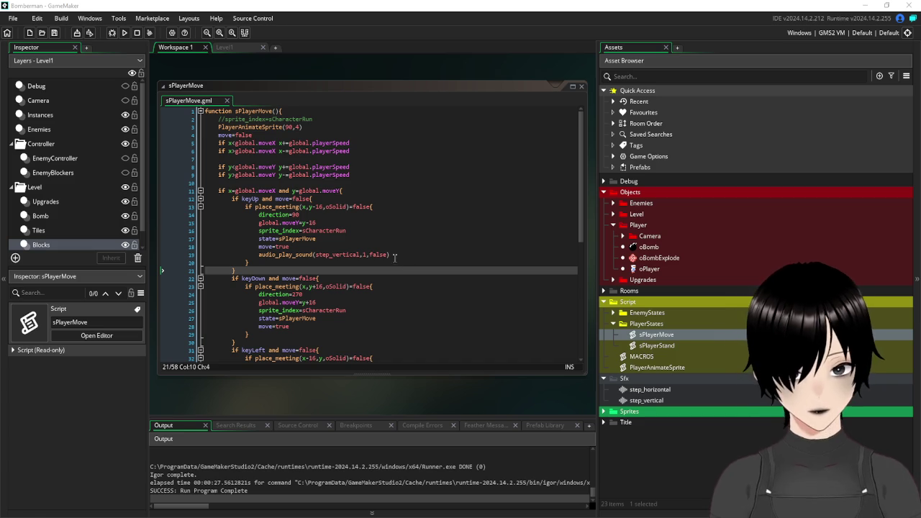
Copy the audio_play_sound call and paste it into the move-down branch.
{"action": "left_click", "coordinate": [270, 254]}
{"action": "double_click", "coordinate": [259, 255]}
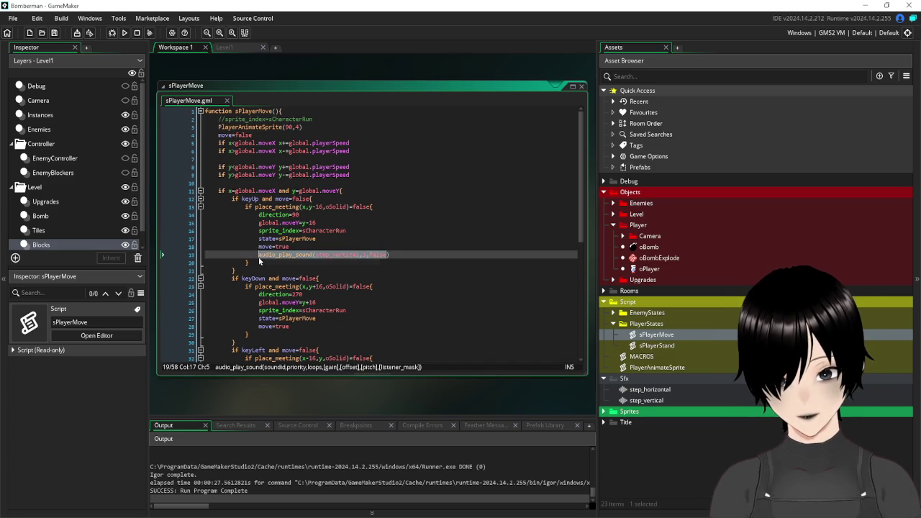
{"action": "scroll", "coordinate": [420, 229], "scroll_direction": "down", "scroll_amount": 2}
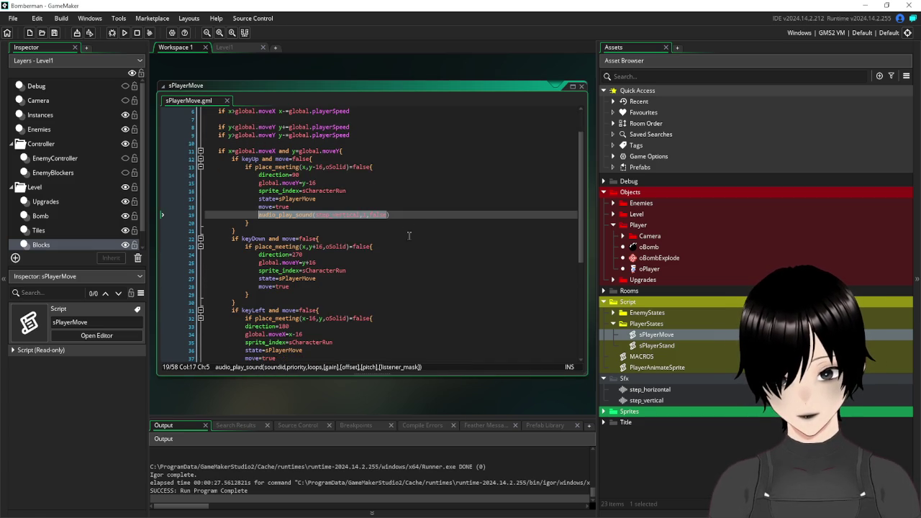
{"action": "left_click", "coordinate": [345, 289]}
{"action": "key", "text": "Return"}
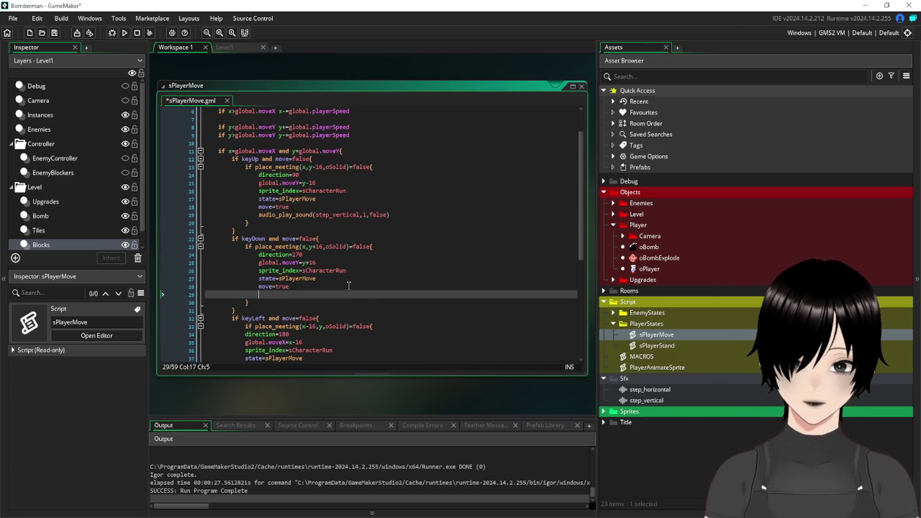
{"action": "type", "text": "audio_play_sound(step_vertical,1,false"}
Paste the sound call into the move-left branch and switch it to step_horizontal.
{"action": "scroll", "coordinate": [374, 232], "scroll_direction": "down", "scroll_amount": 4}
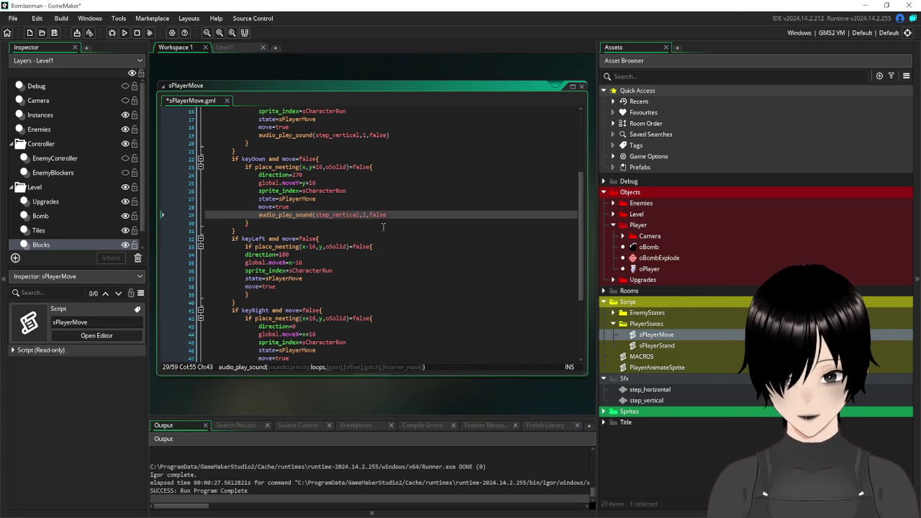
{"action": "left_click", "coordinate": [338, 286]}
{"action": "key", "text": "Return"}
{"action": "type", "text": "audio_play_sound(step_vertical,1,false"}
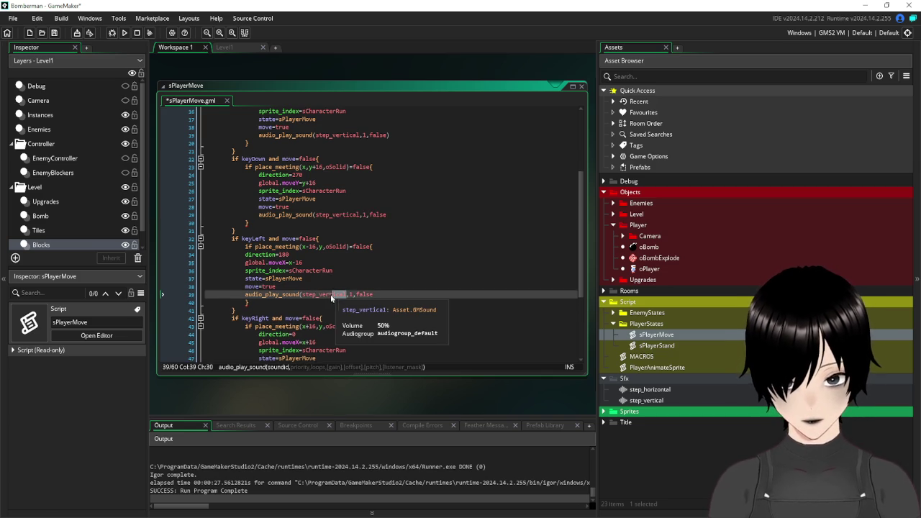
{"action": "left_click_drag", "start_coordinate": [346, 295], "coordinate": [323, 297]}
{"action": "key", "text": "BackSpace"}
{"action": "key", "text": "Down"}
{"action": "key", "text": "Return"}
{"action": "left_click", "coordinate": [395, 295]}
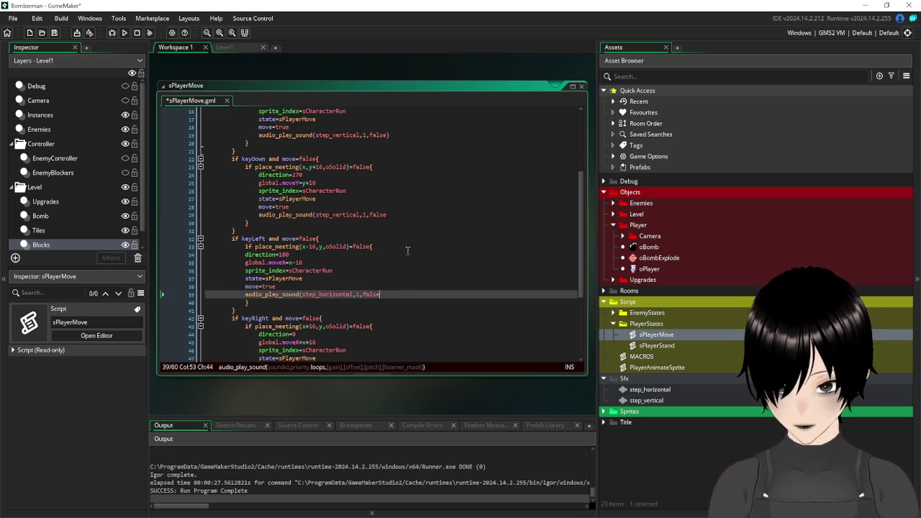
{"action": "type", "text": ")"}
Copy the step_horizontal call into the keyRight branch after move=true and save.
{"action": "left_click", "coordinate": [400, 213]}
{"action": "left_click_drag", "start_coordinate": [395, 295], "coordinate": [245, 296]}
{"action": "key", "text": "ctrl+c"}
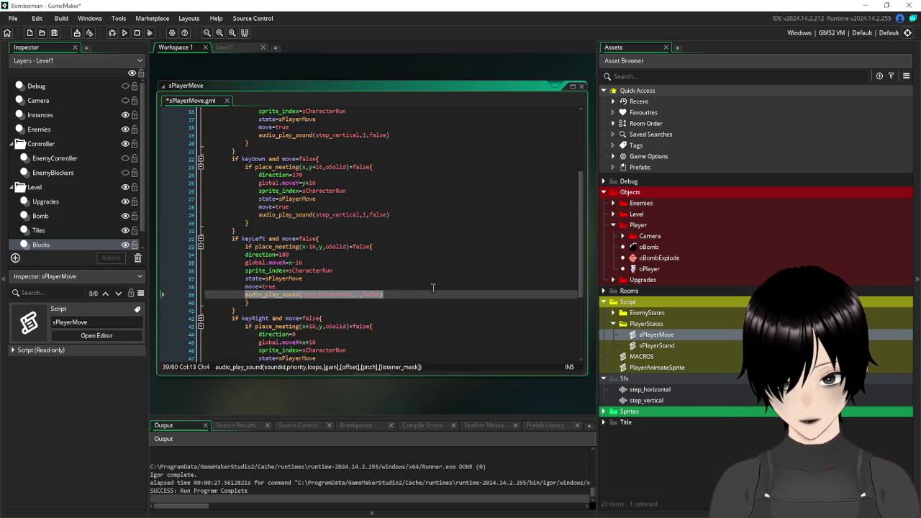
{"action": "scroll", "coordinate": [405, 288], "scroll_direction": "down", "scroll_amount": 3}
{"action": "left_click", "coordinate": [359, 280]}
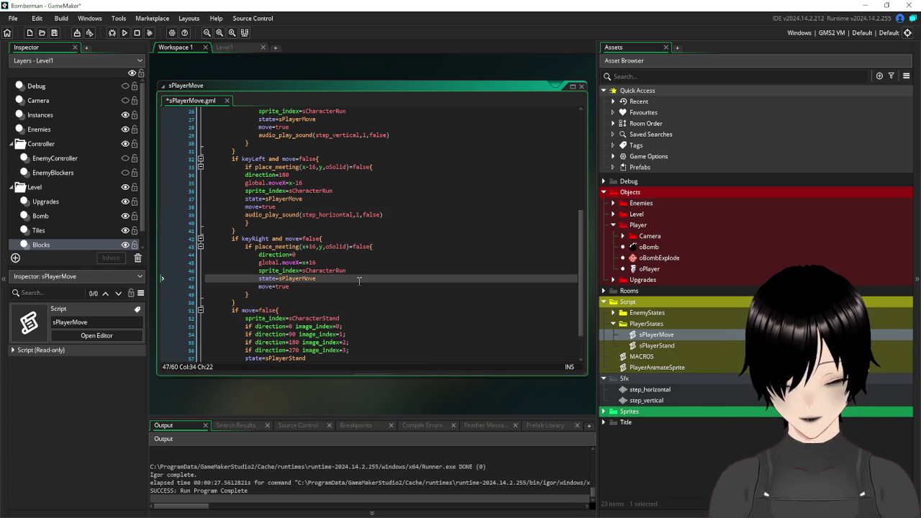
{"action": "left_click", "coordinate": [360, 287]}
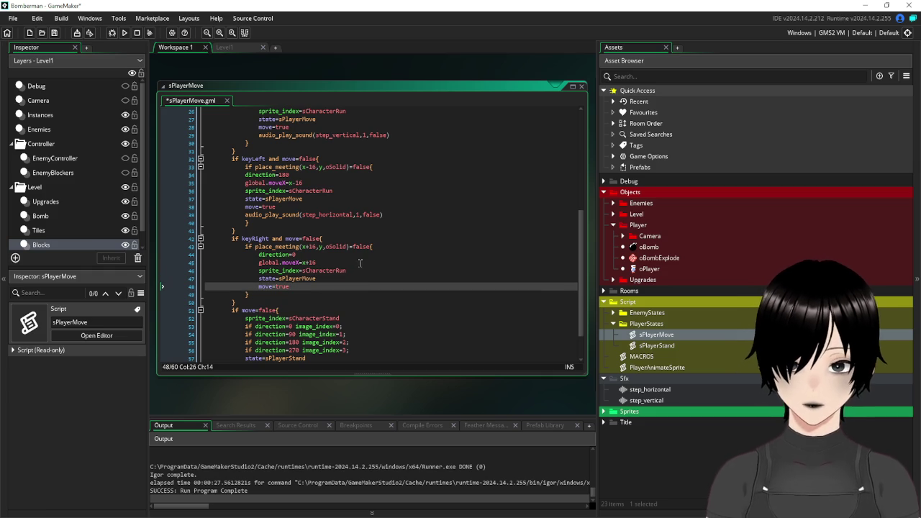
{"action": "key", "text": "Return"}
{"action": "key", "text": "ctrl+v"}
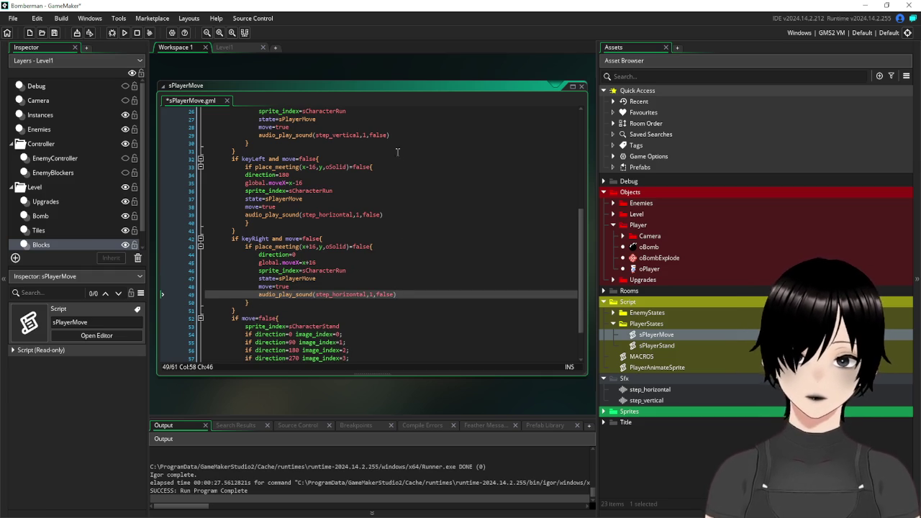
{"action": "scroll", "coordinate": [419, 163], "scroll_direction": "down", "scroll_amount": 2}
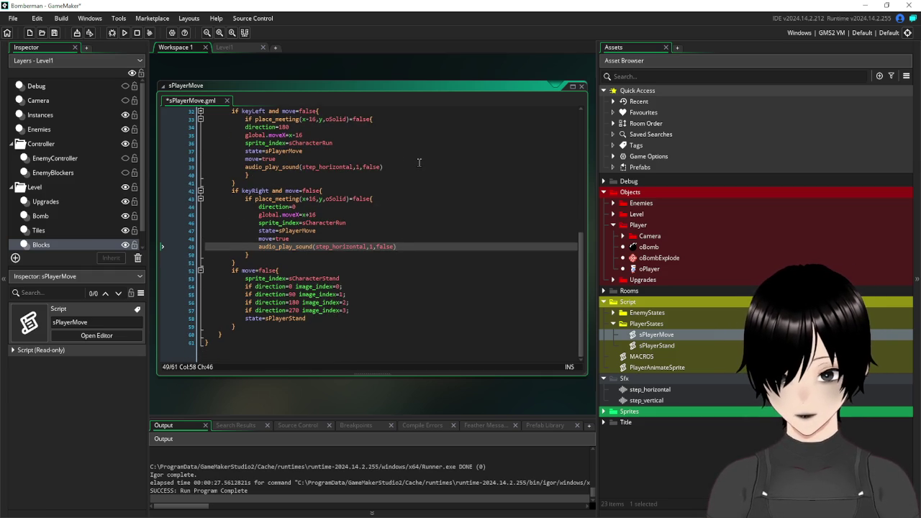
{"action": "left_click", "coordinate": [54, 34]}
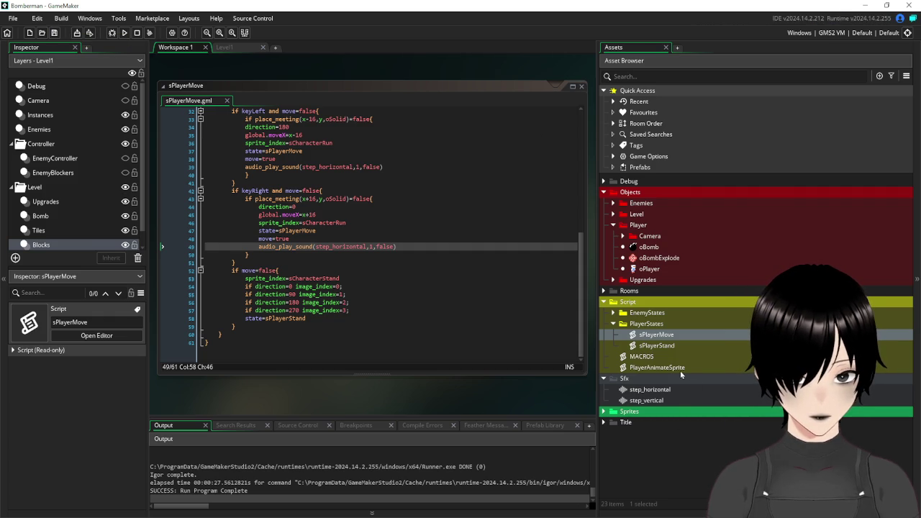
Open sPlayerStand and add step_horizontal sound calls to the left and right branches.
{"action": "double_click", "coordinate": [657, 345]}
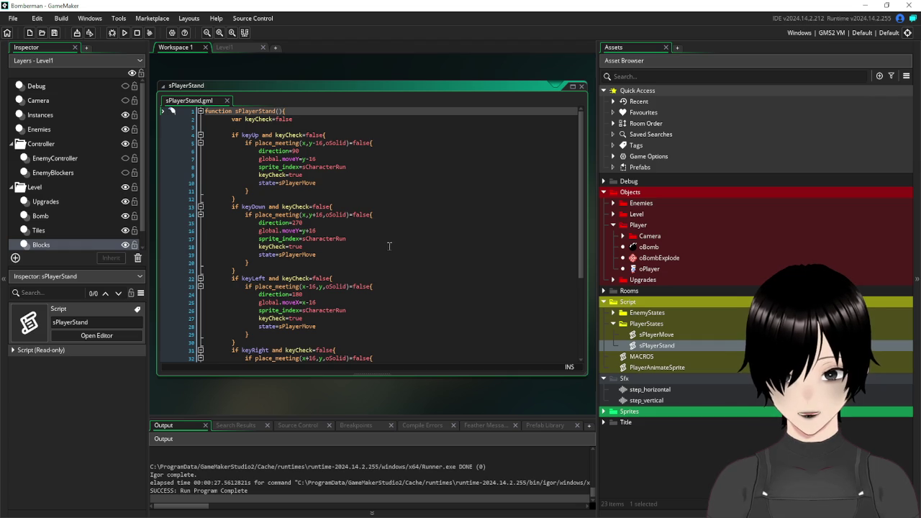
{"action": "scroll", "coordinate": [397, 263], "scroll_direction": "down", "scroll_amount": 2}
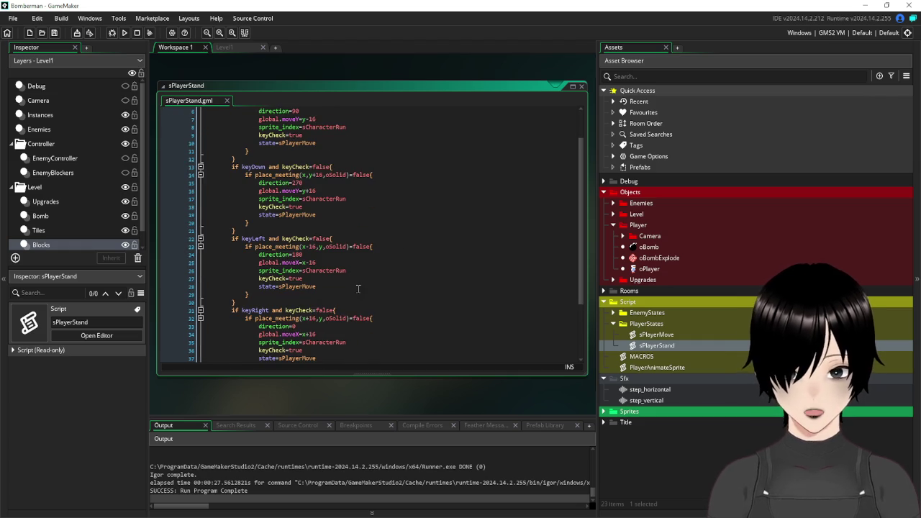
{"action": "left_click", "coordinate": [352, 287]}
{"action": "key", "text": "Return"}
{"action": "key", "text": "ctrl+v"}
{"action": "scroll", "coordinate": [356, 283], "scroll_direction": "down", "scroll_amount": 3}
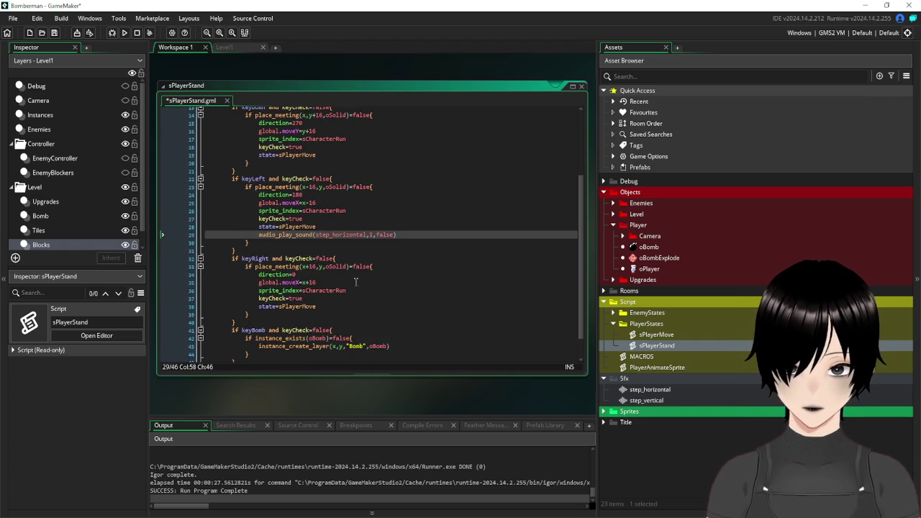
{"action": "left_click", "coordinate": [342, 309]}
{"action": "key", "text": "Return"}
{"action": "key", "text": "ctrl+v"}
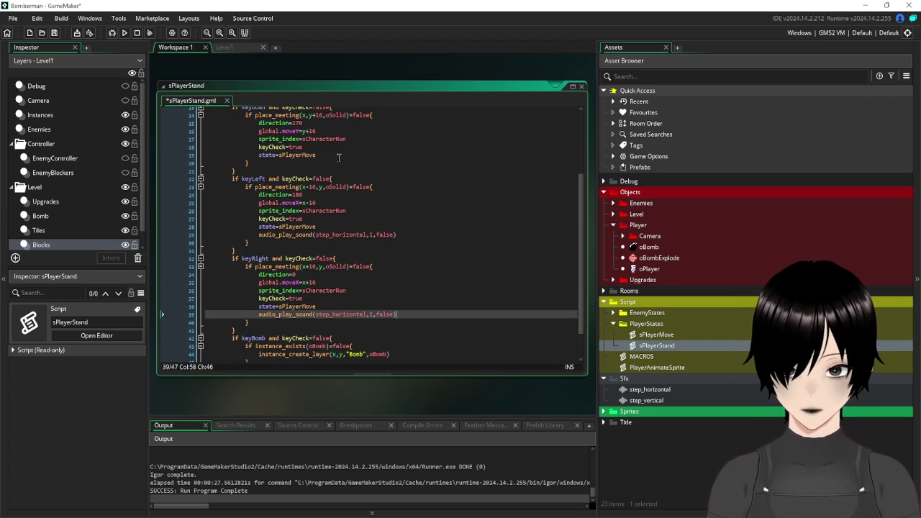
Add step_vertical sound calls to the down and up branches, save, and run the game.
{"action": "left_click", "coordinate": [333, 154]}
{"action": "key", "text": "Return"}
{"action": "key", "text": "ctrl+v"}
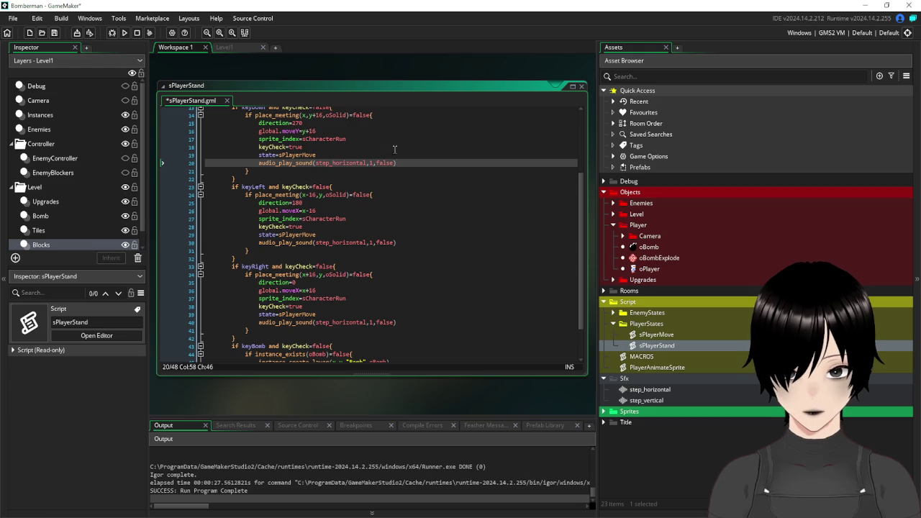
{"action": "left_click_drag", "start_coordinate": [366, 163], "coordinate": [331, 166]}
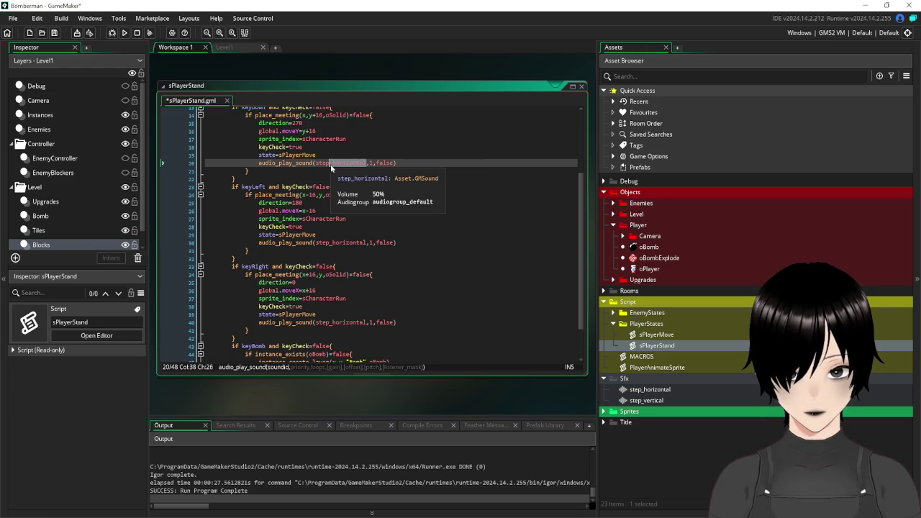
{"action": "type", "text": "vertical"}
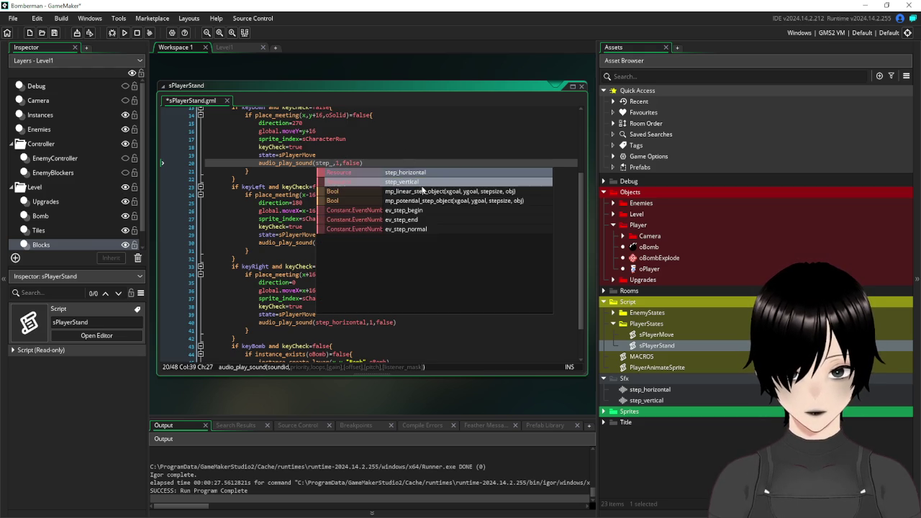
{"action": "key", "text": "Return"}
{"action": "left_click_drag", "start_coordinate": [407, 163], "coordinate": [259, 163]}
{"action": "key", "text": "ctrl+c"}
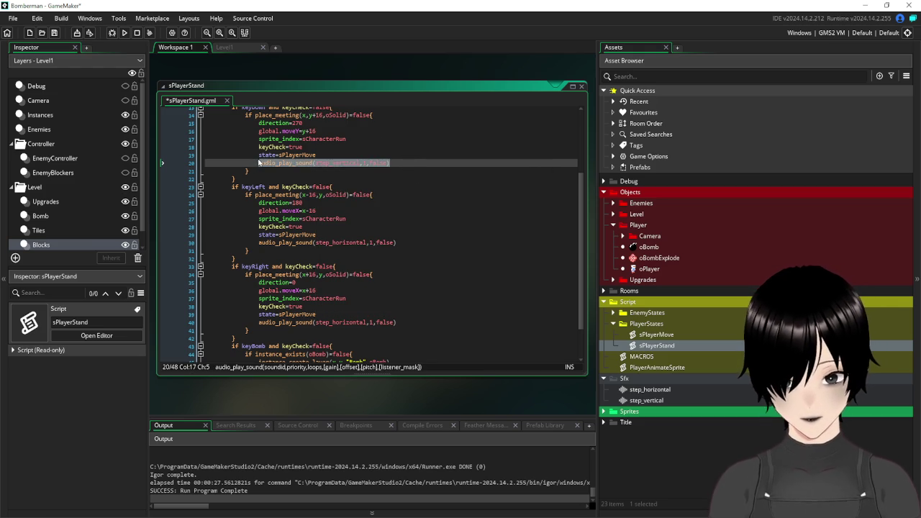
{"action": "scroll", "coordinate": [432, 206], "scroll_direction": "up", "scroll_amount": 4}
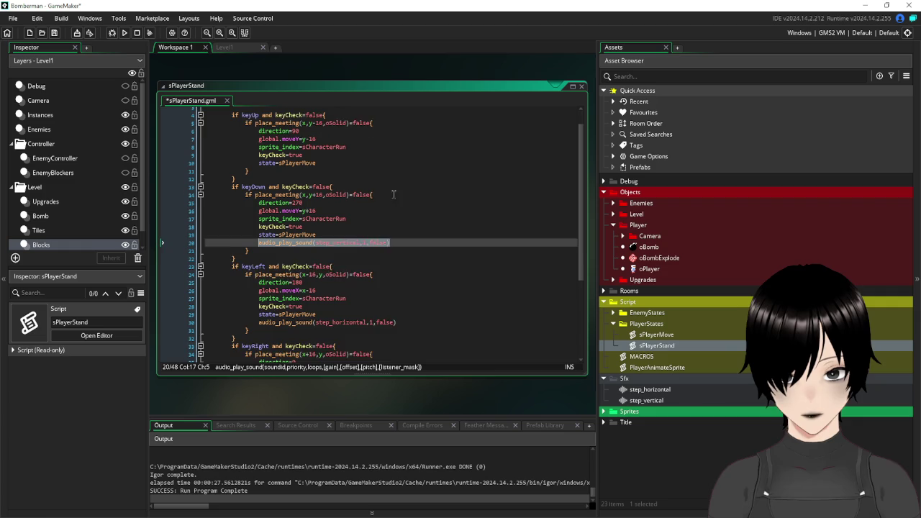
{"action": "left_click", "coordinate": [344, 184]}
{"action": "key", "text": "Return"}
{"action": "key", "text": "ctrl+v"}
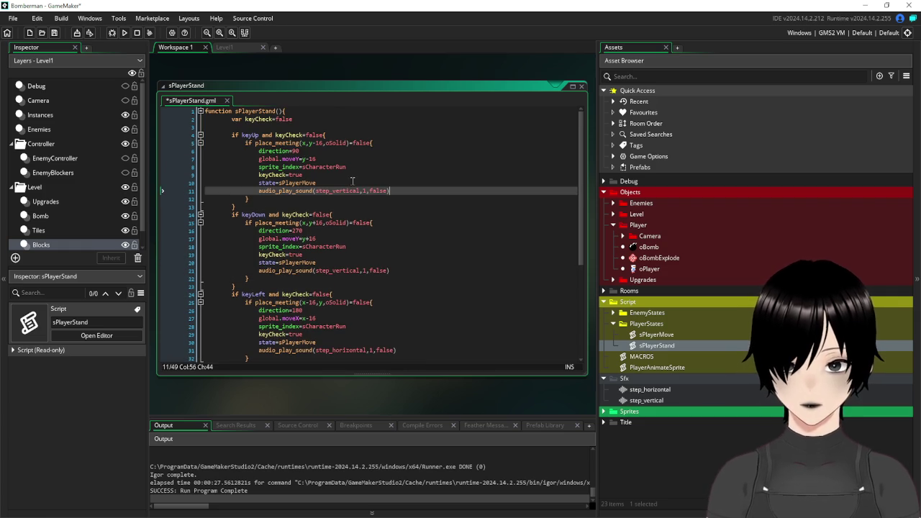
{"action": "left_click", "coordinate": [54, 32]}
{"action": "left_click", "coordinate": [124, 33]}
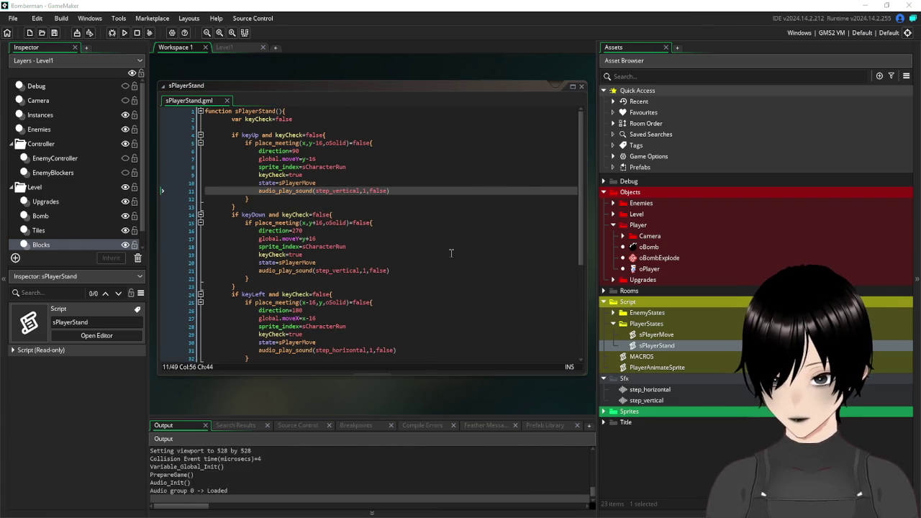
Start the game and walk the player around, dropping two bombs, to test footsteps.
{"action": "left_click", "coordinate": [454, 340]}
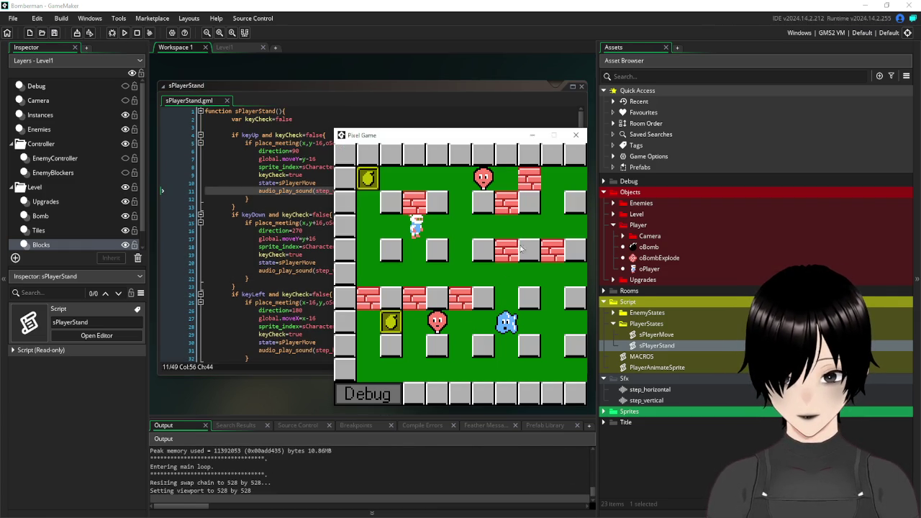
{"action": "key", "text": "Right"}
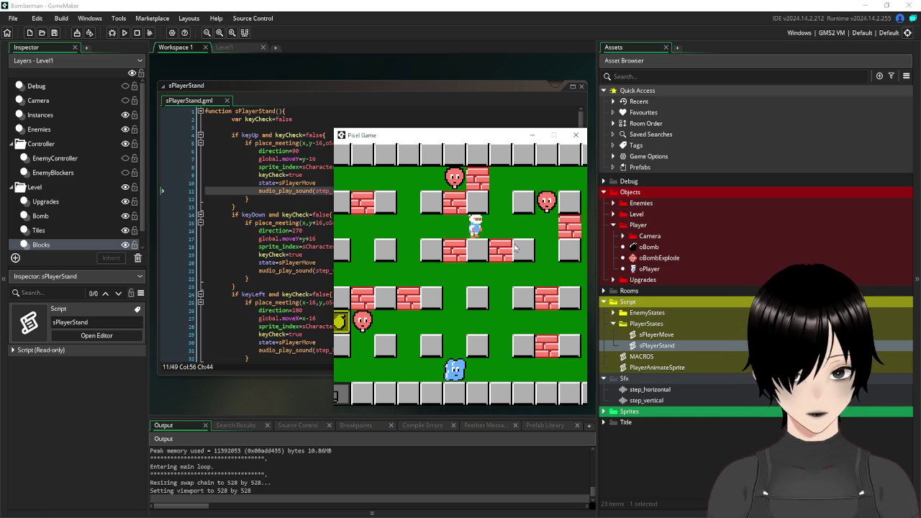
{"action": "key", "text": "Right"}
{"action": "key", "text": "Down"}
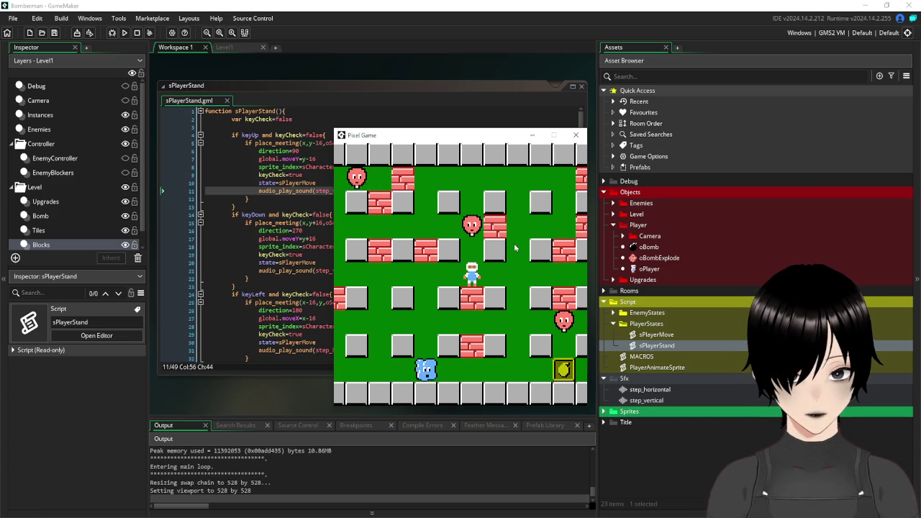
{"action": "key", "text": "Right"}
{"action": "key", "text": "Up"}
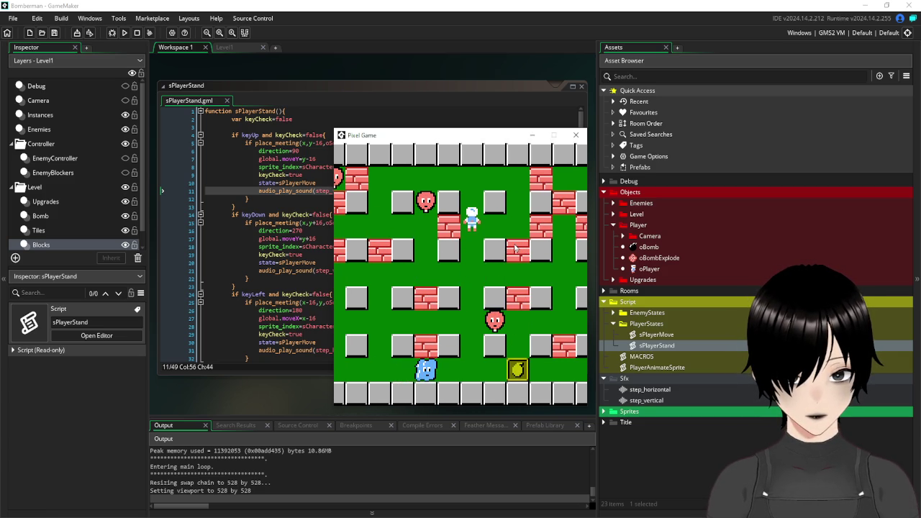
{"action": "key", "text": "space"}
{"action": "key", "text": "Down"}
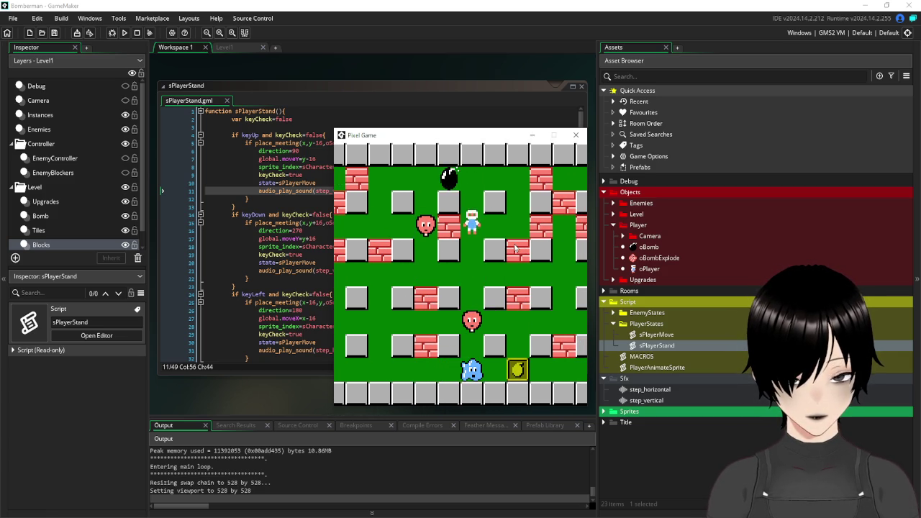
{"action": "key", "text": "Left"}
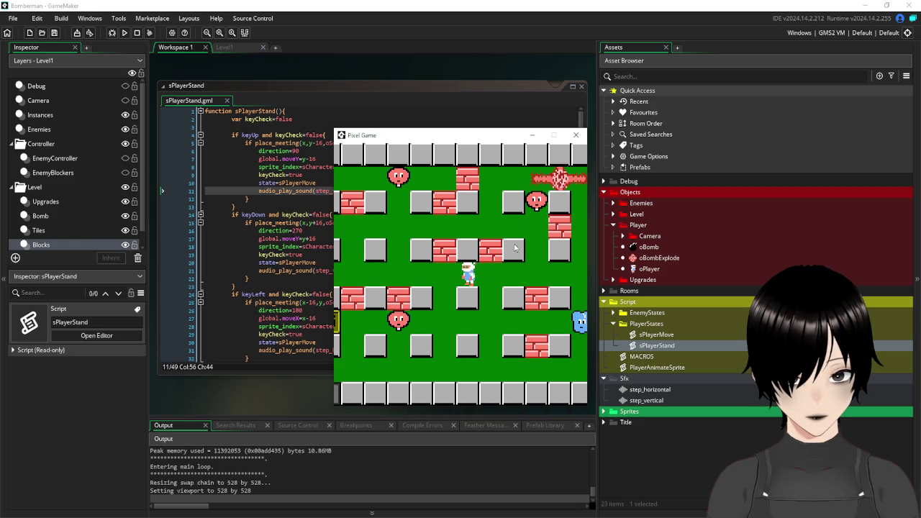
{"action": "key", "text": "Up"}
{"action": "key", "text": "Up"}
{"action": "key", "text": "Right"}
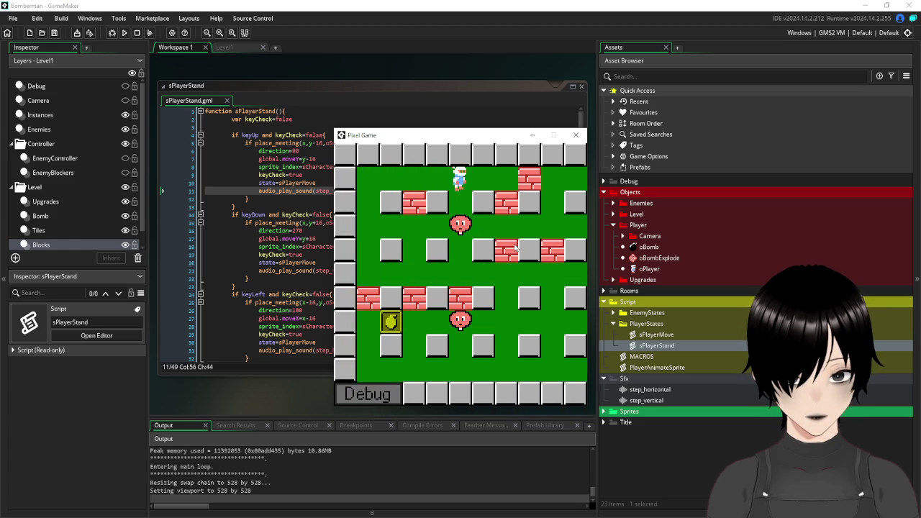
{"action": "key", "text": "space"}
Keep walking the player in every direction, then close the game and return to sPlayerStand.
{"action": "key", "text": "Left"}
{"action": "key", "text": "Down"}
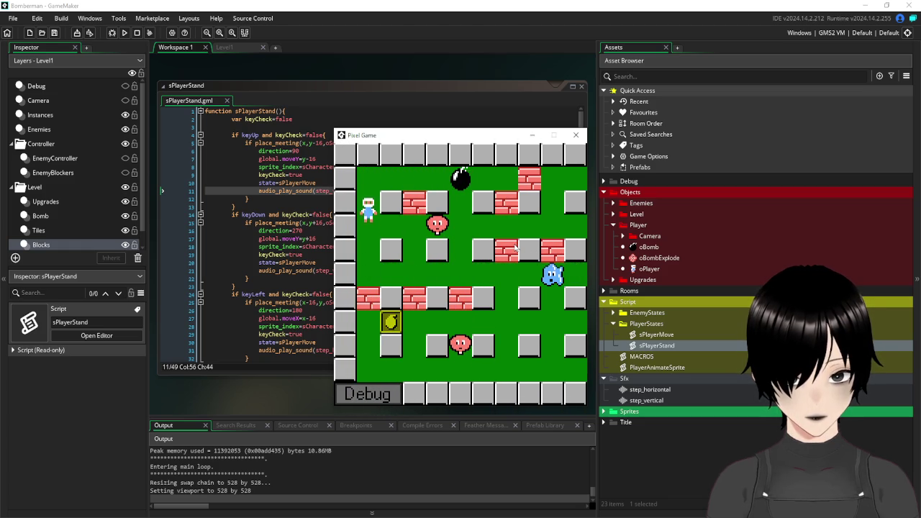
{"action": "key", "text": "Up"}
{"action": "key", "text": "Down"}
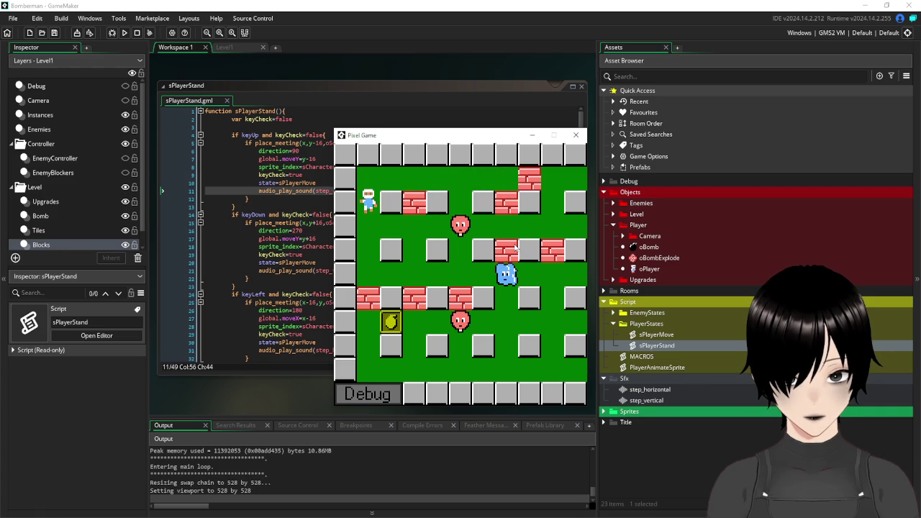
{"action": "key", "text": "Down"}
{"action": "key", "text": "Right"}
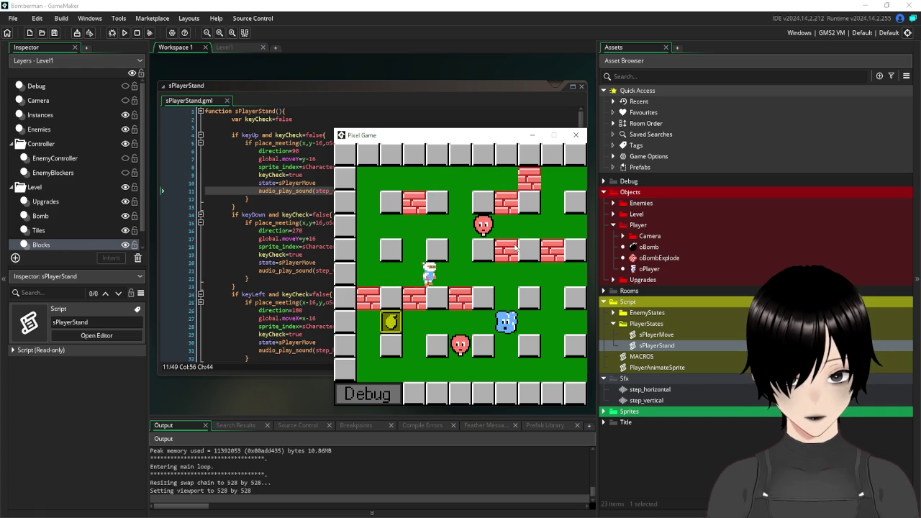
{"action": "key", "text": "Left"}
{"action": "key", "text": "Up"}
{"action": "key", "text": "Up"}
{"action": "key", "text": "Right"}
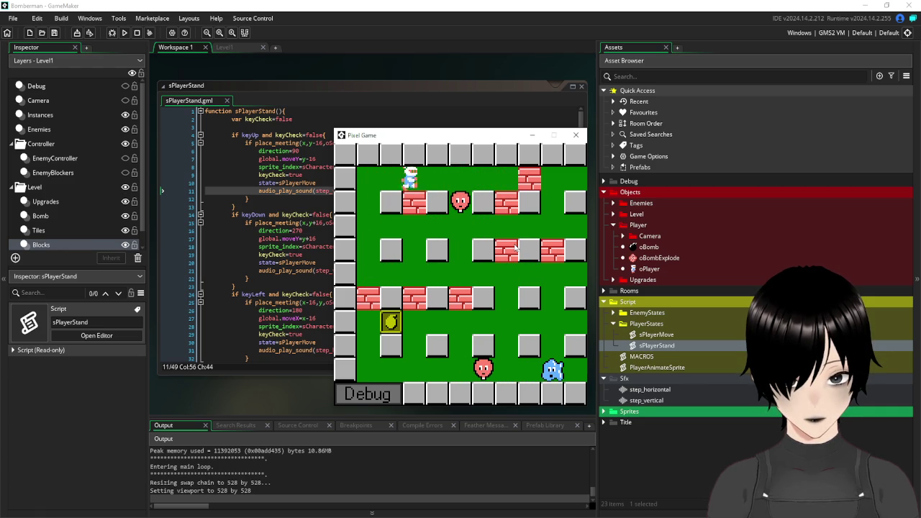
{"action": "key", "text": "Down"}
{"action": "key", "text": "Left"}
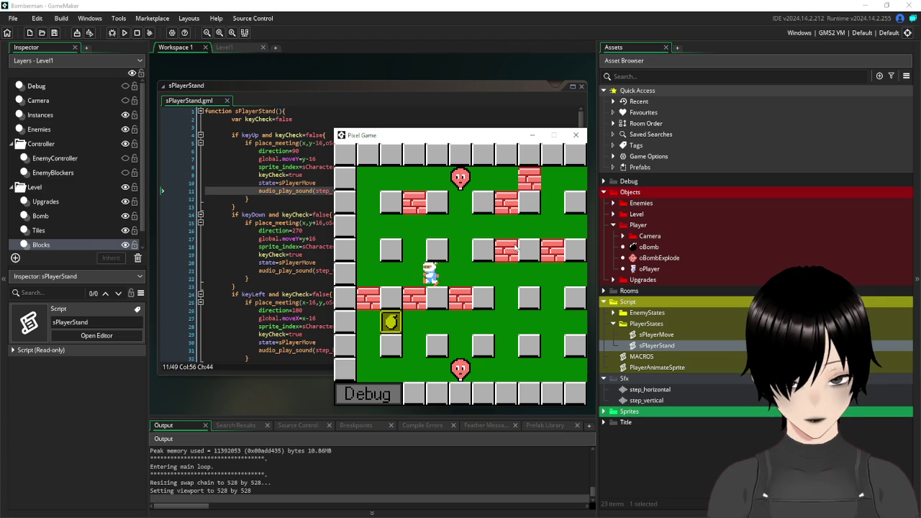
{"action": "key", "text": "Left"}
{"action": "key", "text": "Up"}
{"action": "key", "text": "Right"}
{"action": "key", "text": "Right"}
{"action": "key", "text": "Down"}
{"action": "key", "text": "Left"}
{"action": "key", "text": "Left"}
{"action": "key", "text": "Up"}
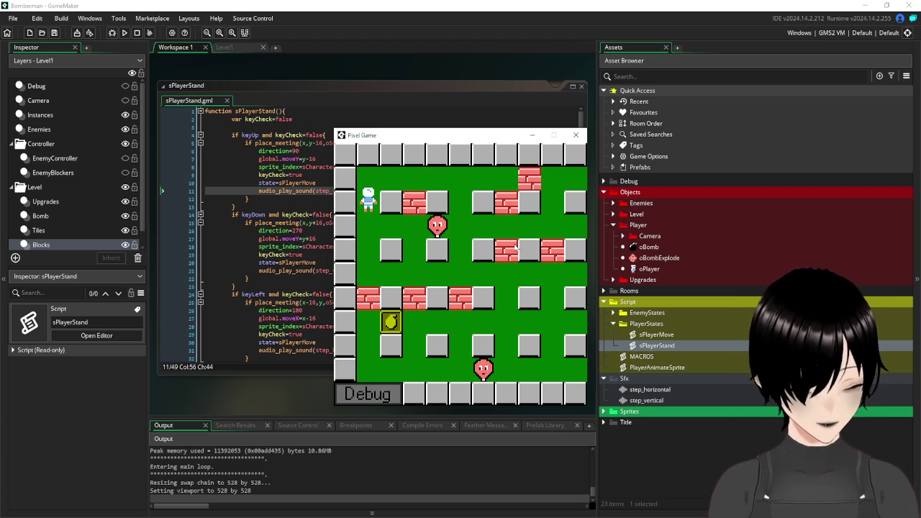
{"action": "key", "text": "Right"}
{"action": "key", "text": "Down"}
{"action": "key", "text": "Down"}
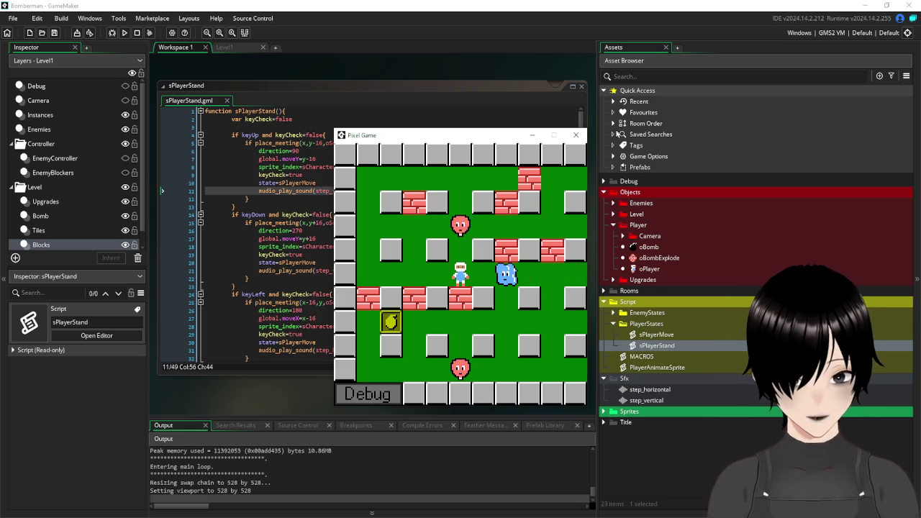
{"action": "left_click", "coordinate": [576, 135]}
{"action": "left_click", "coordinate": [416, 214]}
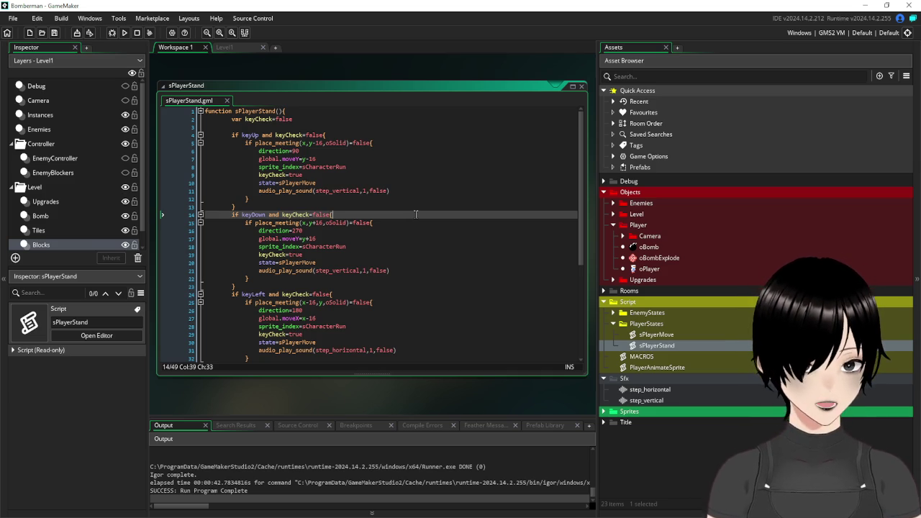
Close sPlayerStand, collapse the Script and Sfx folders, and expand Sprites to show Character sprites.
{"action": "left_click", "coordinate": [583, 87]}
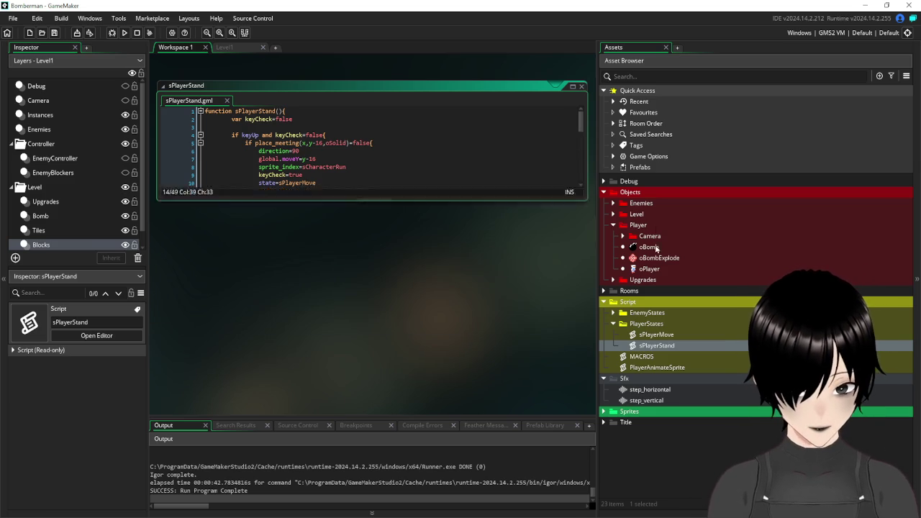
{"action": "left_click", "coordinate": [606, 303]}
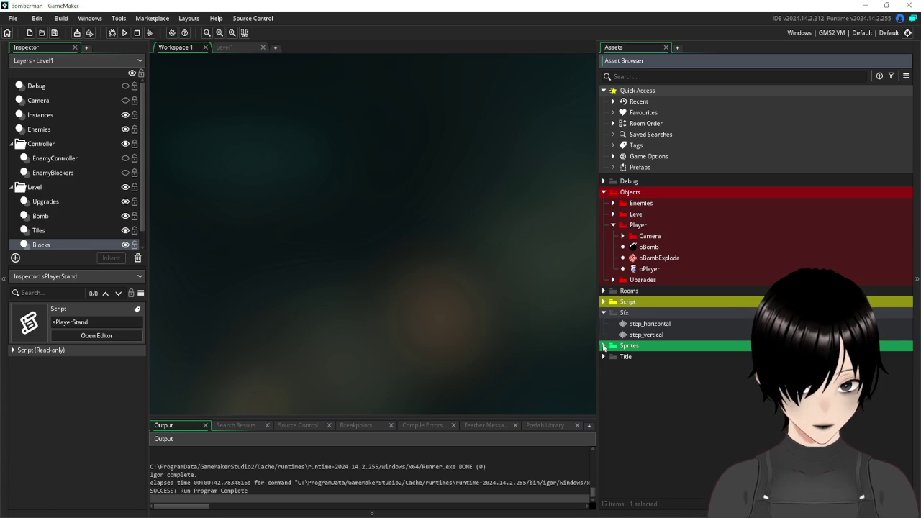
{"action": "left_click", "coordinate": [605, 347]}
{"action": "left_click", "coordinate": [605, 313]}
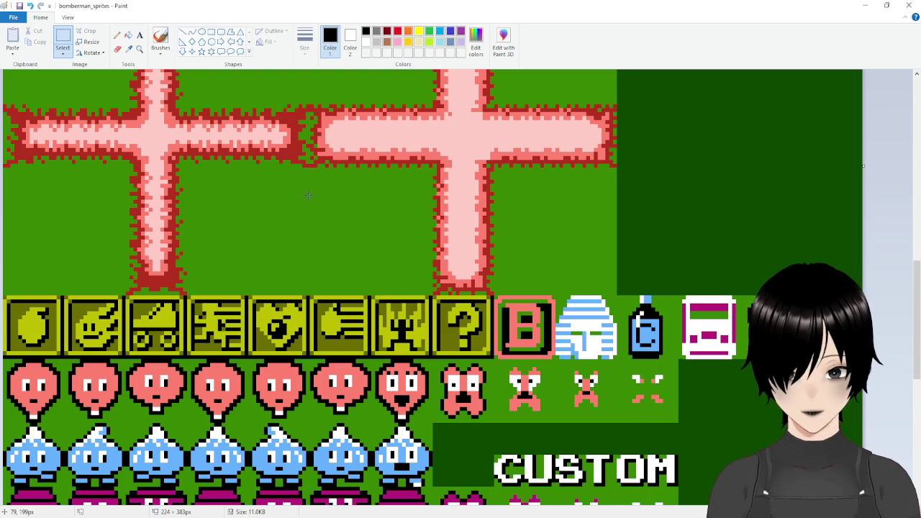
{"action": "scroll", "coordinate": [333, 209], "scroll_direction": "up", "scroll_amount": 3}
{"action": "scroll", "coordinate": [333, 209], "scroll_direction": "up", "scroll_amount": 3}
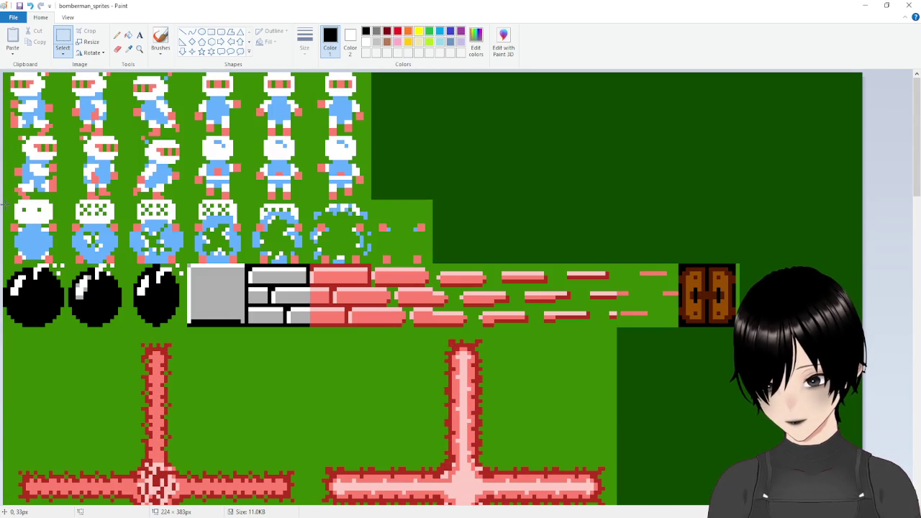
Select the first character sprite in row three of the Paint sheet and return to GameMaker.
{"action": "mouse_move", "coordinate": [18, 208]}
{"action": "left_mouse_down"}
{"action": "mouse_move", "coordinate": [50, 230]}
{"action": "mouse_move", "coordinate": [72, 262]}
{"action": "mouse_move", "coordinate": [64, 263]}
{"action": "left_mouse_up"}
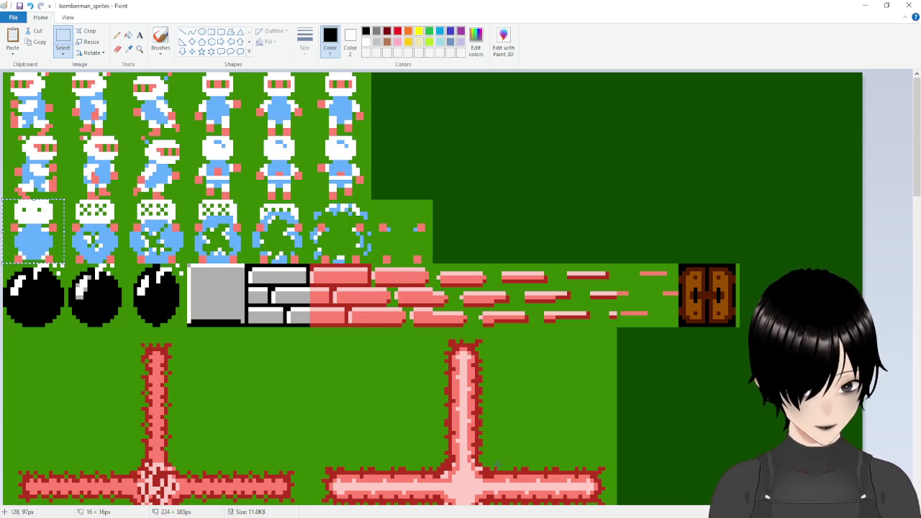
{"action": "key", "text": "alt+Tab"}
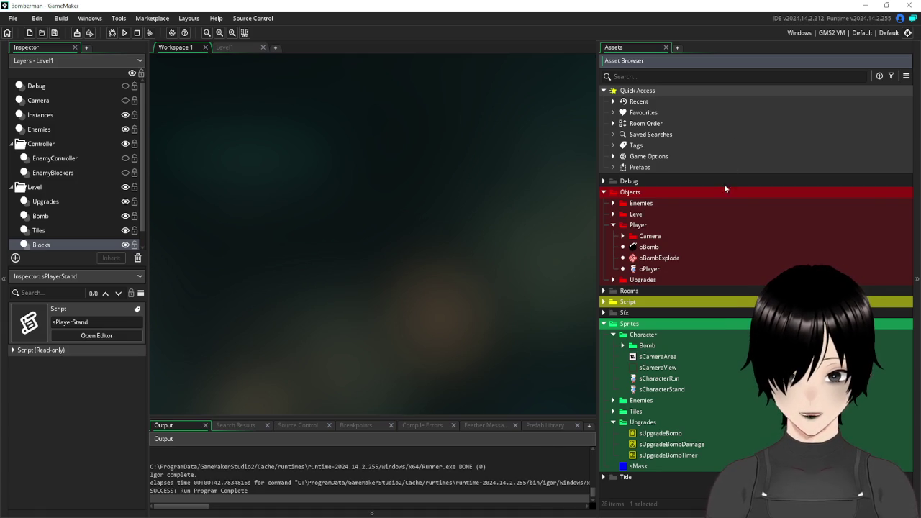
Create sprite sCharacterDeath in the Character folder, resize it to 16×16, and open its image.
{"action": "right_click", "coordinate": [643, 335]}
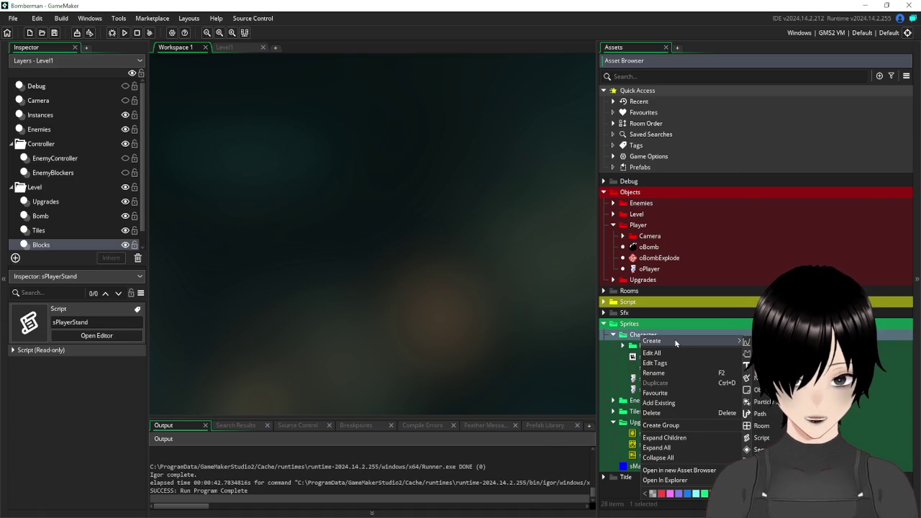
{"action": "left_click", "coordinate": [763, 341]}
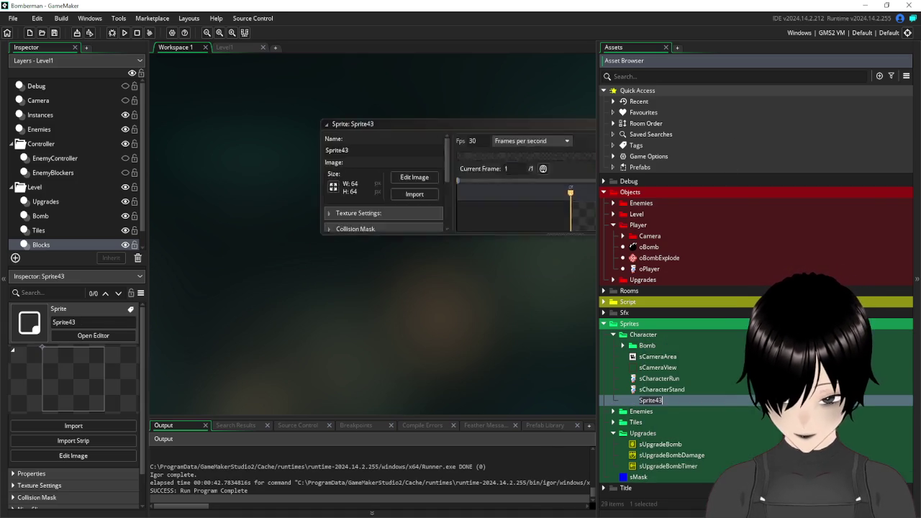
{"action": "type", "text": "sCharac"}
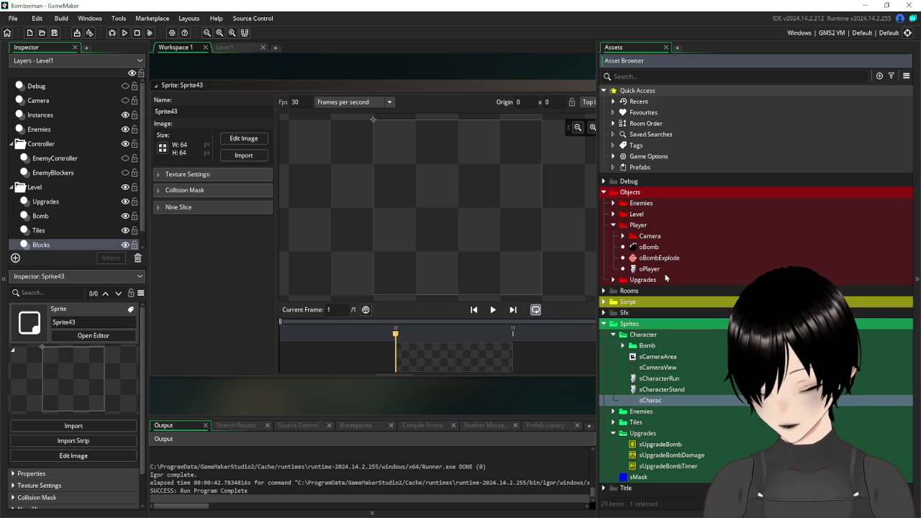
{"action": "type", "text": "terDeath"}
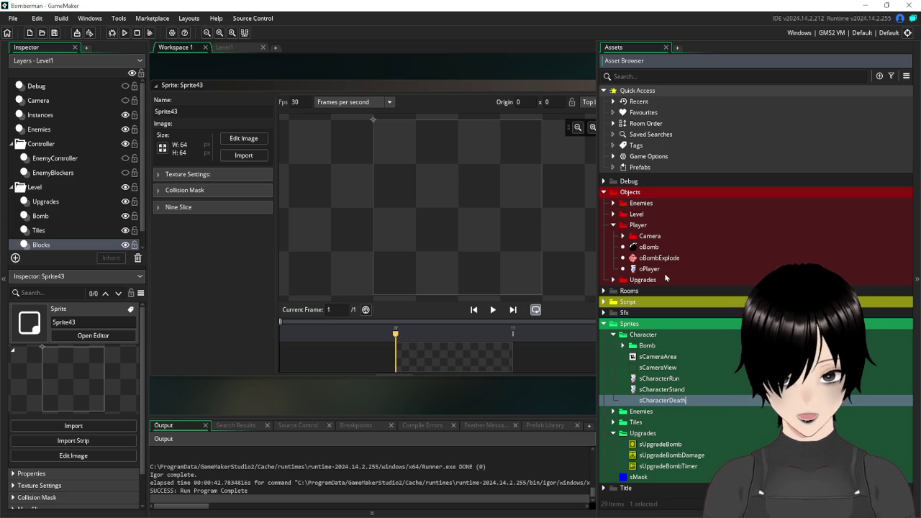
{"action": "left_click", "coordinate": [166, 151]}
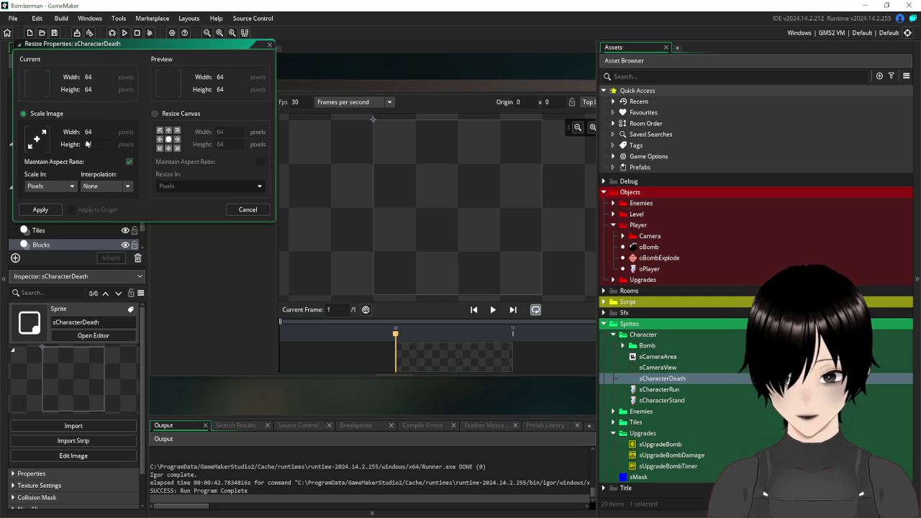
{"action": "type", "text": "1"}
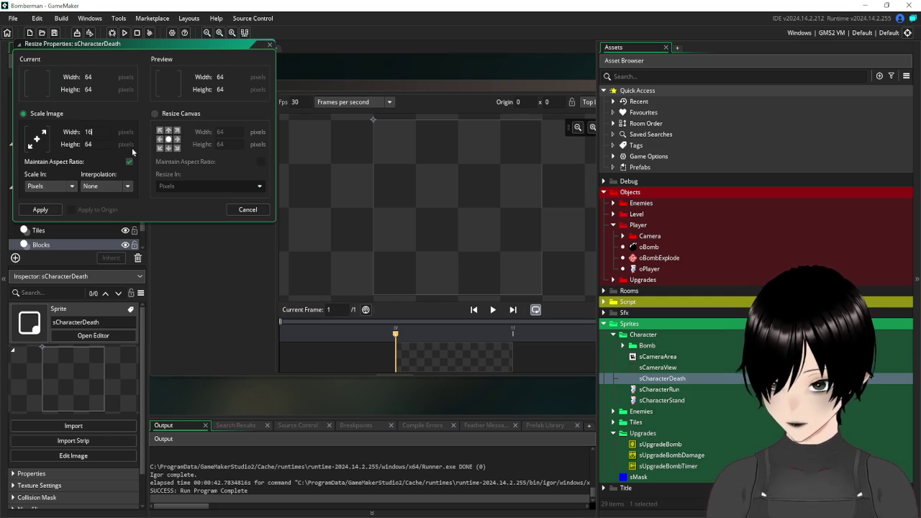
{"action": "key", "text": "Return"}
{"action": "left_click", "coordinate": [241, 139]}
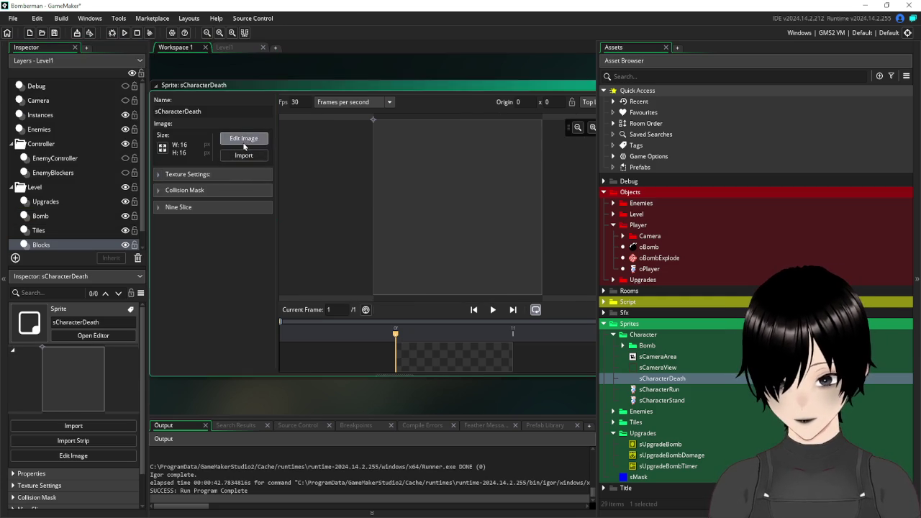
Paste the first death frame into sCharacterDeath and add three empty frames.
{"action": "key", "text": "ctrl+v"}
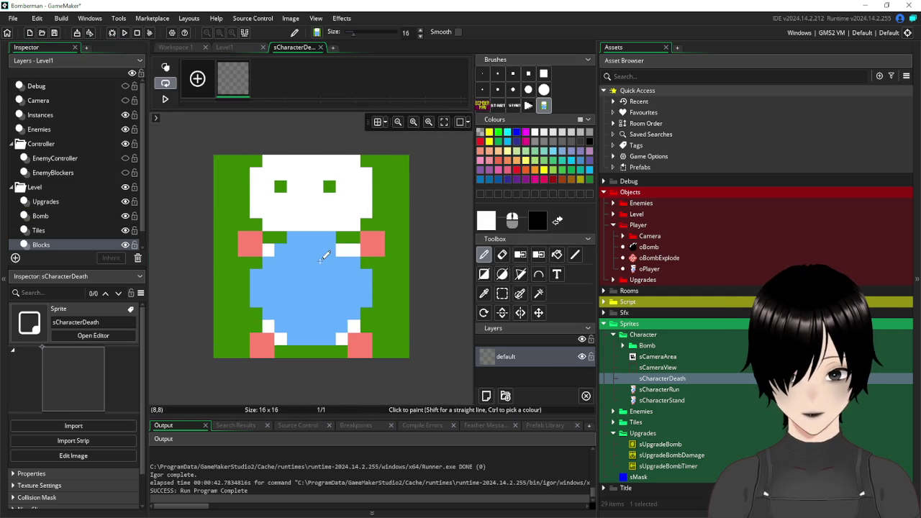
{"action": "left_click", "coordinate": [320, 260]}
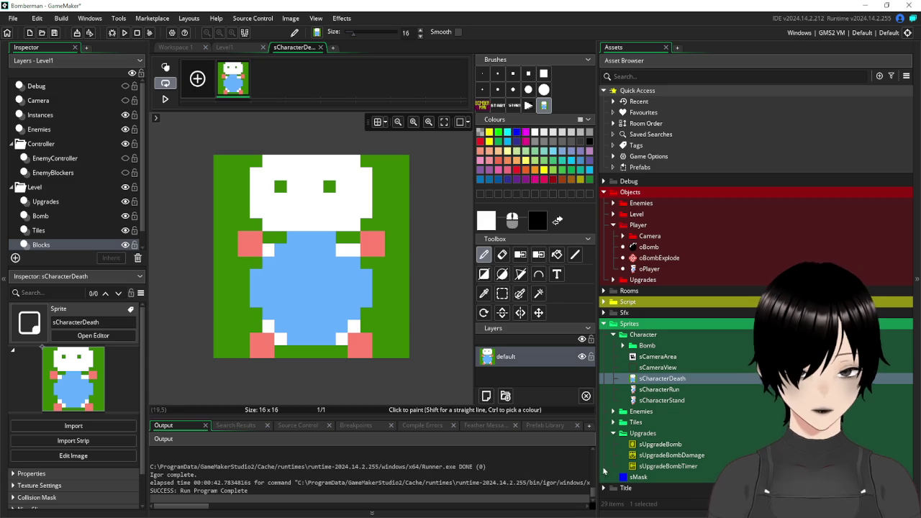
{"action": "triple_click", "coordinate": [205, 81]}
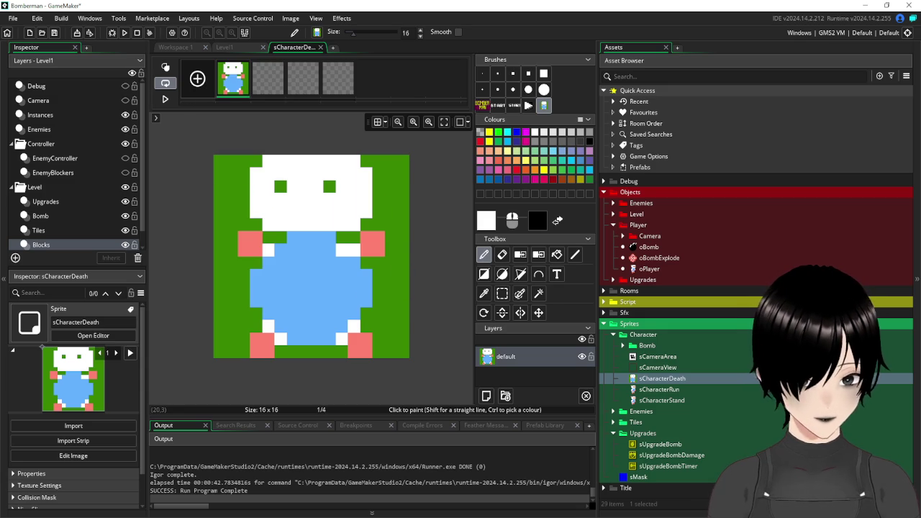
Copy the second death sprite from row three of the Paint sheet into frame 2.
{"action": "key", "text": "alt+Tab"}
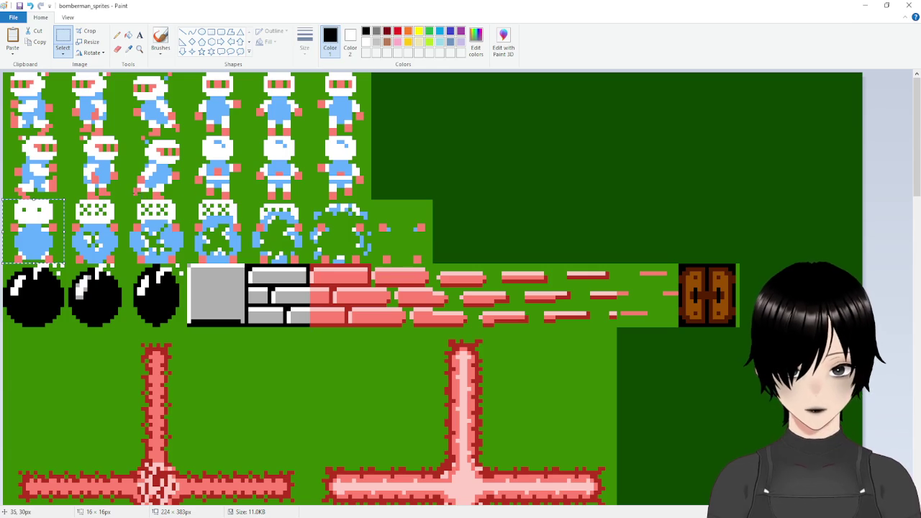
{"action": "key", "text": "ctrl+x"}
{"action": "left_click_drag", "start_coordinate": [65, 203], "coordinate": [127, 264]}
{"action": "key", "text": "alt+Tab"}
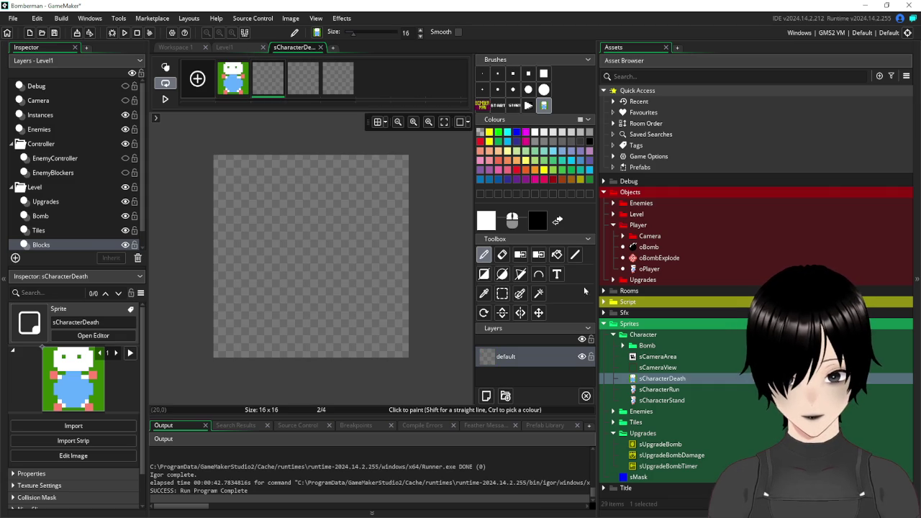
{"action": "key", "text": "ctrl+v"}
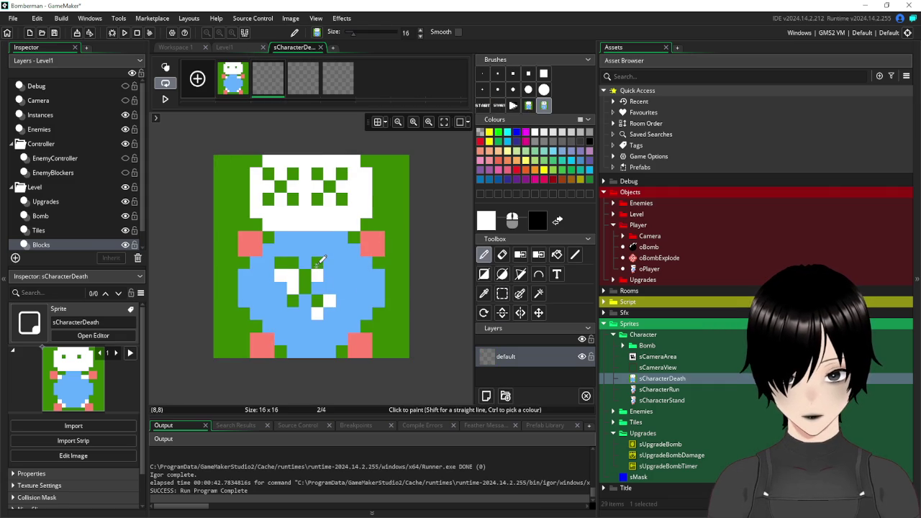
Close the stray Untitled and bomberman_title images in Paint without saving.
{"action": "key", "text": "alt+Tab"}
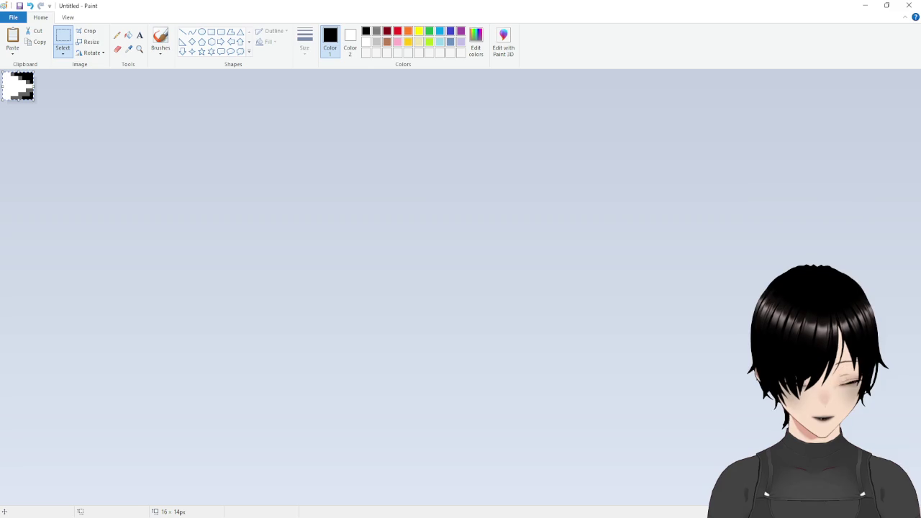
{"action": "left_click", "coordinate": [909, 5]}
{"action": "left_click", "coordinate": [475, 264]}
{"action": "key", "text": "alt+Tab"}
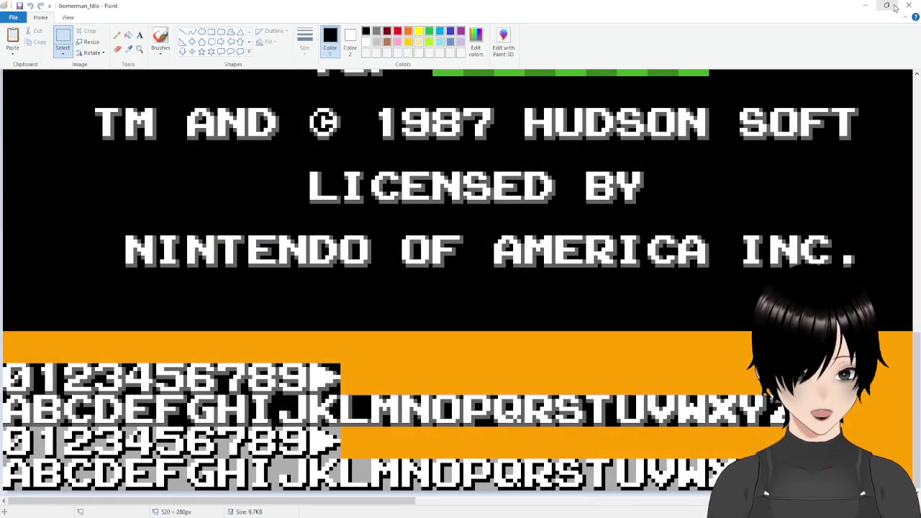
{"action": "left_click", "coordinate": [909, 5]}
Paste the third death sprite from row three into frame 3 and align it.
{"action": "key", "text": "alt+Tab"}
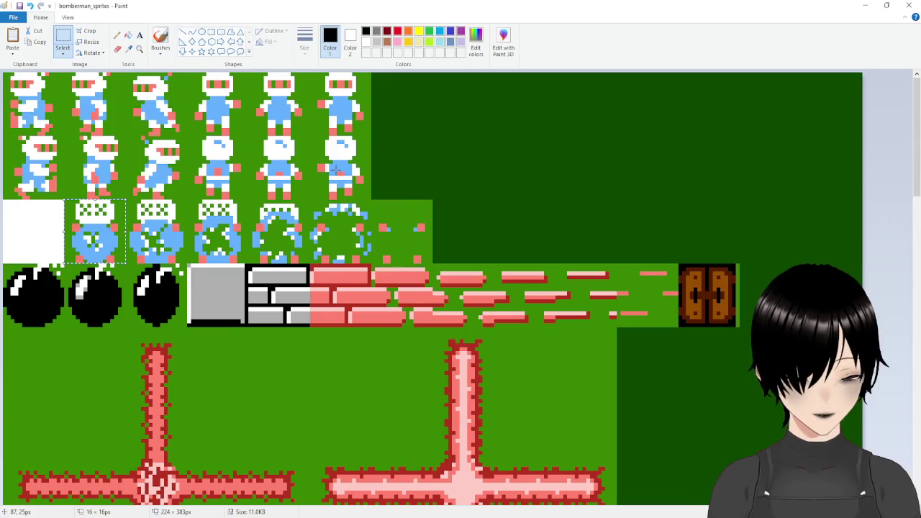
{"action": "key", "text": "Delete"}
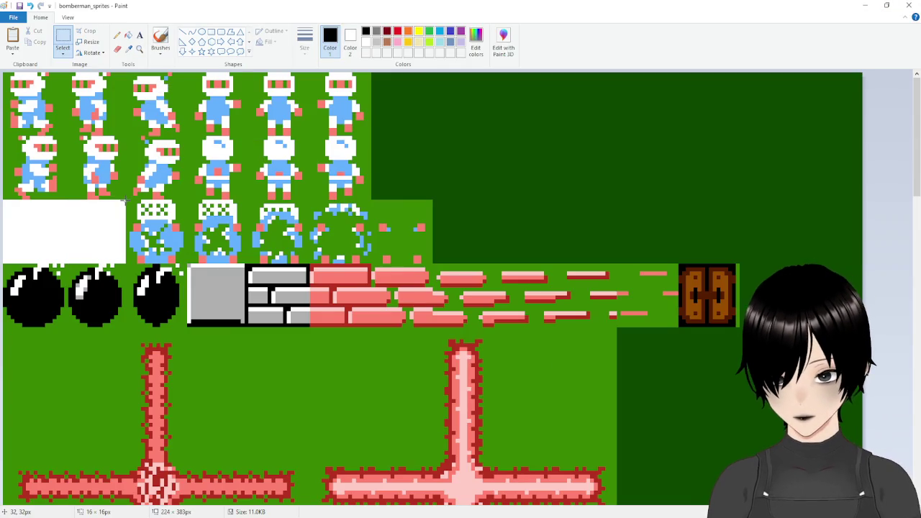
{"action": "left_click_drag", "start_coordinate": [127, 200], "coordinate": [186, 262]}
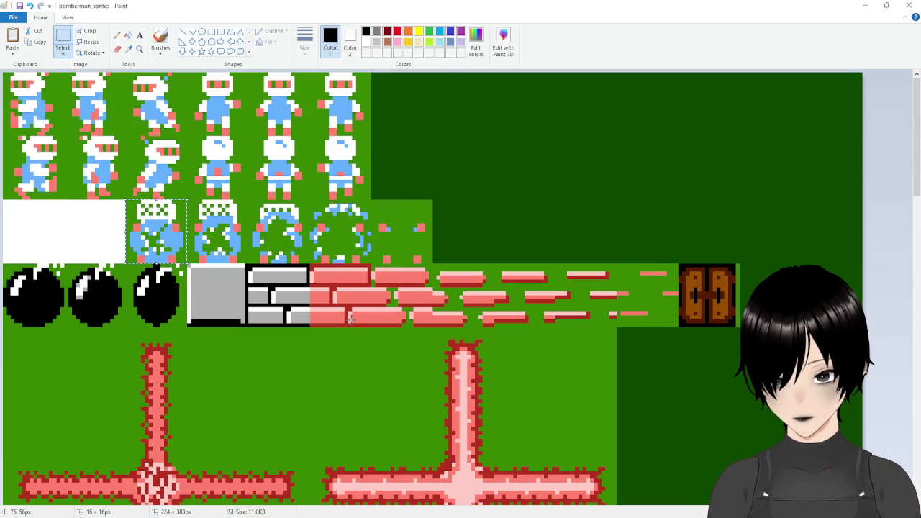
{"action": "key", "text": "alt+Tab"}
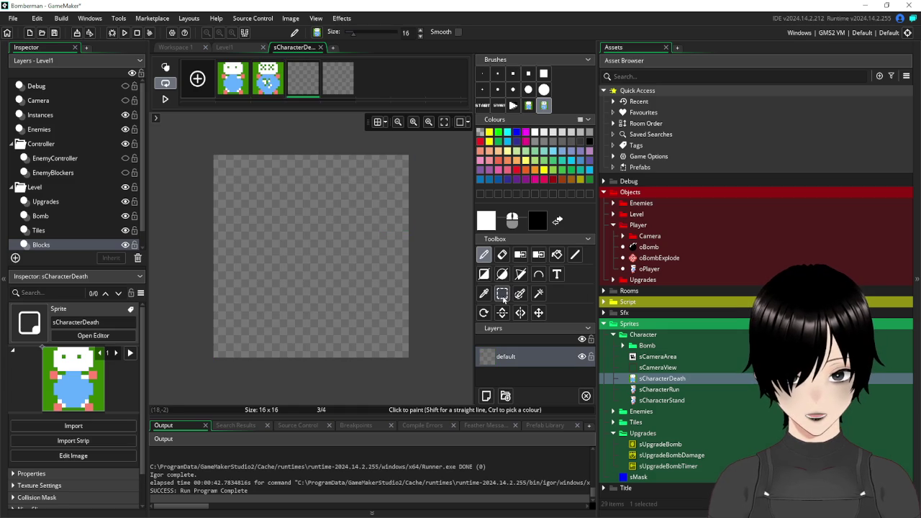
{"action": "key", "text": "ctrl+v"}
{"action": "left_click_drag", "start_coordinate": [315, 235], "coordinate": [316, 259]}
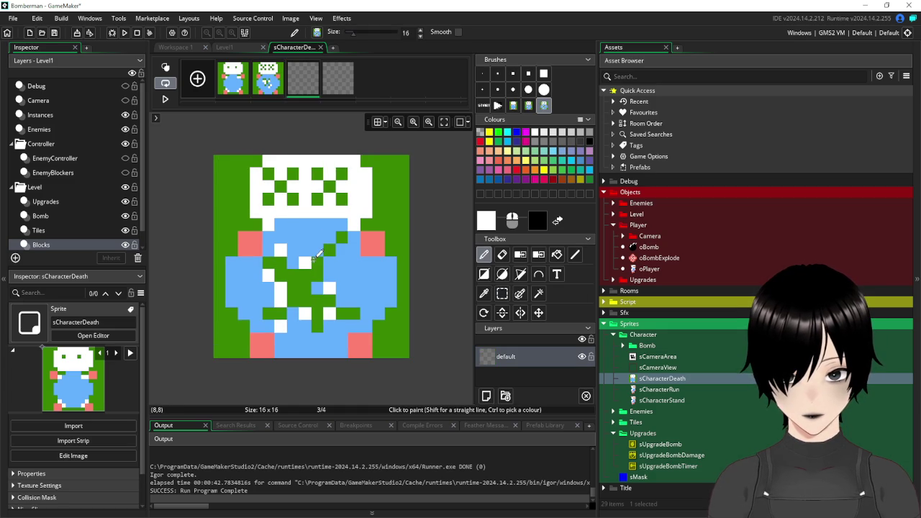
Select the fourth death sprite on the Paint sheet and return to GameMaker.
{"action": "key", "text": "alt+Tab"}
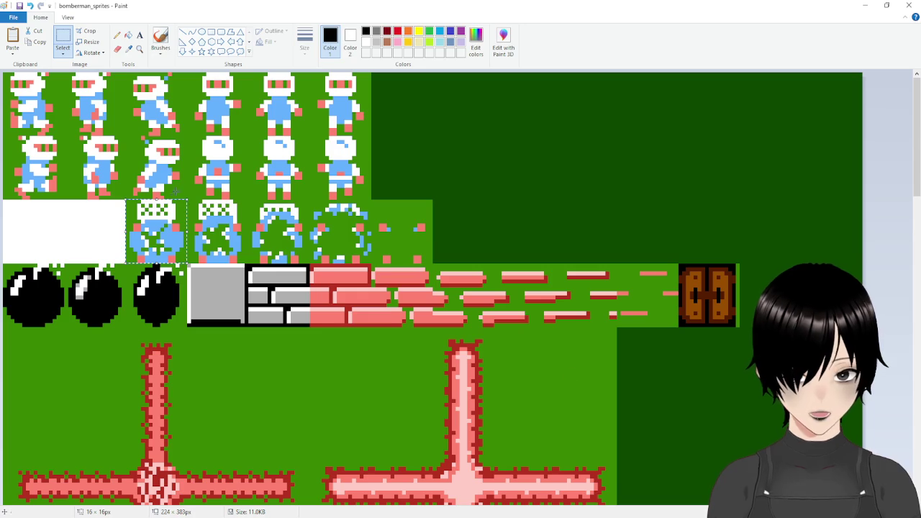
{"action": "left_click_drag", "start_coordinate": [188, 200], "coordinate": [248, 263]}
{"action": "key", "text": "alt+Tab"}
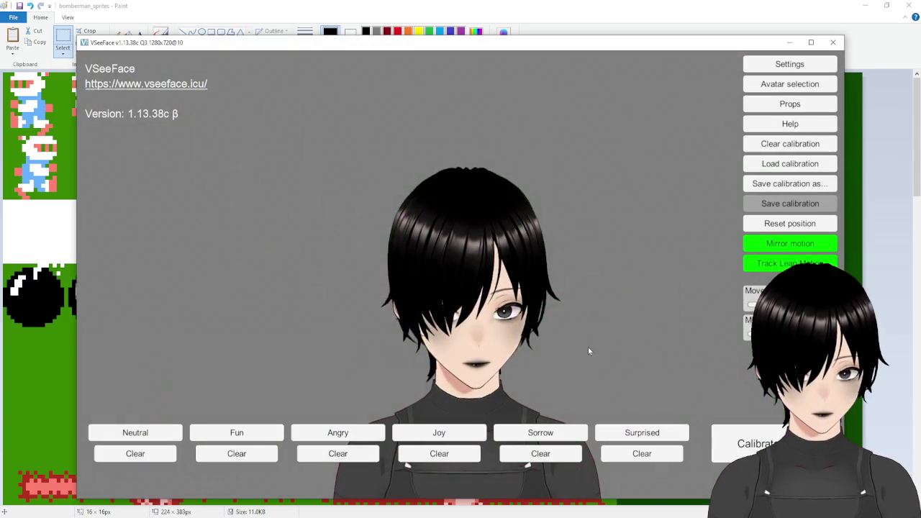
{"action": "key", "text": "alt+Tab"}
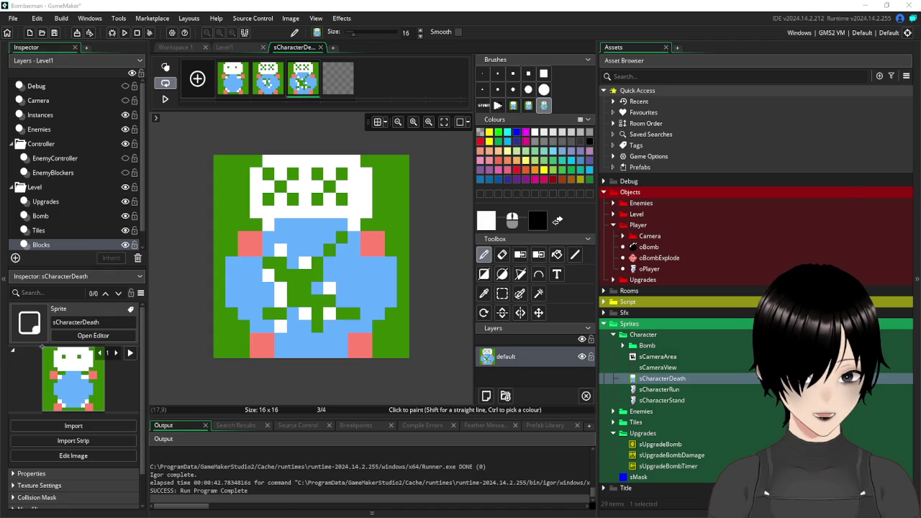
{"action": "key", "text": "alt+Tab"}
{"action": "left_click", "coordinate": [789, 42]}
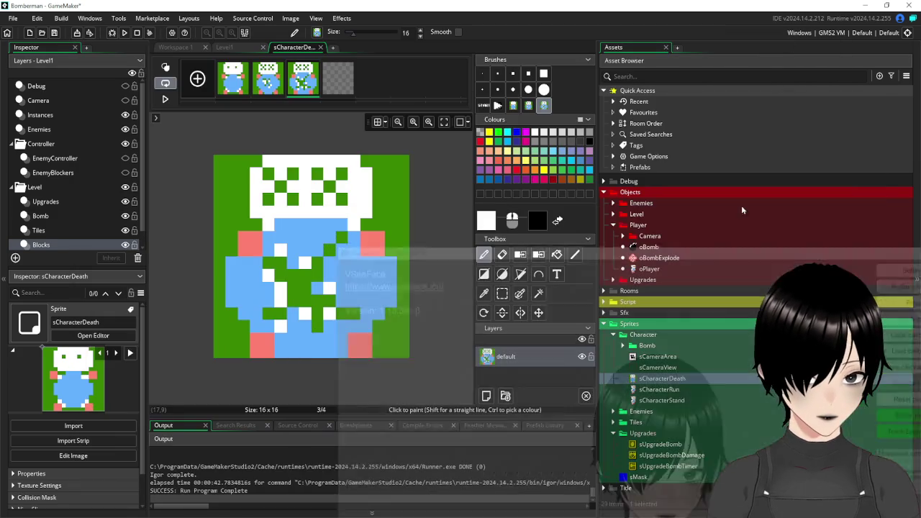
Paste the fourth death sprite into frame 4 and add more empty frames.
{"action": "key", "text": "alt+Tab"}
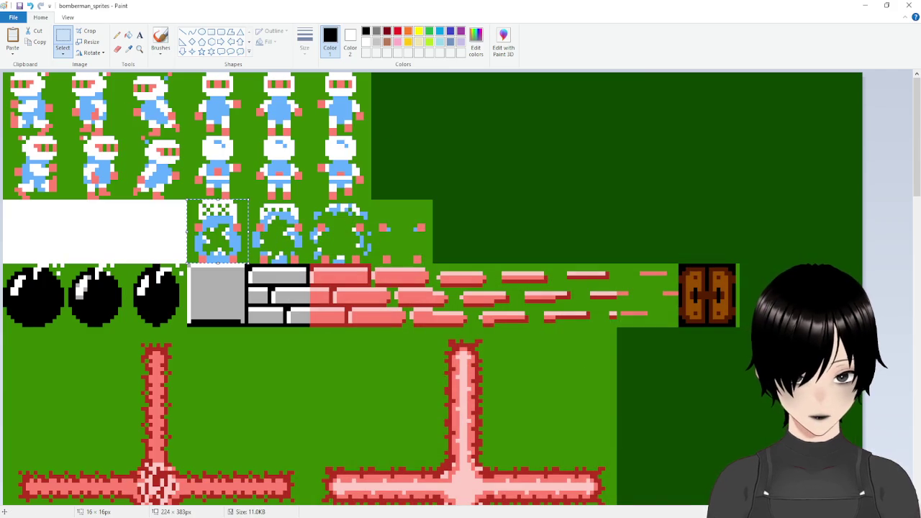
{"action": "key", "text": "alt+Tab"}
{"action": "left_click", "coordinate": [343, 85]}
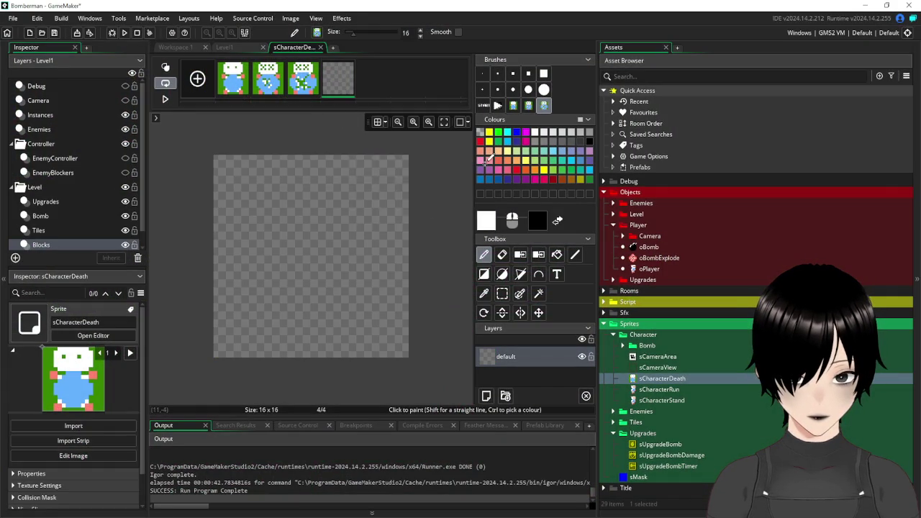
{"action": "key", "text": "ctrl+v"}
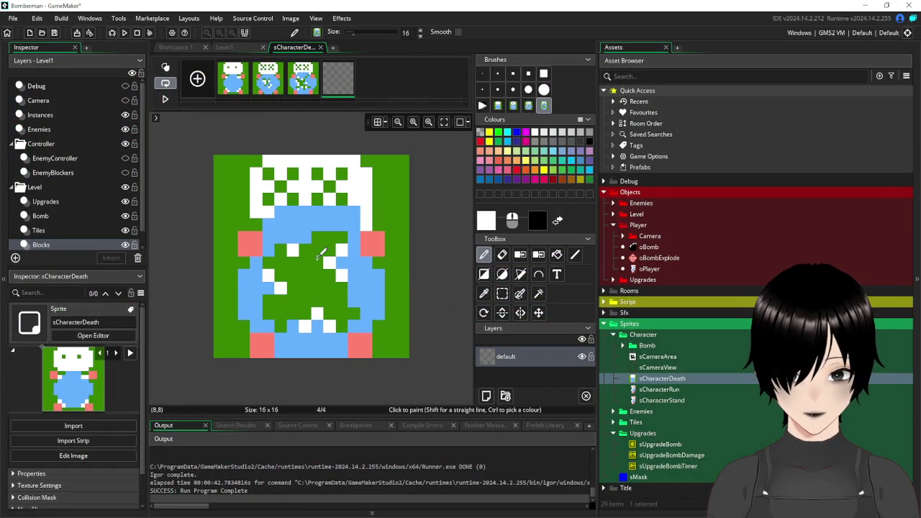
{"action": "left_click", "coordinate": [196, 85]}
{"action": "left_click", "coordinate": [196, 85]}
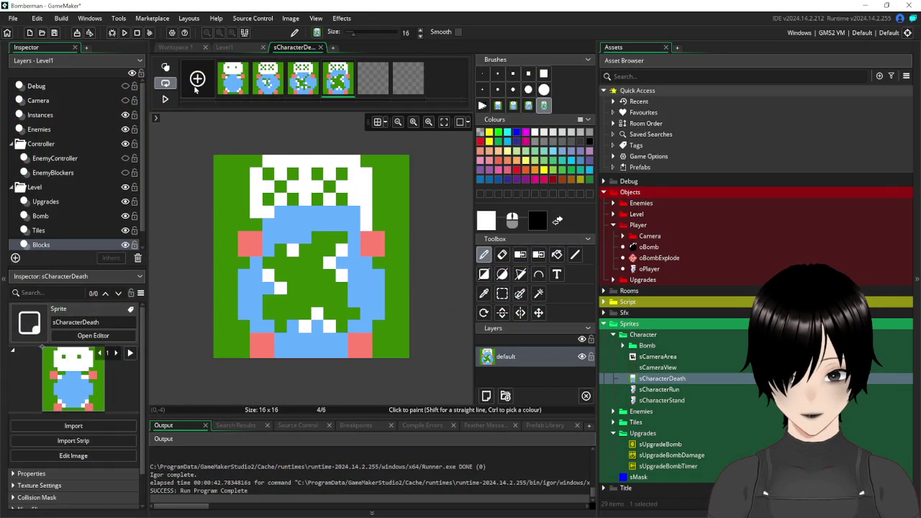
Copy the next death sprite from the Paint sheet into frame 5, redoing a misplaced paste.
{"action": "key", "text": "alt+Tab"}
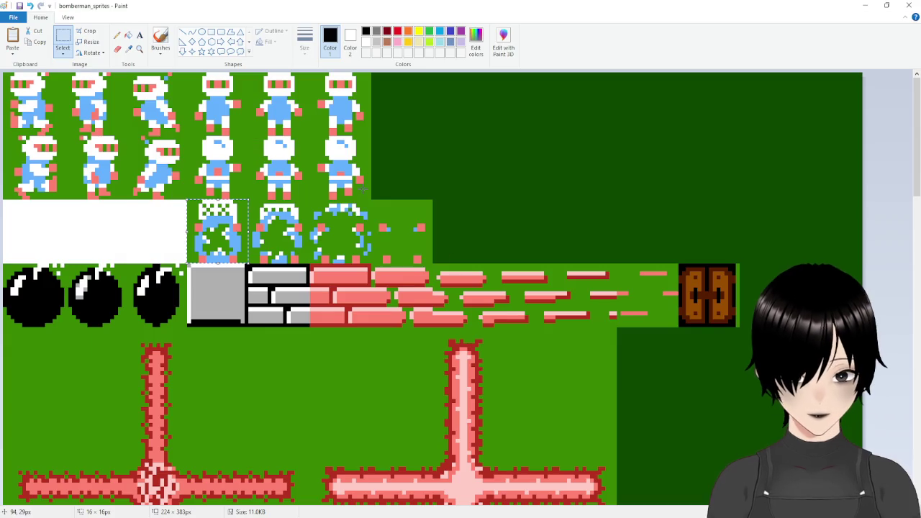
{"action": "key", "text": "Delete"}
{"action": "left_click_drag", "start_coordinate": [310, 263], "coordinate": [249, 200]}
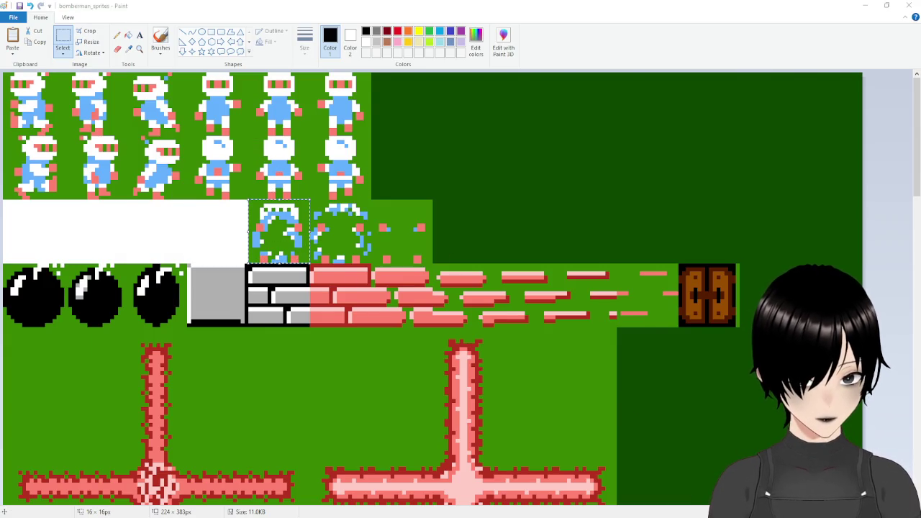
{"action": "key", "text": "alt+Tab"}
{"action": "left_click", "coordinate": [381, 83]}
{"action": "key", "text": "ctrl+v"}
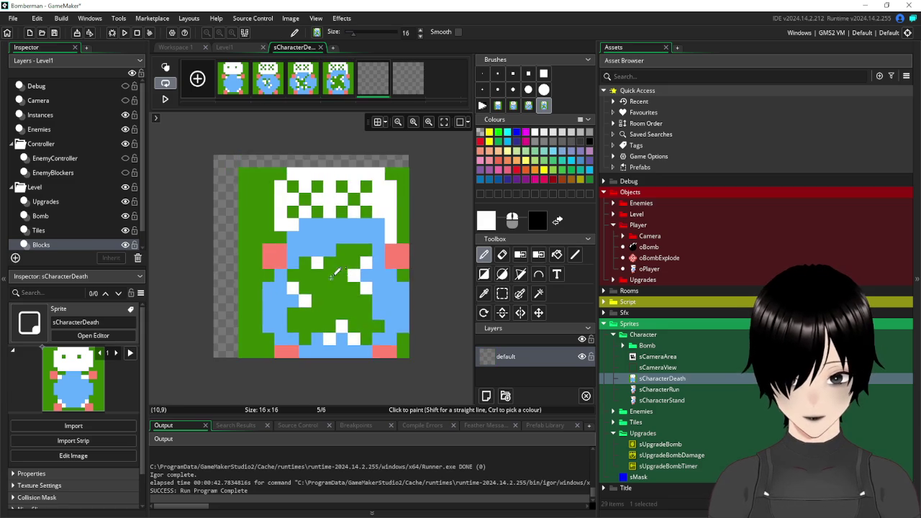
{"action": "key", "text": "ctrl+z"}
{"action": "left_click", "coordinate": [507, 297]}
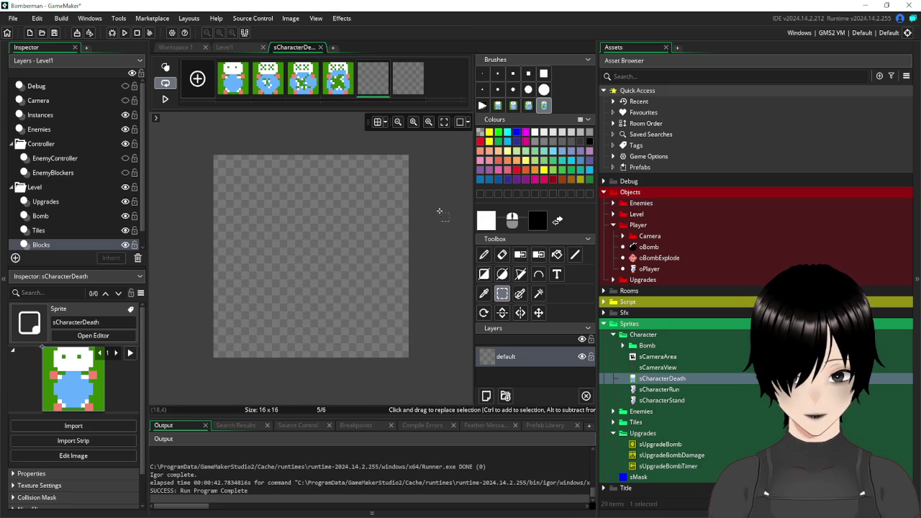
{"action": "key", "text": "ctrl+v"}
{"action": "key", "text": "d"}
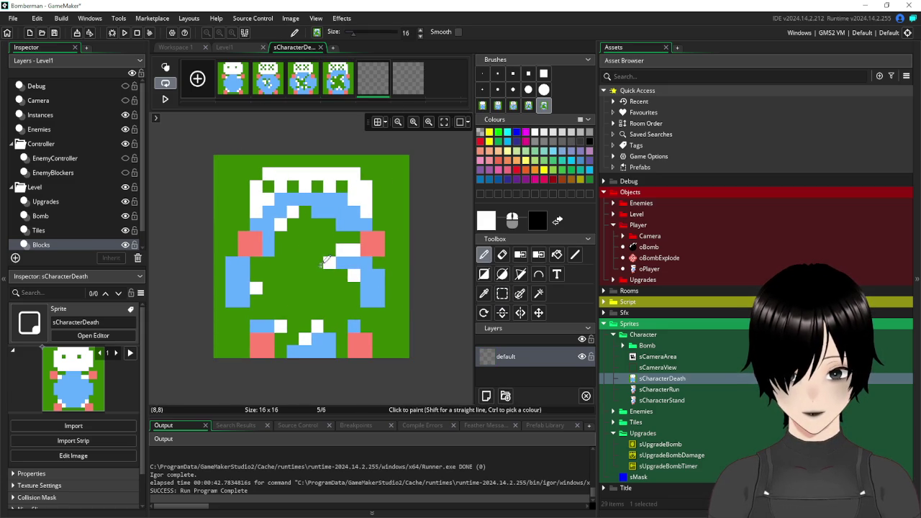
{"action": "left_click", "coordinate": [325, 260]}
Paste the sixth death sprite into frame 6 and add a seventh empty frame.
{"action": "key", "text": "alt+Tab"}
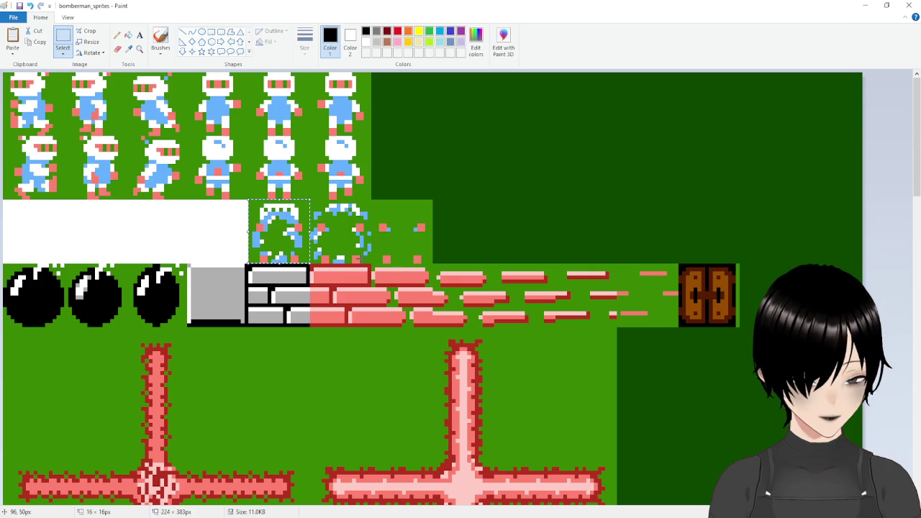
{"action": "left_click_drag", "start_coordinate": [311, 202], "coordinate": [372, 262]}
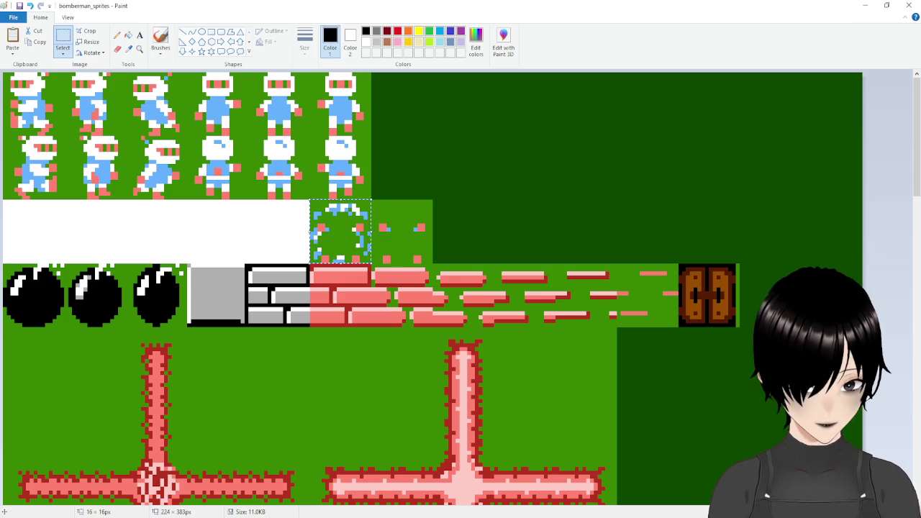
{"action": "key", "text": "alt+Tab"}
{"action": "left_click", "coordinate": [408, 78]}
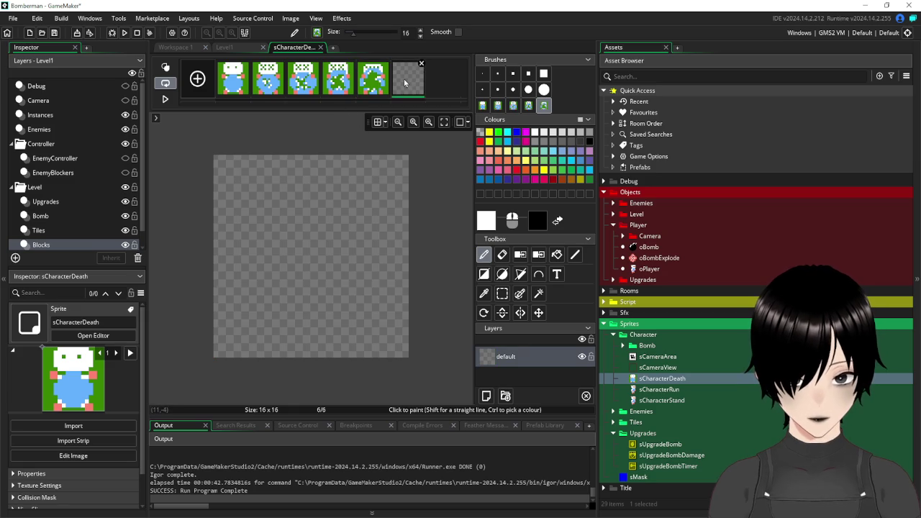
{"action": "left_click", "coordinate": [197, 78]}
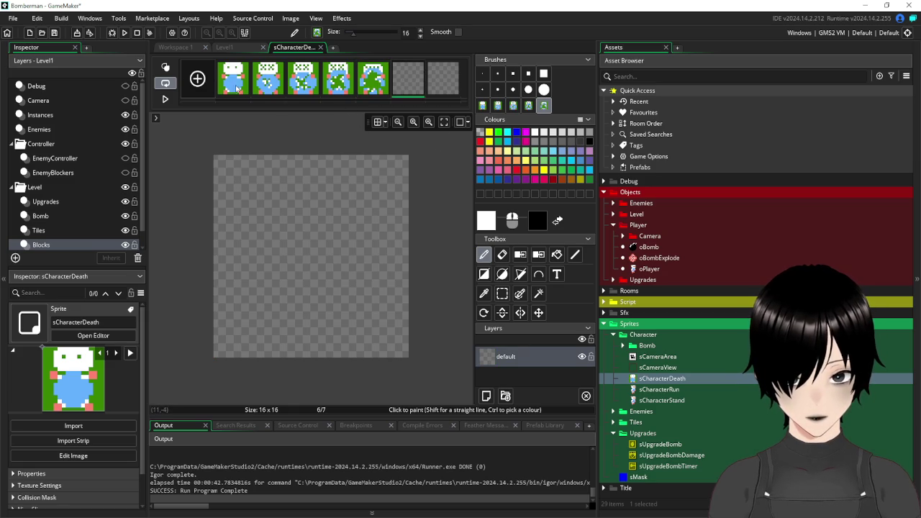
{"action": "key", "text": "ctrl+v"}
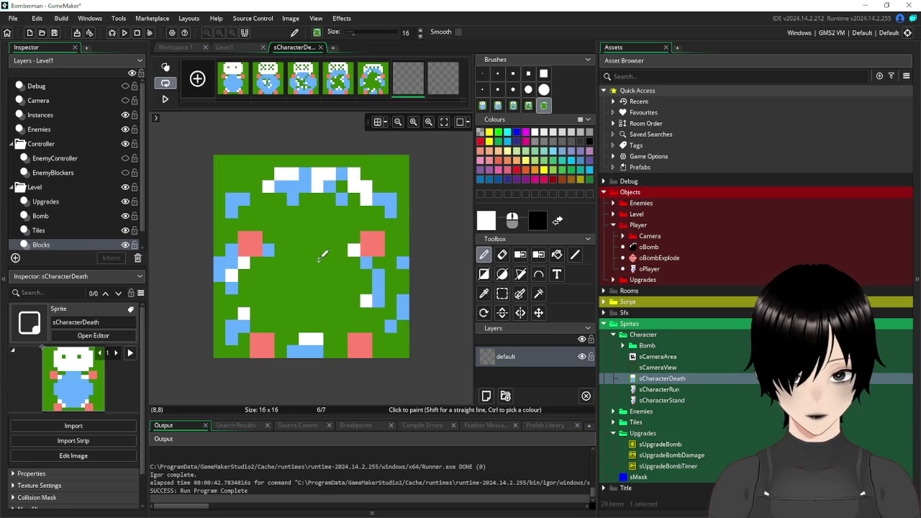
{"action": "left_click", "coordinate": [321, 257]}
Copy the last green death tile from the sheet into frame 7 and shift it to fill the canvas.
{"action": "key", "text": "alt+Tab"}
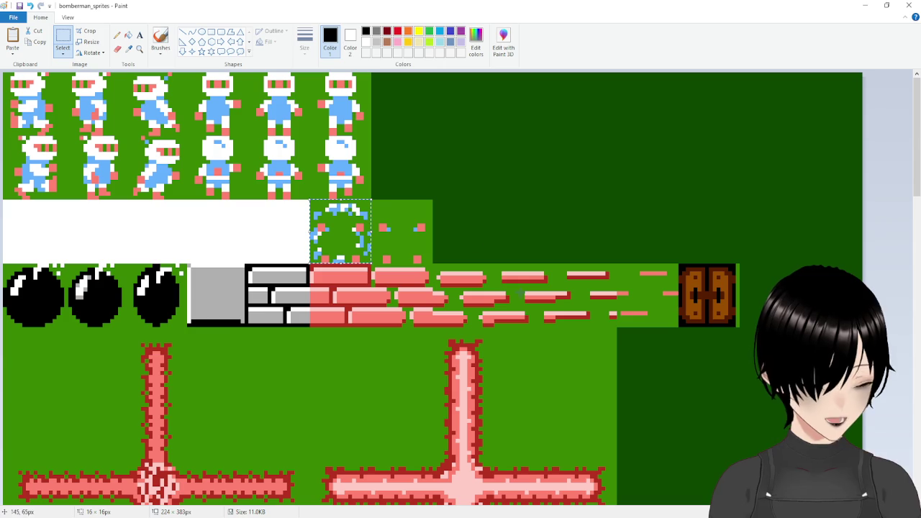
{"action": "key", "text": "Delete"}
{"action": "left_click_drag", "start_coordinate": [372, 200], "coordinate": [433, 264]}
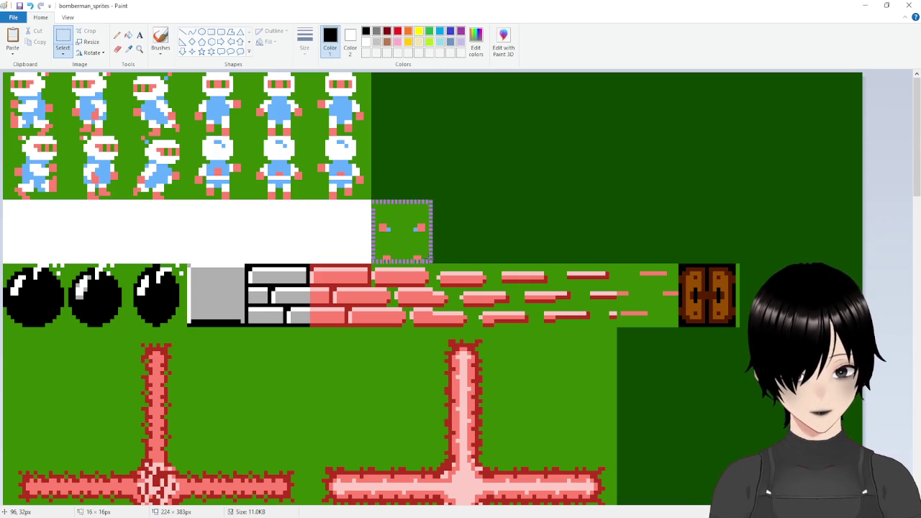
{"action": "key", "text": "ctrl+c"}
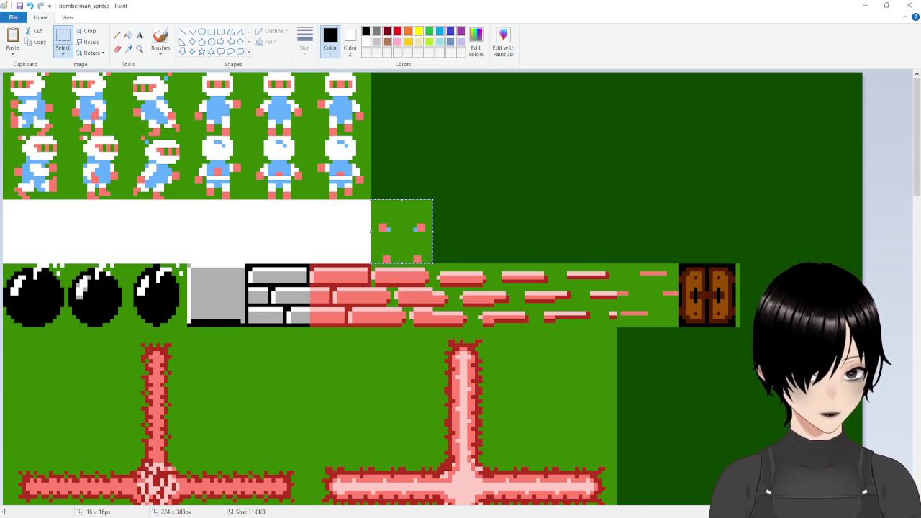
{"action": "key", "text": "alt+Tab"}
{"action": "left_click", "coordinate": [446, 81]}
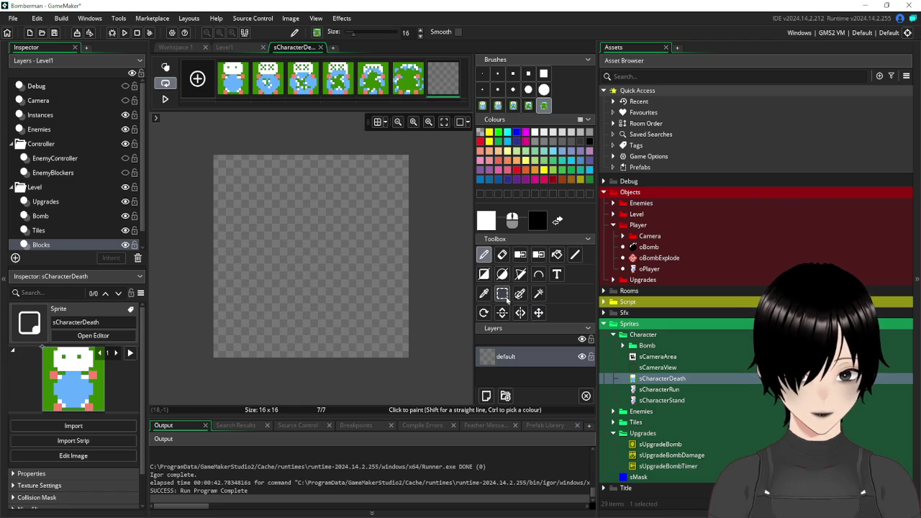
{"action": "key", "text": "ctrl+v"}
{"action": "left_click_drag", "start_coordinate": [329, 256], "coordinate": [323, 252]}
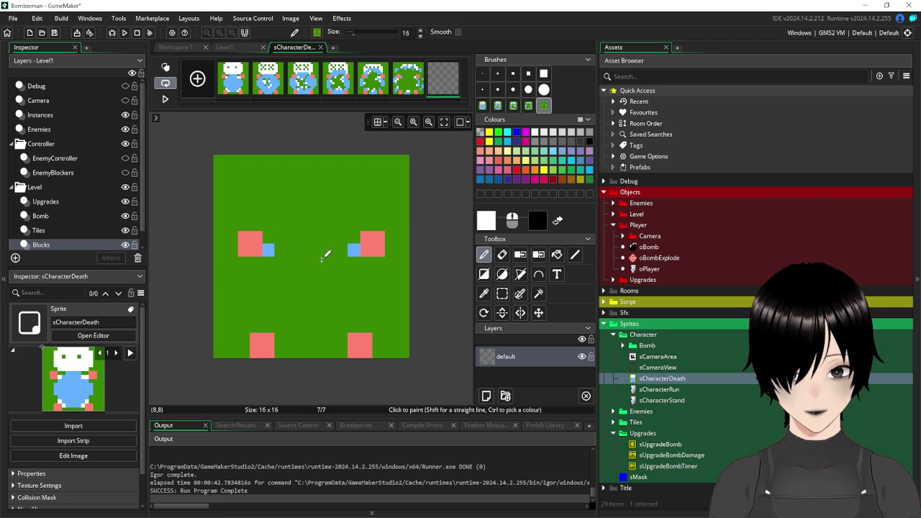
Erase the green background on frames 7 and 6 with the Magic Wand.
{"action": "left_click", "coordinate": [539, 294]}
{"action": "left_click", "coordinate": [347, 214]}
{"action": "key", "text": "Delete"}
{"action": "key", "text": "Left"}
{"action": "left_click", "coordinate": [344, 220]}
{"action": "key", "text": "Delete"}
{"action": "key", "text": "Left"}
Erase the green background on frames 5 and 4.
{"action": "left_click", "coordinate": [344, 189]}
{"action": "key", "text": "Delete"}
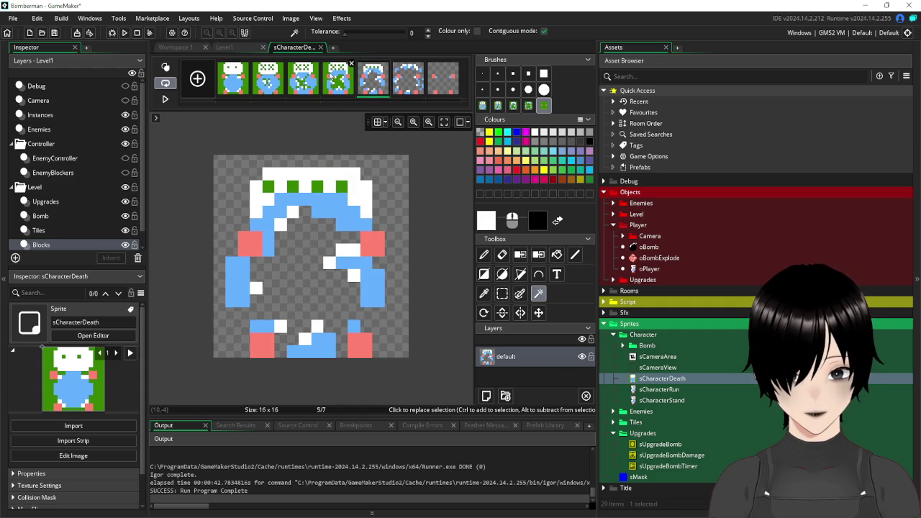
{"action": "left_click", "coordinate": [334, 83]}
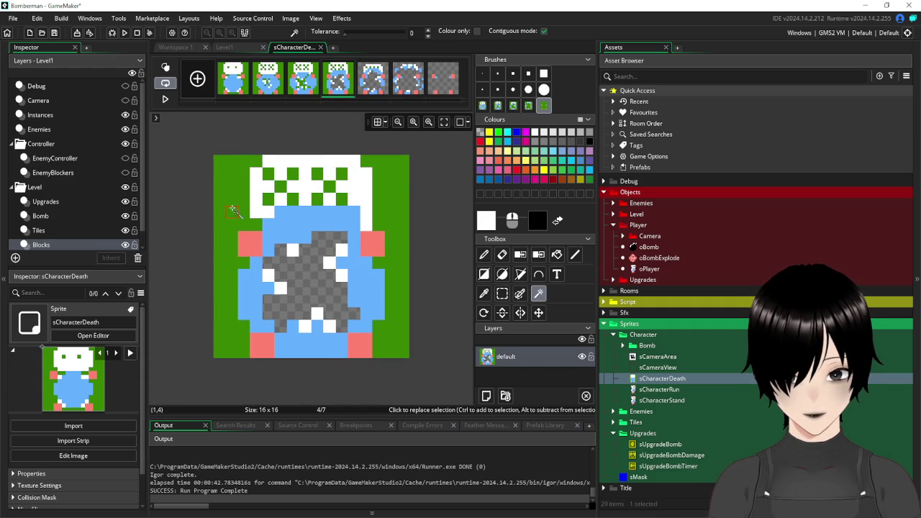
{"action": "left_click", "coordinate": [402, 184]}
{"action": "key", "text": "Delete"}
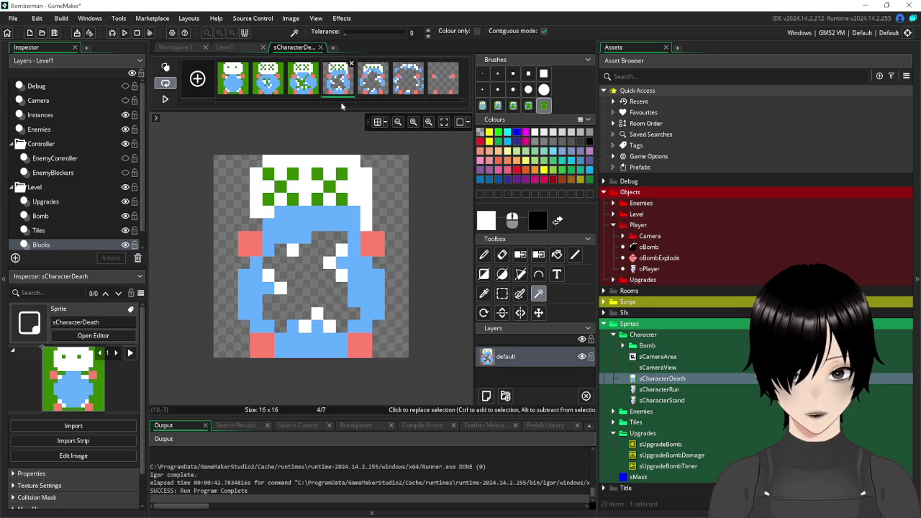
Clear frame 3's green areas: left and right background, a stray pixel and two bottom bars.
{"action": "left_click", "coordinate": [313, 83]}
{"action": "left_click", "coordinate": [396, 206]}
{"action": "key", "text": "Delete"}
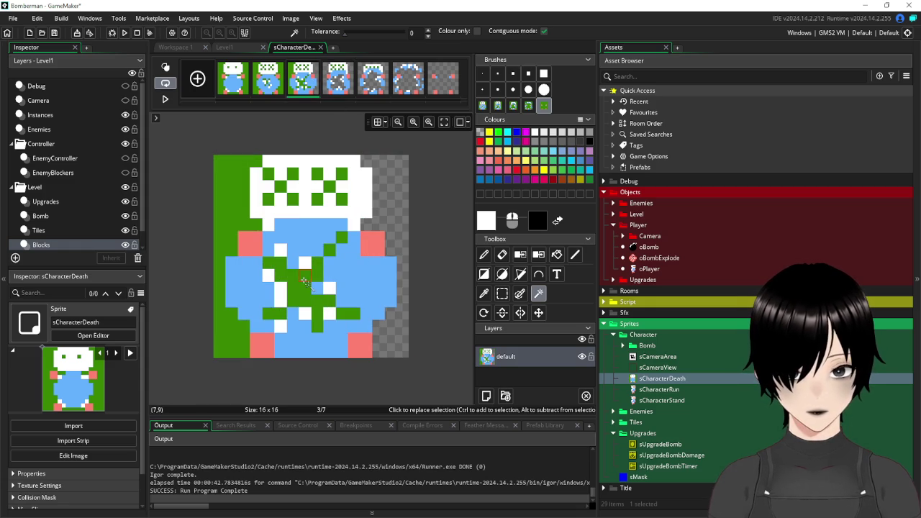
{"action": "left_click", "coordinate": [244, 221]}
{"action": "key", "text": "Delete"}
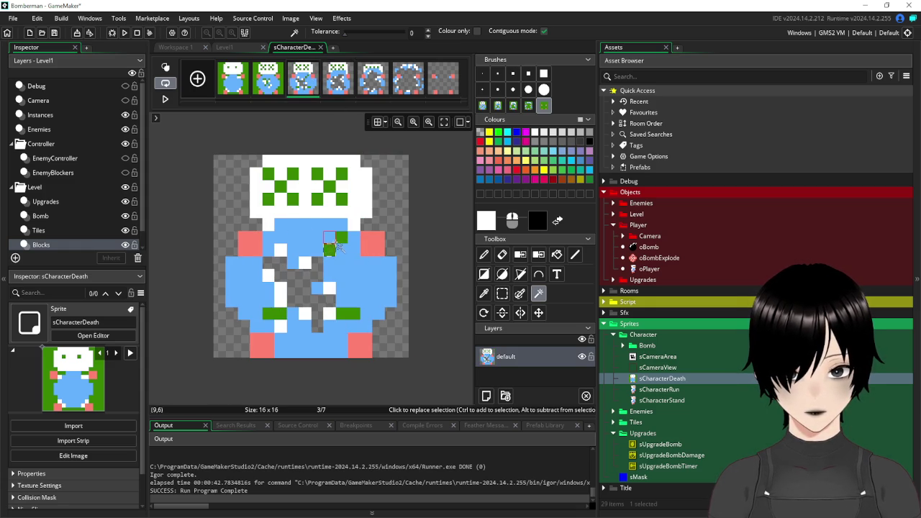
{"action": "left_click", "coordinate": [342, 240]}
{"action": "key", "text": "Delete"}
{"action": "left_click", "coordinate": [350, 317]}
{"action": "key", "text": "Delete"}
{"action": "left_click", "coordinate": [281, 317]}
{"action": "key", "text": "Delete"}
Clear frame 2's green background, inner patches, bottom-row pixels and right strip.
{"action": "left_click", "coordinate": [266, 81]}
{"action": "left_click", "coordinate": [232, 187]}
{"action": "key", "text": "Delete"}
{"action": "left_click", "coordinate": [288, 263]}
{"action": "key", "text": "Delete"}
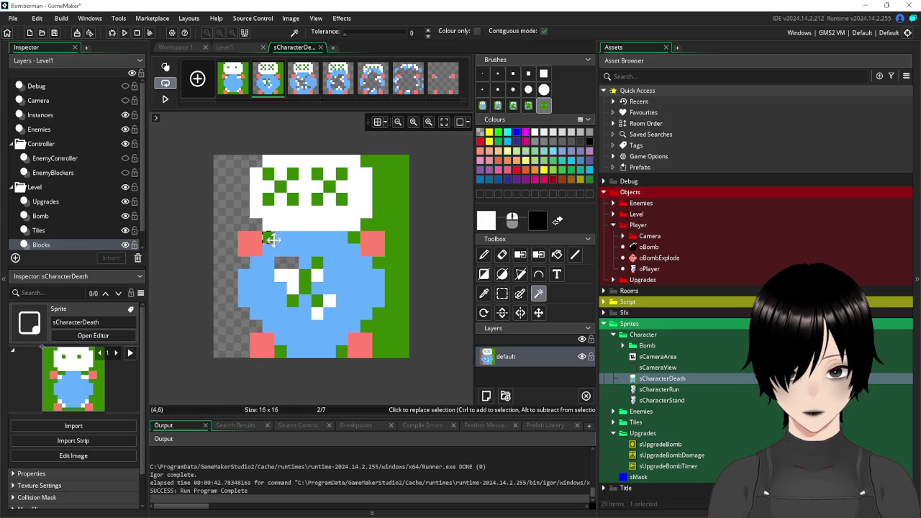
{"action": "left_click", "coordinate": [280, 351]}
{"action": "key", "text": "Delete"}
{"action": "left_click", "coordinate": [342, 351]}
{"action": "key", "text": "Delete"}
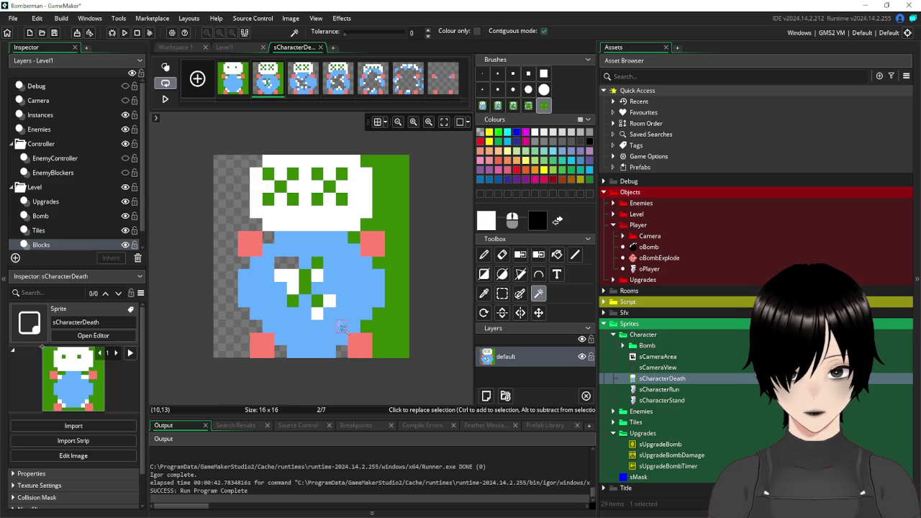
{"action": "left_click", "coordinate": [395, 267]}
{"action": "key", "text": "Delete"}
{"action": "left_click", "coordinate": [304, 279]}
{"action": "key", "text": "Delete"}
{"action": "left_click", "coordinate": [317, 263]}
{"action": "key", "text": "Delete"}
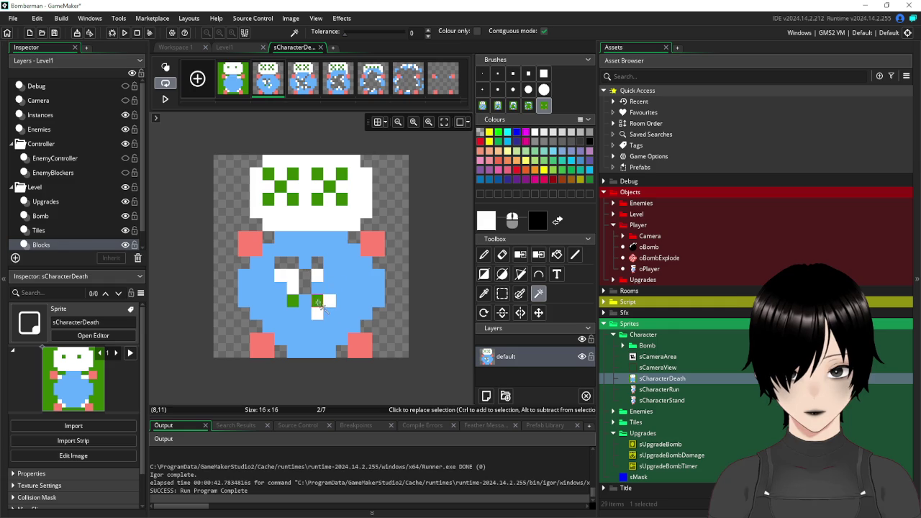
Clear the first frame's green strips on the right, between the feet, on the left and by the arms.
{"action": "left_click", "coordinate": [232, 90]}
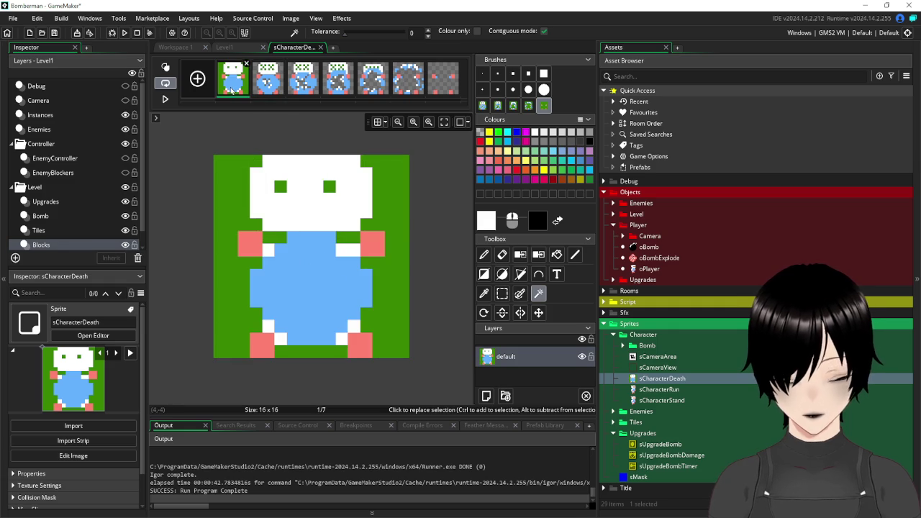
{"action": "left_click", "coordinate": [395, 242]}
{"action": "key", "text": "Delete"}
{"action": "left_click", "coordinate": [349, 238]}
{"action": "key", "text": "Delete"}
{"action": "left_click", "coordinate": [314, 352]}
{"action": "key", "text": "Delete"}
{"action": "left_click", "coordinate": [236, 309]}
{"action": "key", "text": "Delete"}
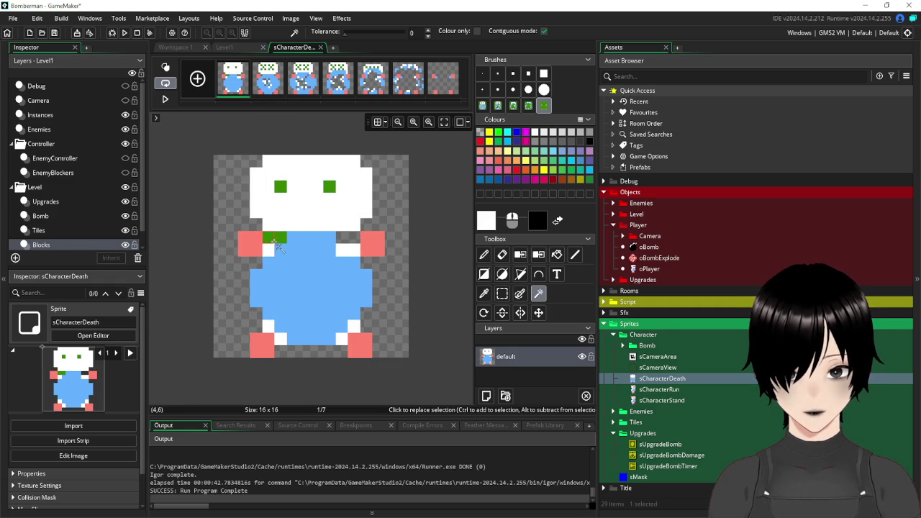
{"action": "key", "text": "Delete"}
Step through frames 2 to 7 to check the transparent backgrounds.
{"action": "left_click", "coordinate": [275, 92]}
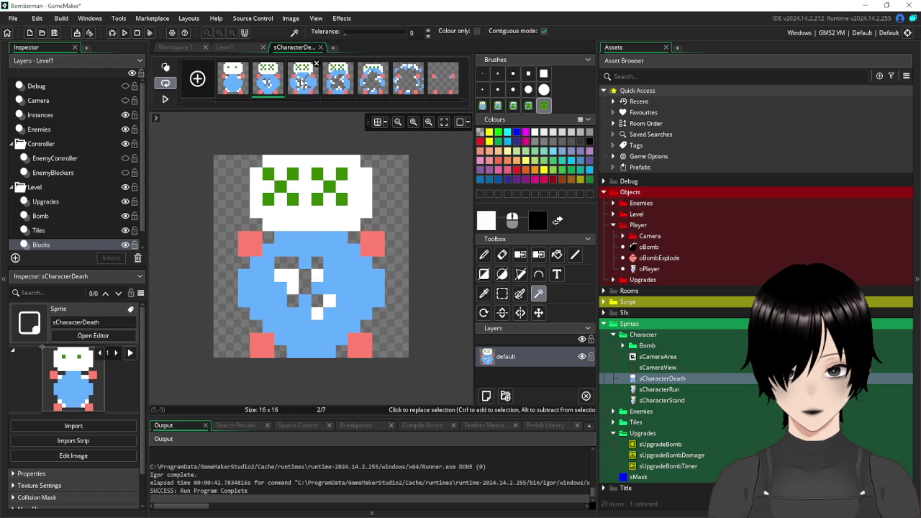
{"action": "left_click", "coordinate": [303, 82]}
{"action": "left_click", "coordinate": [342, 78]}
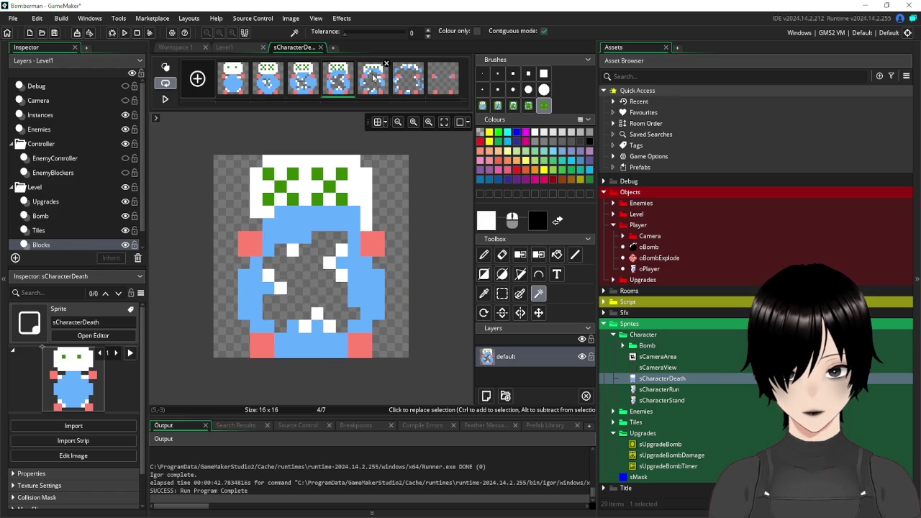
{"action": "left_click", "coordinate": [301, 82]}
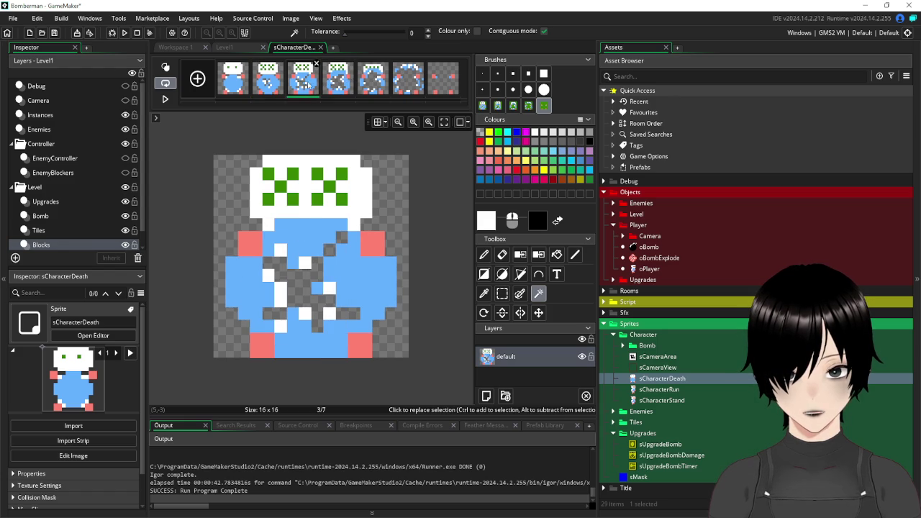
{"action": "left_click", "coordinate": [341, 82]}
{"action": "left_click", "coordinate": [371, 83]}
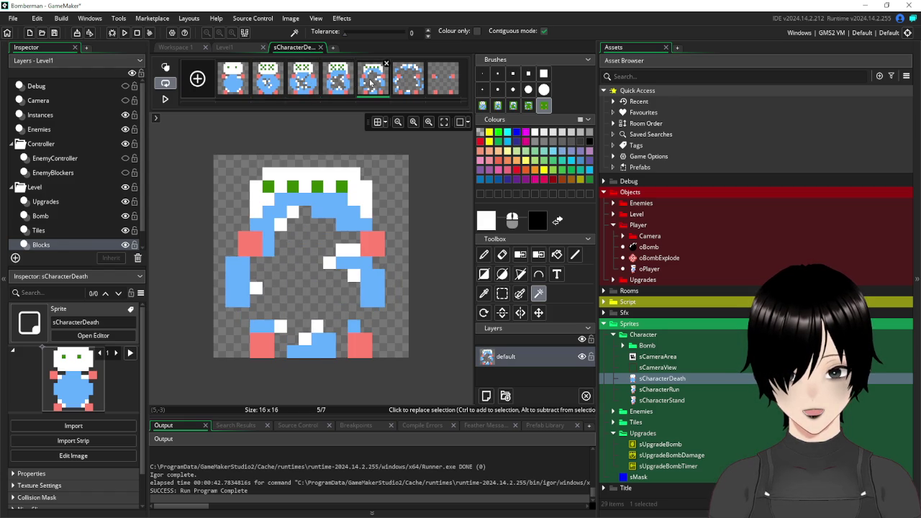
{"action": "left_click", "coordinate": [402, 80]}
{"action": "left_click", "coordinate": [447, 81]}
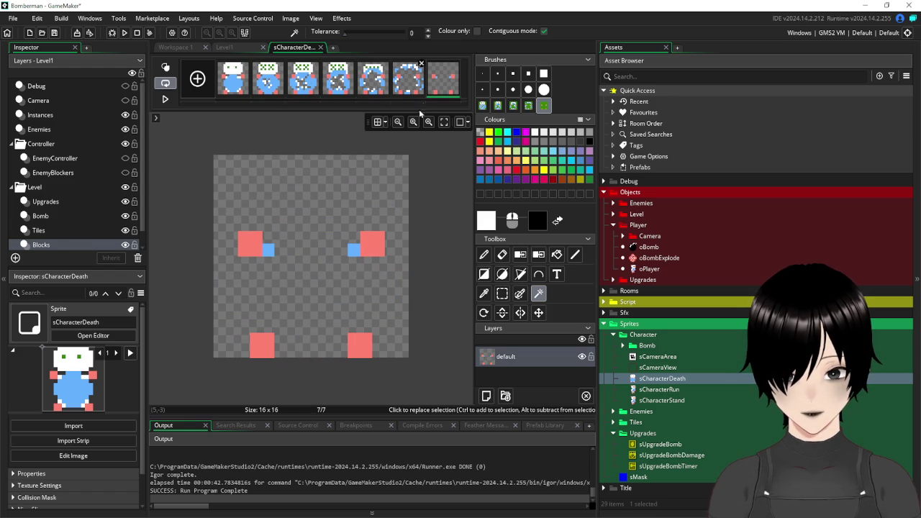
Close the sCharacterDeath image editor and sprite editor windows.
{"action": "left_click", "coordinate": [321, 47]}
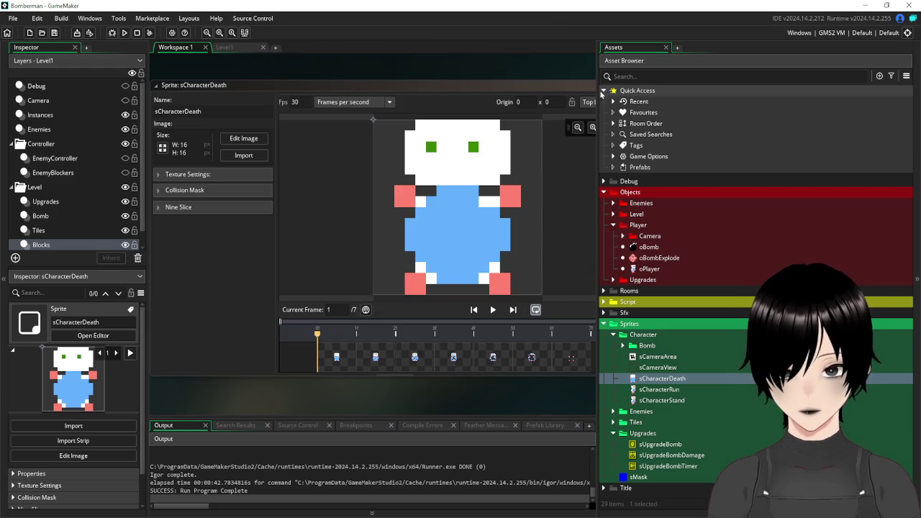
{"action": "mouse_move", "coordinate": [472, 90]}
{"action": "left_mouse_down"}
{"action": "mouse_move", "coordinate": [428, 97]}
{"action": "mouse_move", "coordinate": [267, 198]}
{"action": "left_mouse_up"}
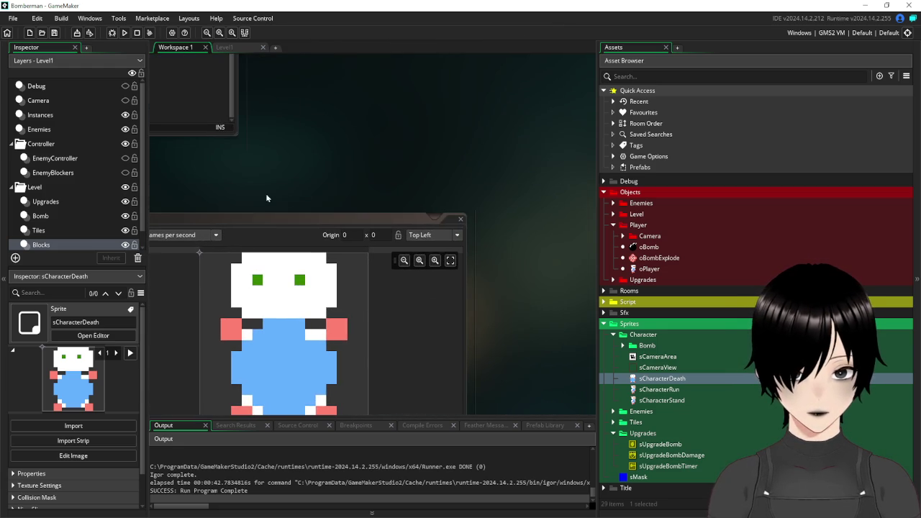
{"action": "left_click", "coordinate": [463, 222]}
Close the player code window and collapse the Sprites folder.
{"action": "left_click_drag", "start_coordinate": [238, 133], "coordinate": [536, 386]}
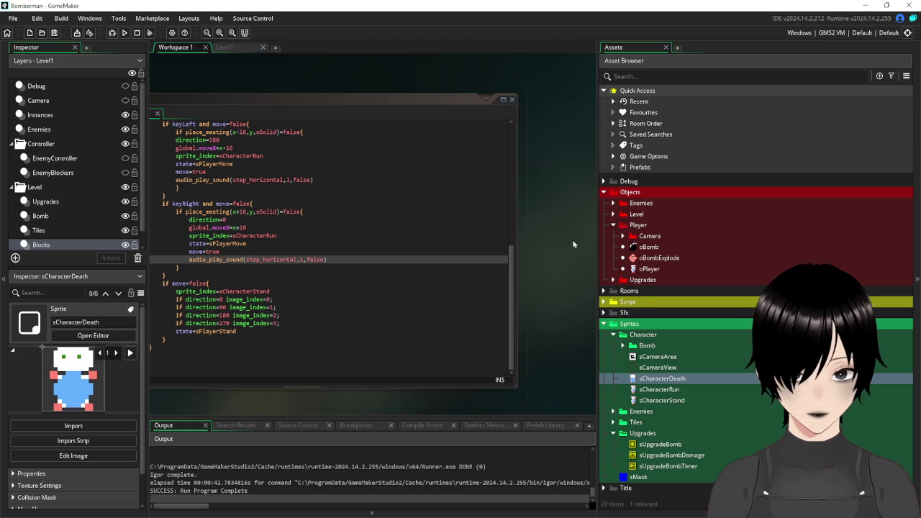
{"action": "left_click_drag", "start_coordinate": [521, 94], "coordinate": [522, 123]}
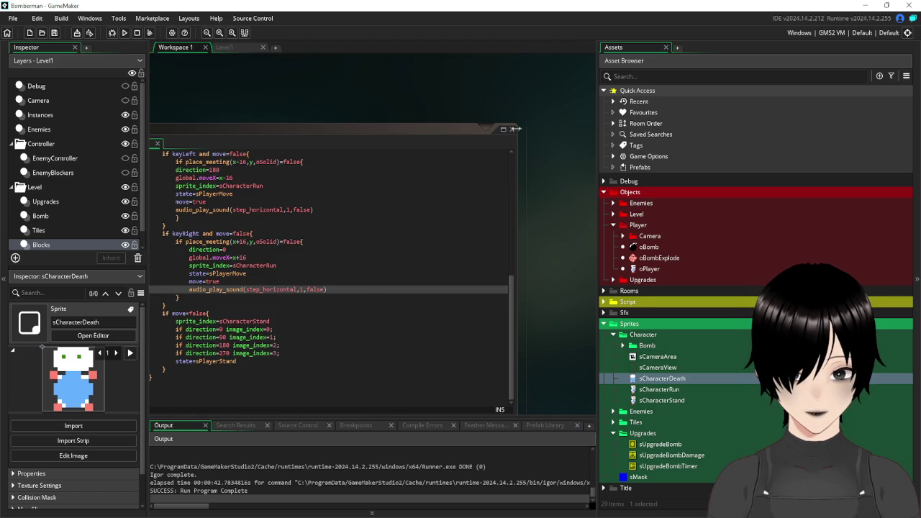
{"action": "left_click", "coordinate": [511, 130]}
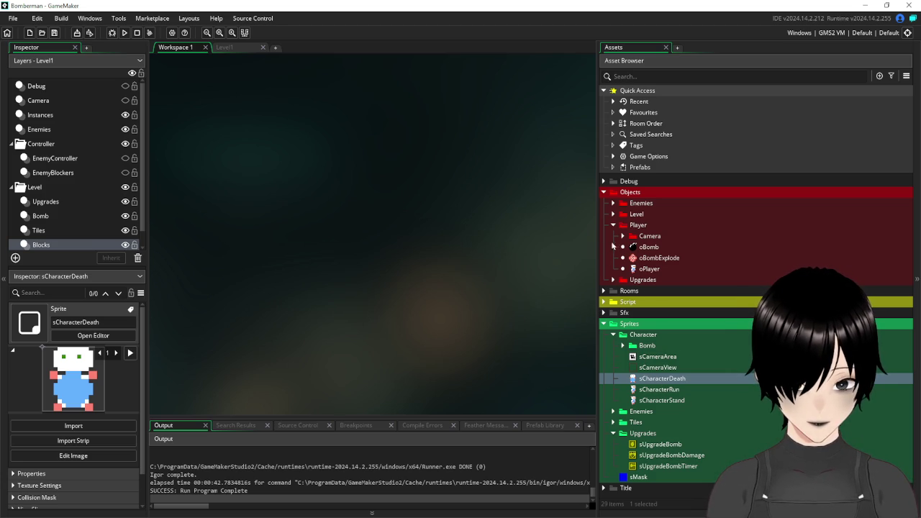
{"action": "left_click", "coordinate": [604, 324]}
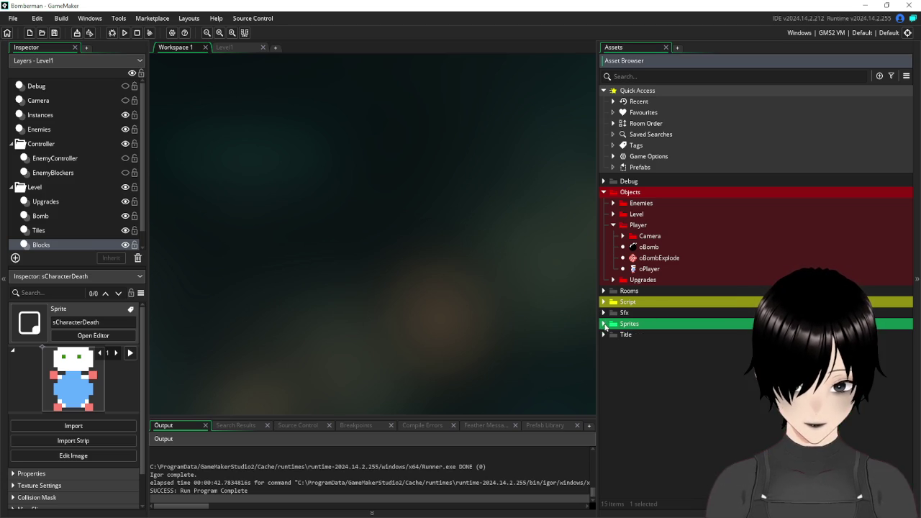
Open oPlayer and add death=false on a new line after line 10 of its Create event.
{"action": "double_click", "coordinate": [649, 269]}
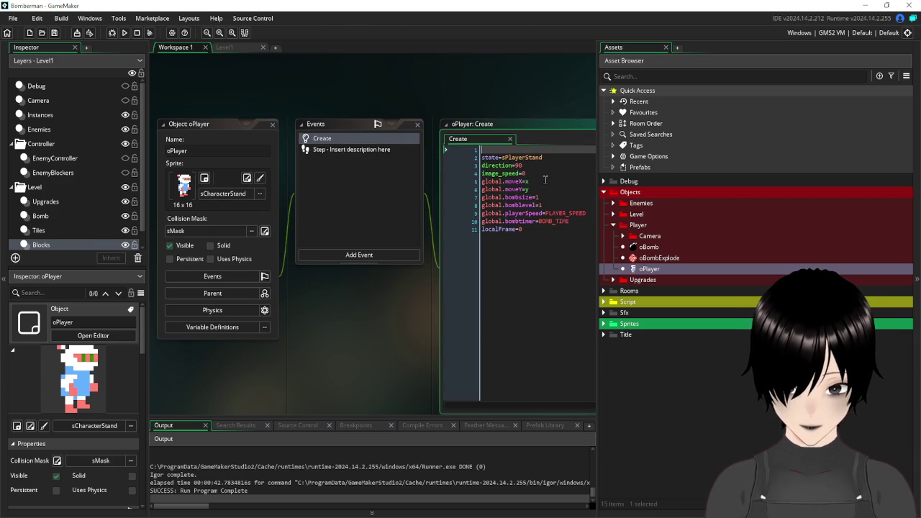
{"action": "left_click", "coordinate": [580, 223]}
{"action": "key", "text": "Return"}
{"action": "type", "text": "e"}
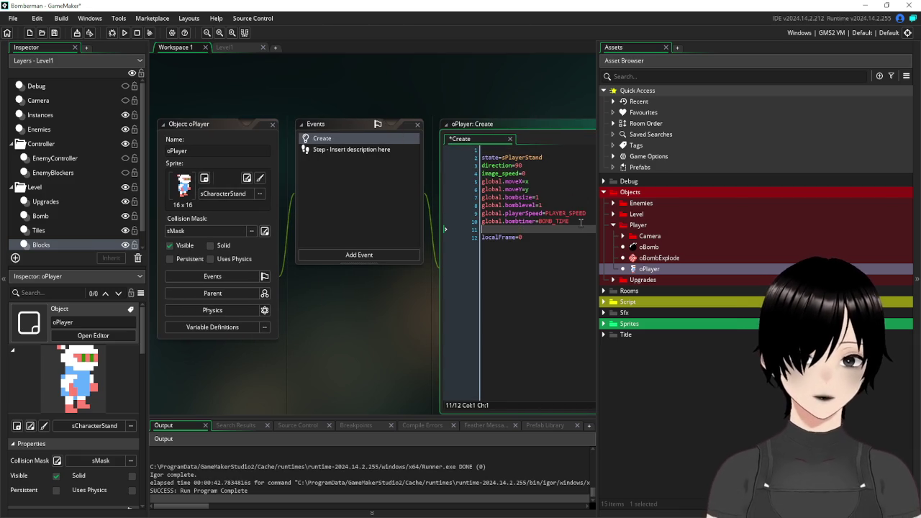
{"action": "type", "text": "eath=fa"}
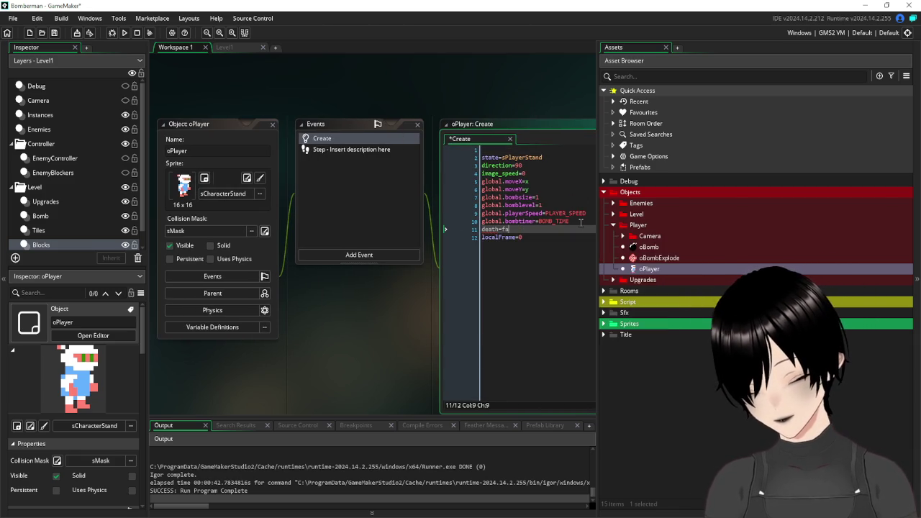
{"action": "type", "text": "lse"}
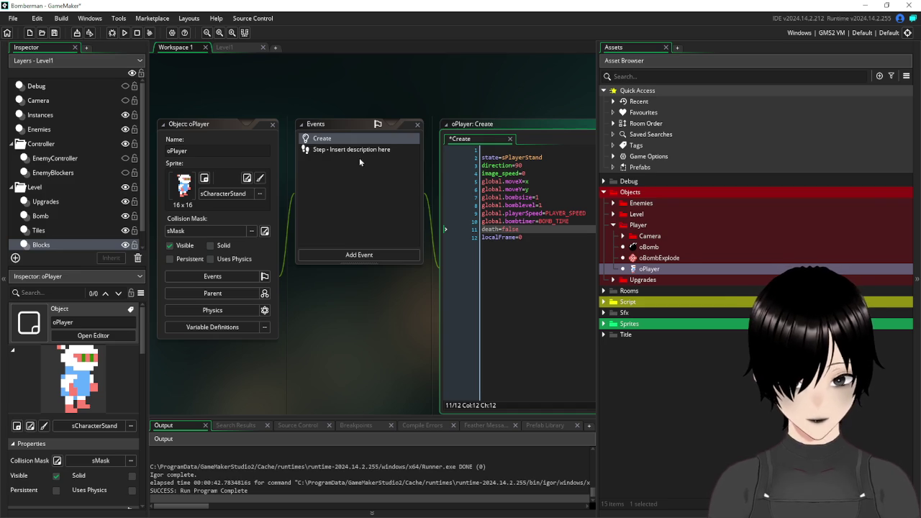
{"action": "left_click", "coordinate": [351, 151]}
In the Step event, add 'if death=false' above script_execute(state) and indent that call under it.
{"action": "left_click", "coordinate": [514, 274]}
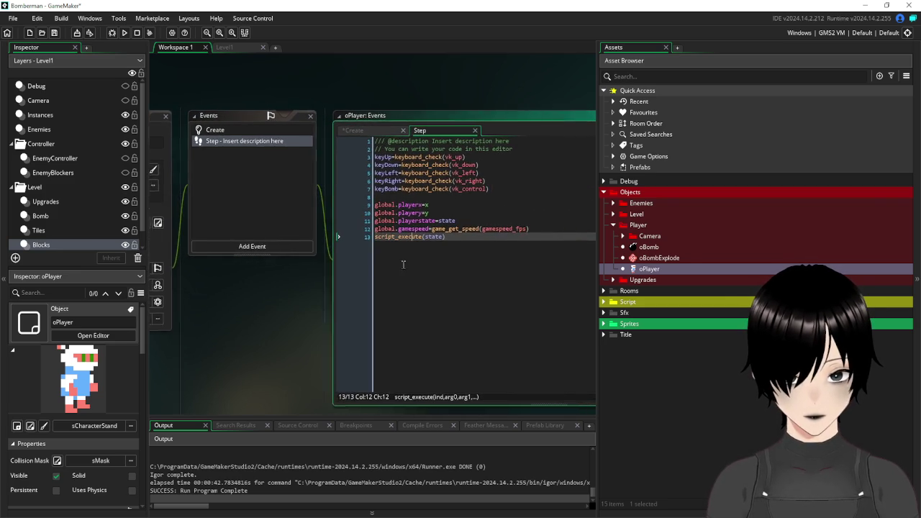
{"action": "left_click", "coordinate": [520, 229]}
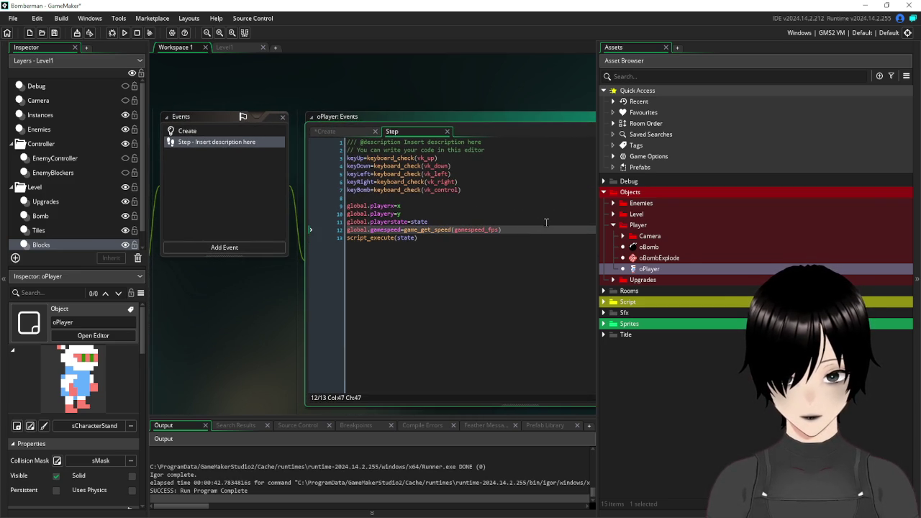
{"action": "key", "text": "Return"}
{"action": "type", "text": "i"}
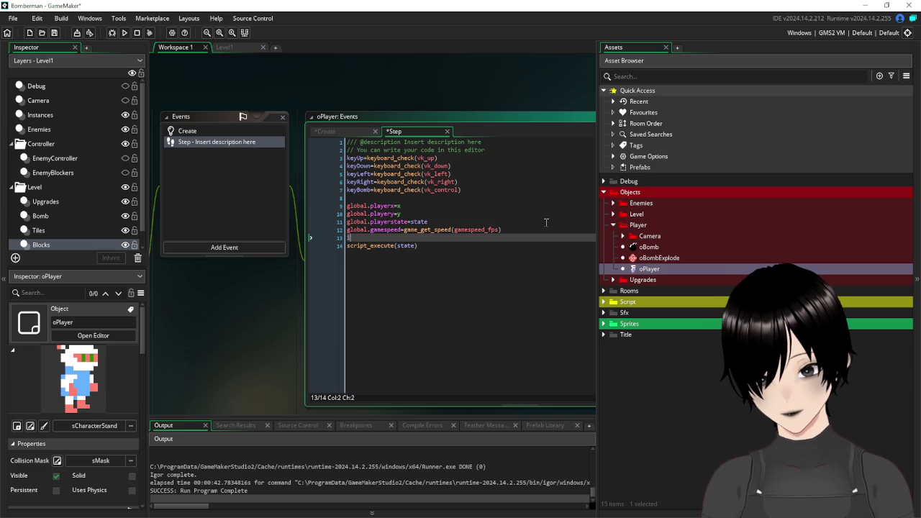
{"action": "type", "text": "f "}
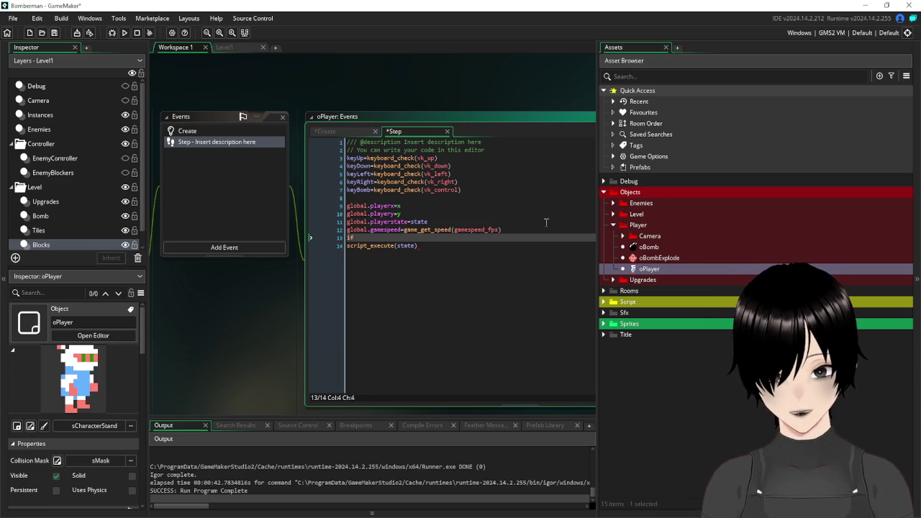
{"action": "type", "text": "death"}
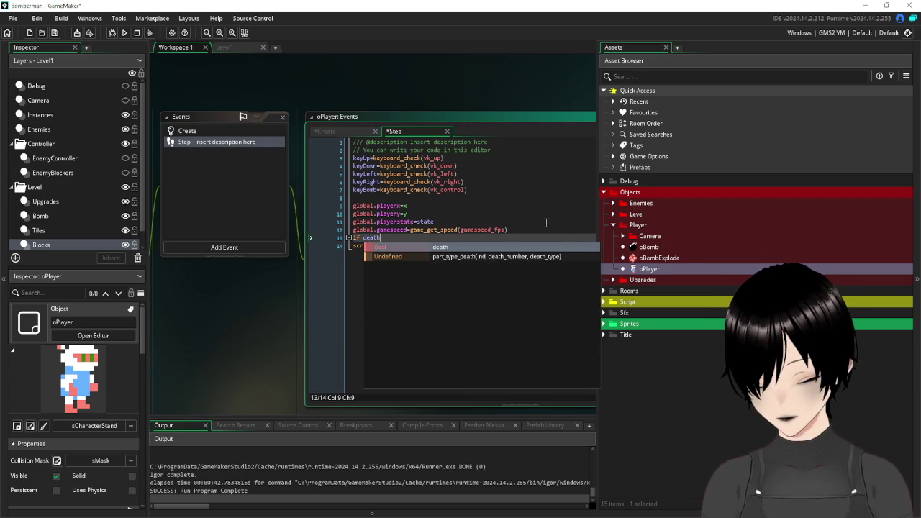
{"action": "type", "text": "=false"}
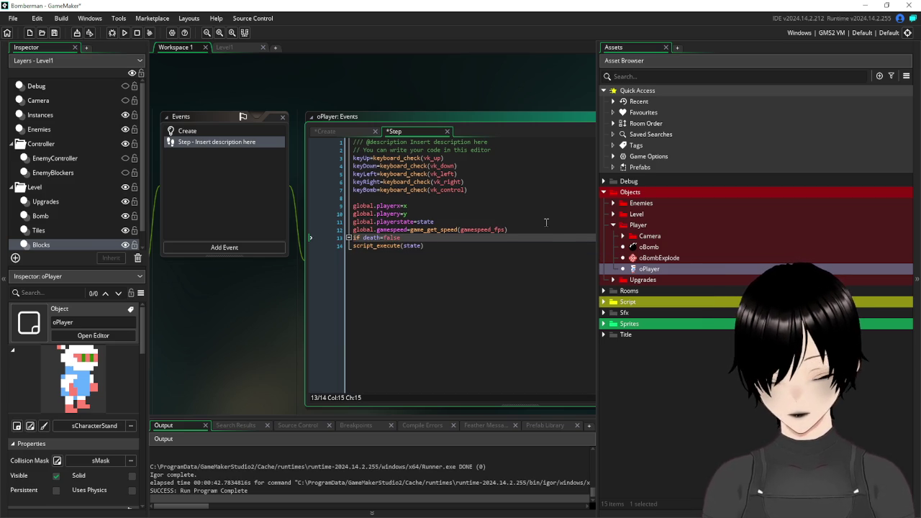
{"action": "left_click", "coordinate": [352, 245]}
{"action": "key", "text": "Tab"}
{"action": "left_click", "coordinate": [495, 252]}
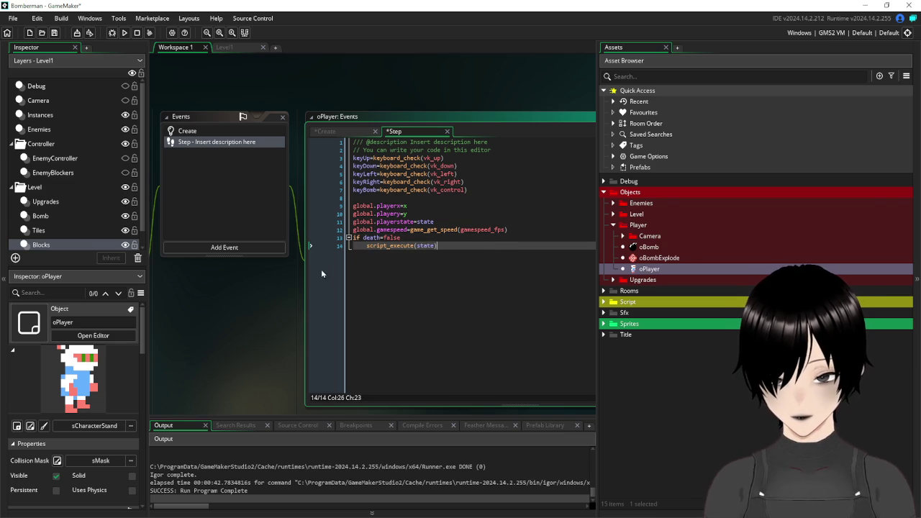
{"action": "left_click_drag", "start_coordinate": [261, 277], "coordinate": [351, 292]}
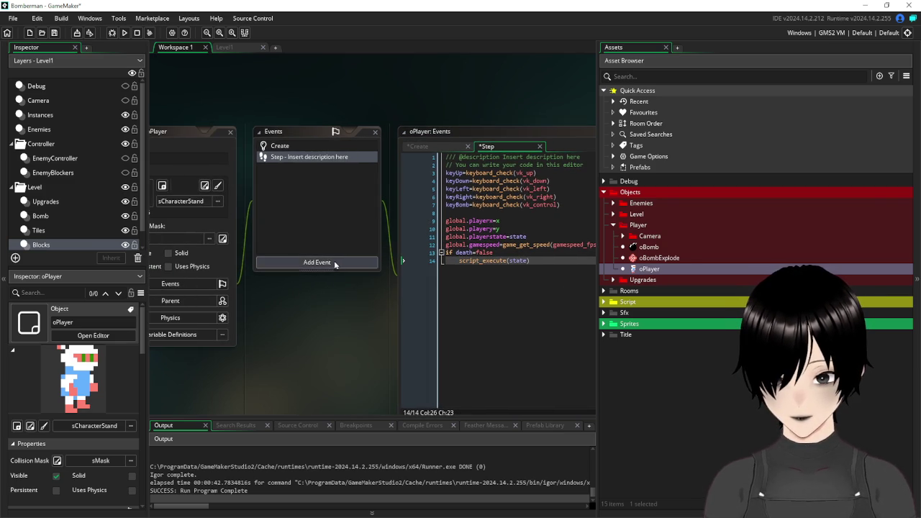
Add an Animation End event to oPlayer.
{"action": "left_click", "coordinate": [337, 263]}
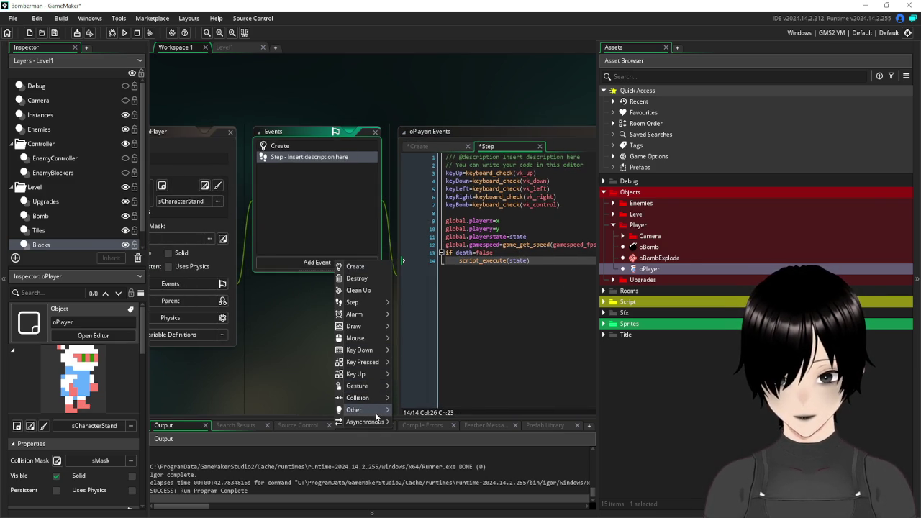
{"action": "mouse_move", "coordinate": [383, 411]}
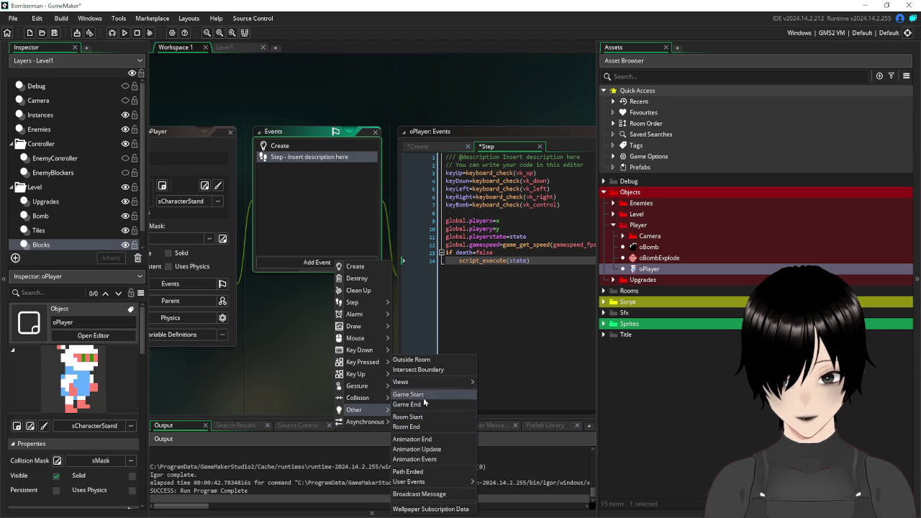
{"action": "left_click", "coordinate": [432, 441]}
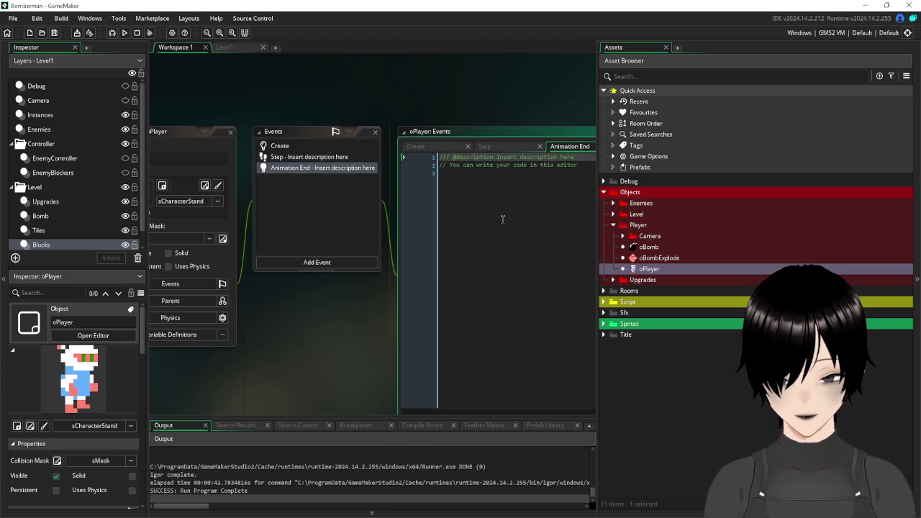
Write Animation End code: if death=true { visible=false }.
{"action": "type", "text": "if dea"}
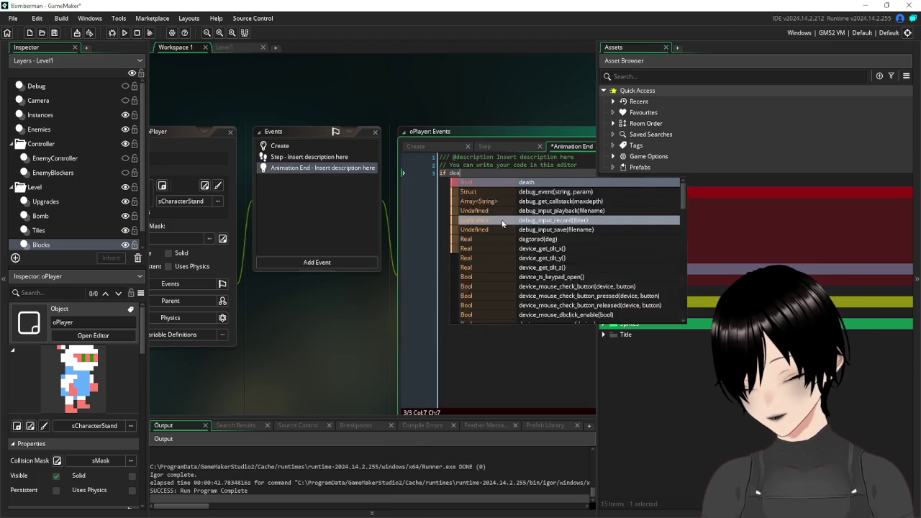
{"action": "type", "text": "th=true"}
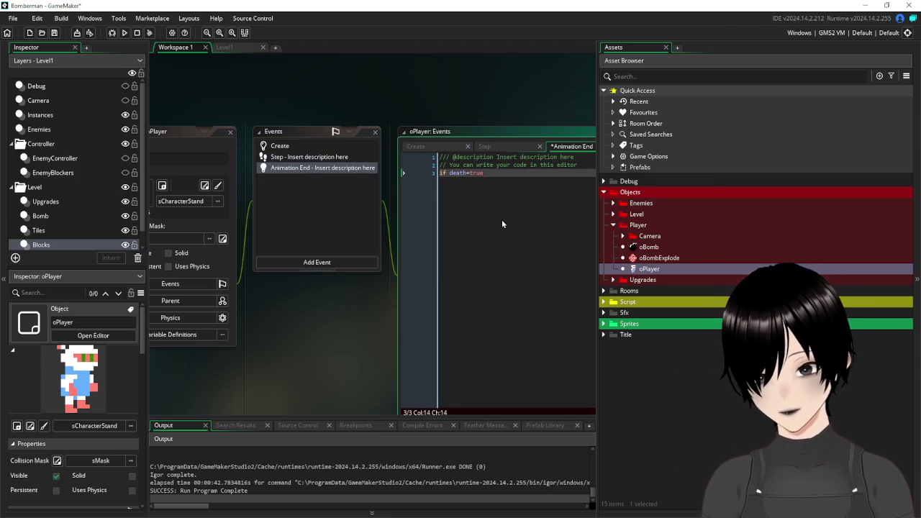
{"action": "type", "text": "{"}
{"action": "key", "text": "Return"}
{"action": "key", "text": "Return"}
{"action": "key", "text": "Return"}
{"action": "key", "text": "Return"}
{"action": "type", "text": "}"}
{"action": "key", "text": "Up"}
{"action": "key", "text": "Up"}
{"action": "key", "text": "Up"}
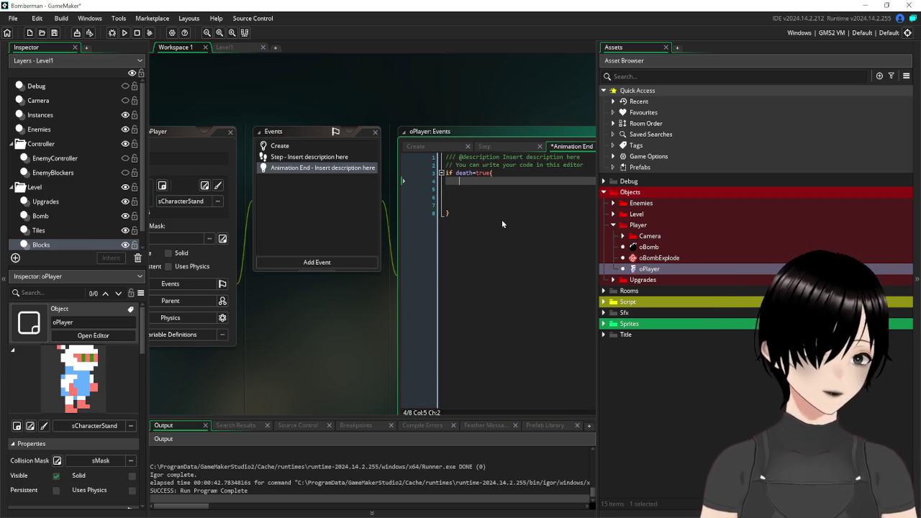
{"action": "type", "text": "vis"}
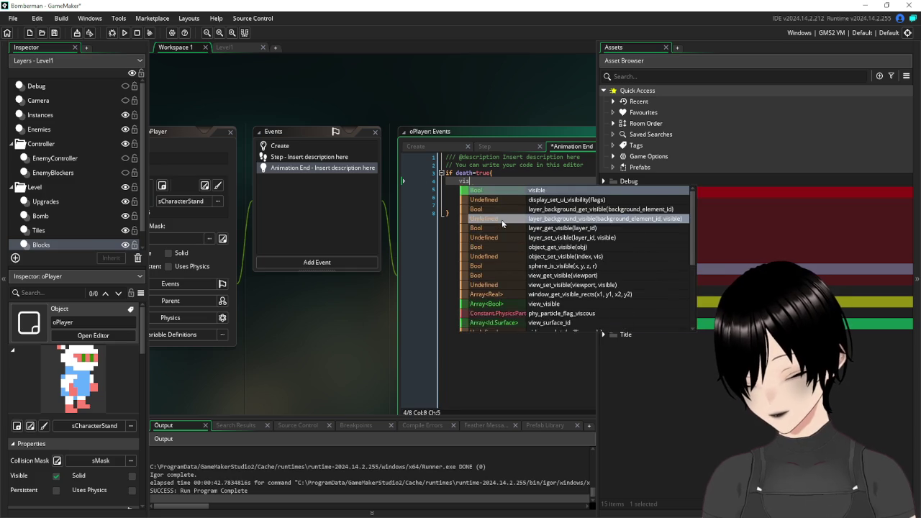
{"action": "type", "text": "ible=tru"}
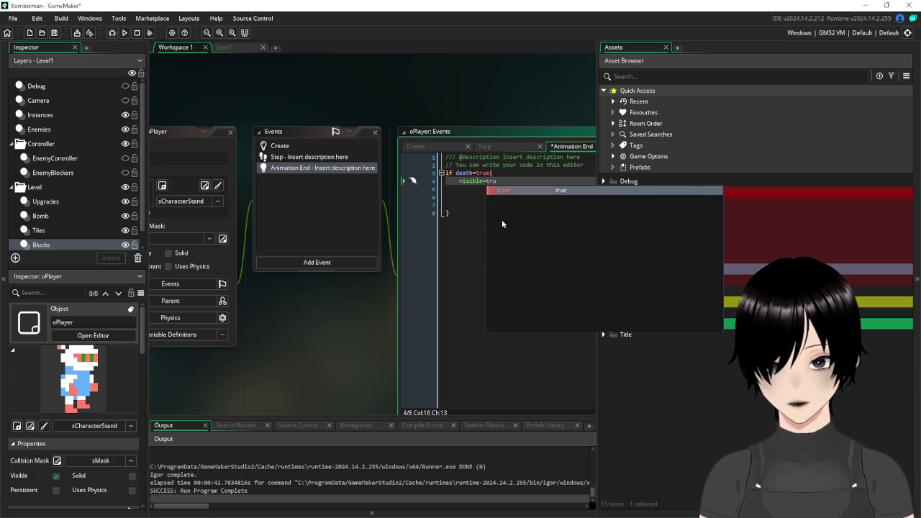
{"action": "key", "text": "BackSpace"}
{"action": "key", "text": "BackSpace"}
{"action": "key", "text": "BackSpace"}
{"action": "type", "text": "false"}
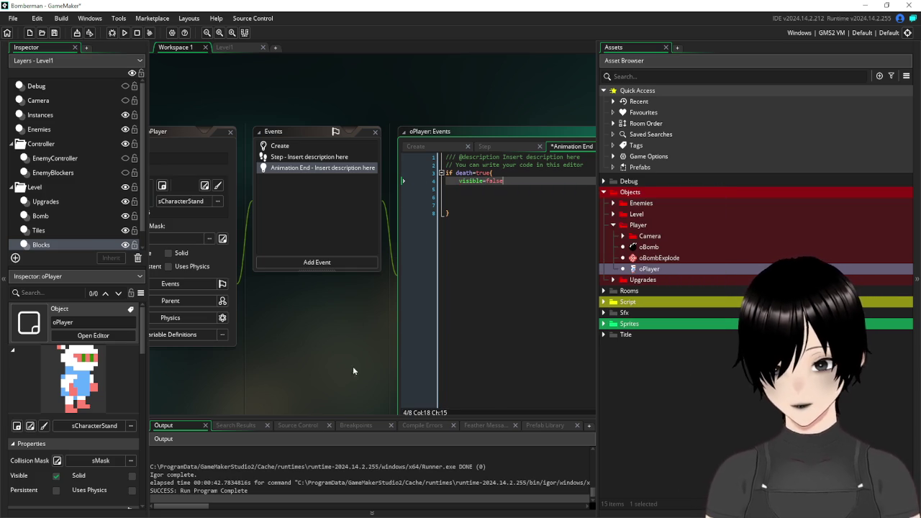
{"action": "left_click", "coordinate": [324, 262]}
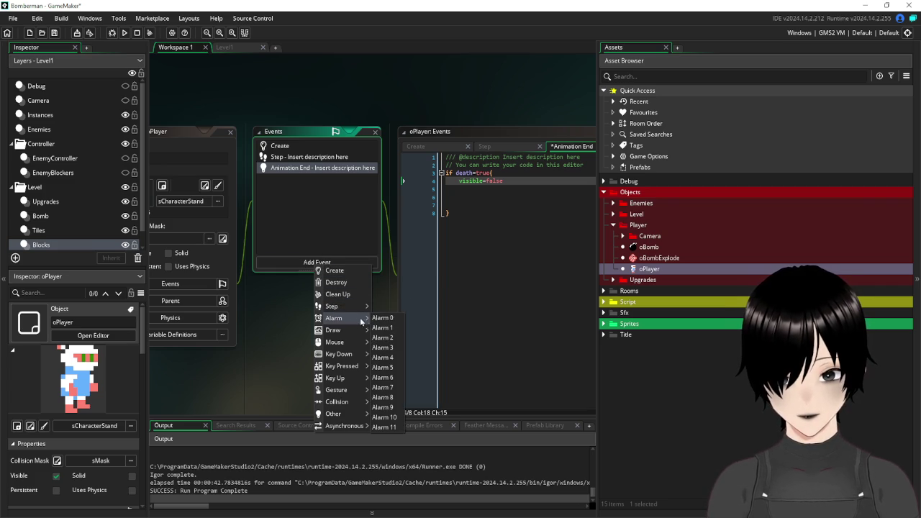
Add an Alarm 0 event to oPlayer whose code is room_goto(Title).
{"action": "left_click", "coordinate": [382, 317]}
{"action": "type", "text": "r"}
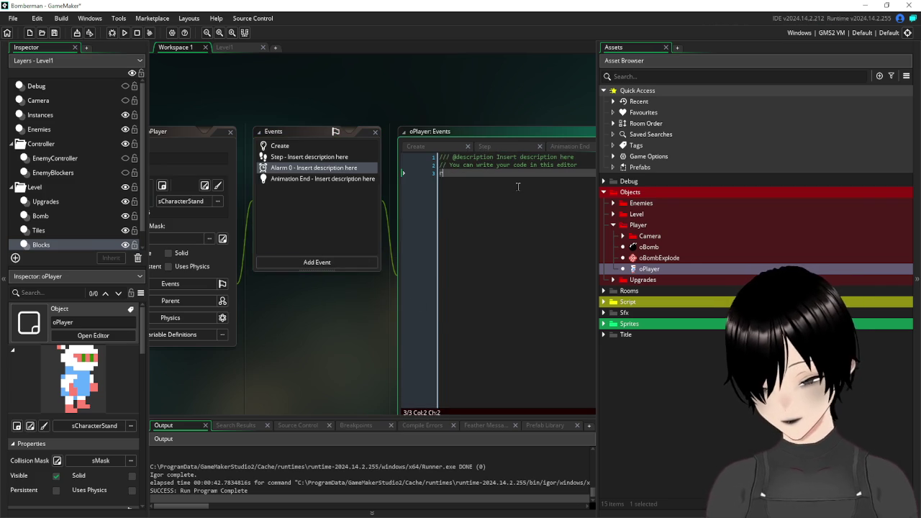
{"action": "type", "text": "oom_goto"}
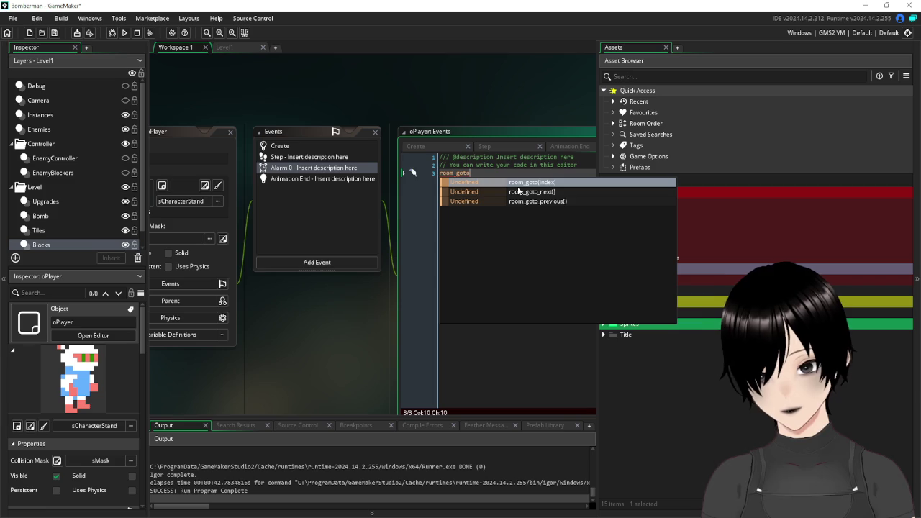
{"action": "key", "text": "Return"}
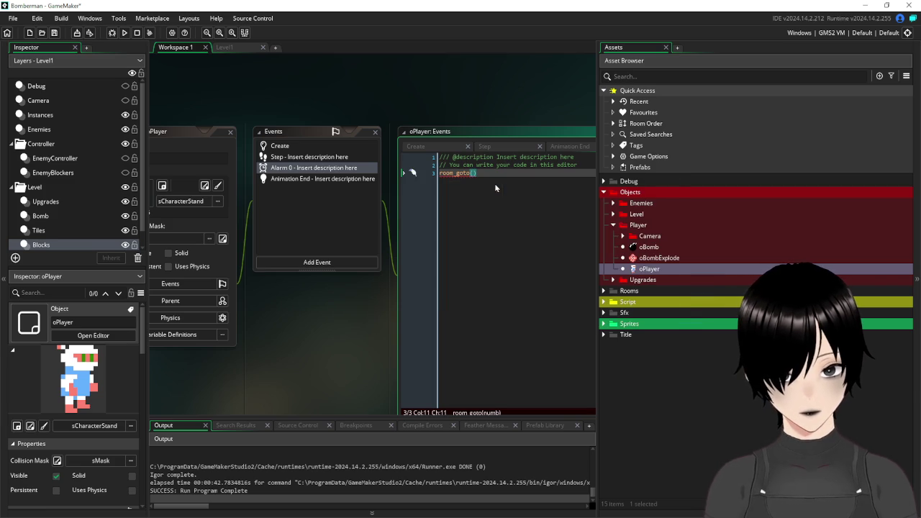
{"action": "type", "text": "titl"}
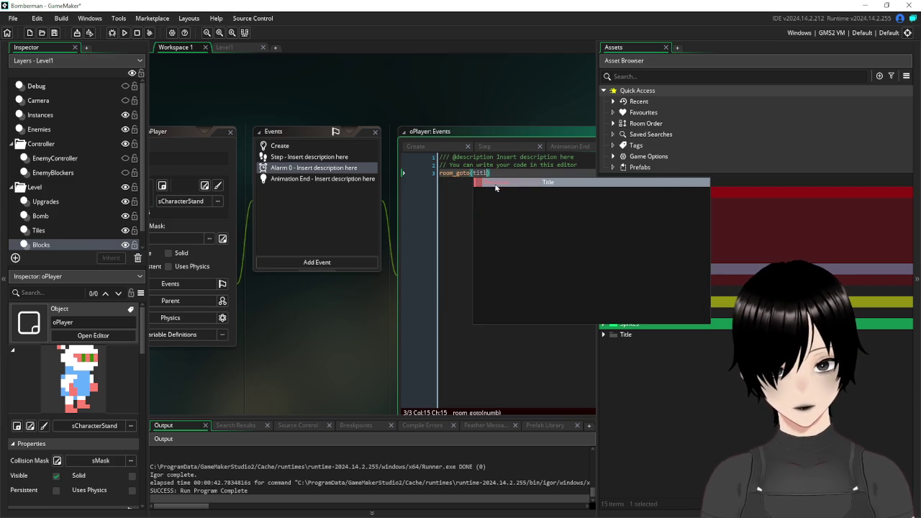
{"action": "key", "text": "Return"}
{"action": "left_click", "coordinate": [540, 248]}
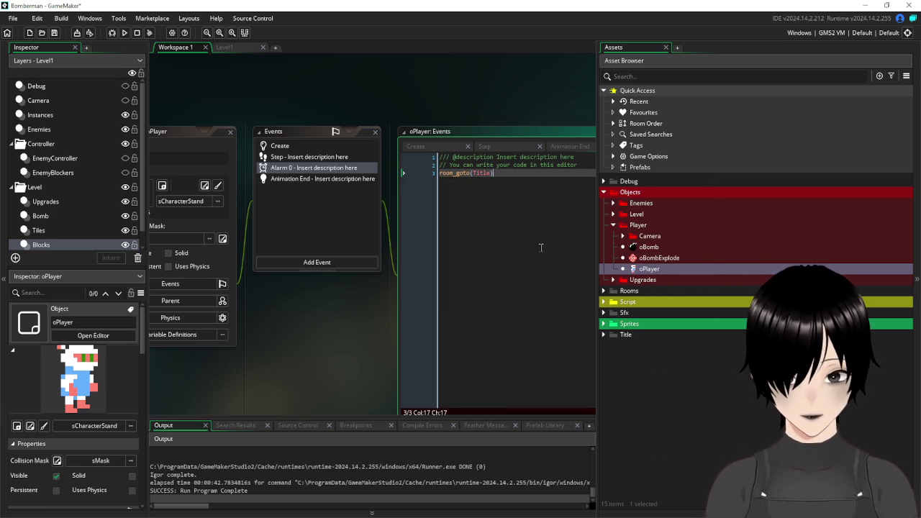
Change the Animation End condition to death=true and visible=true, then add alarm[0]=60.
{"action": "left_click", "coordinate": [286, 180]}
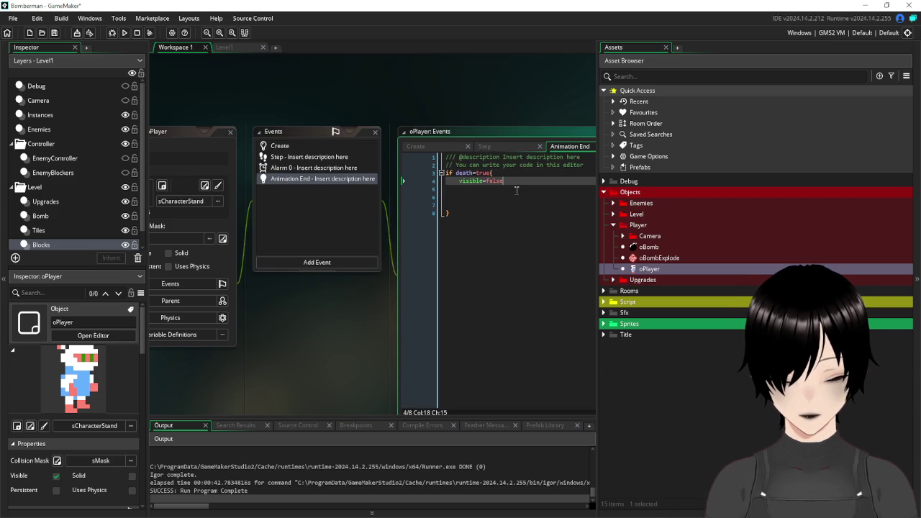
{"action": "key", "text": "Up"}
{"action": "key", "text": "Left"}
{"action": "type", "text": "and"}
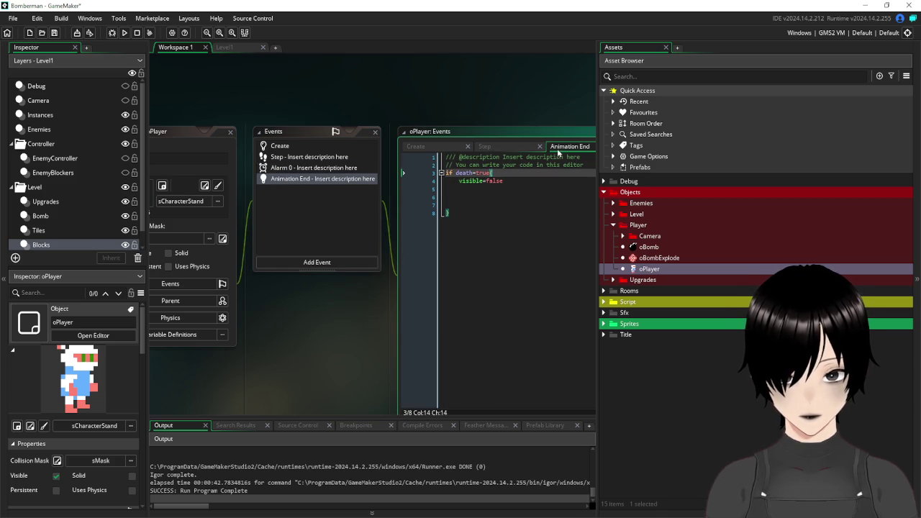
{"action": "type", "text": "sible=true"}
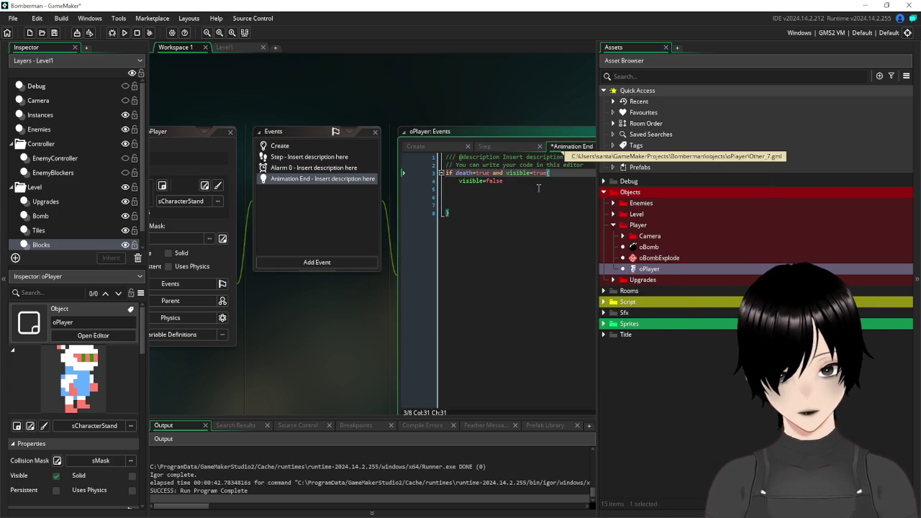
{"action": "type", "text": "{"}
{"action": "left_click", "coordinate": [533, 188]}
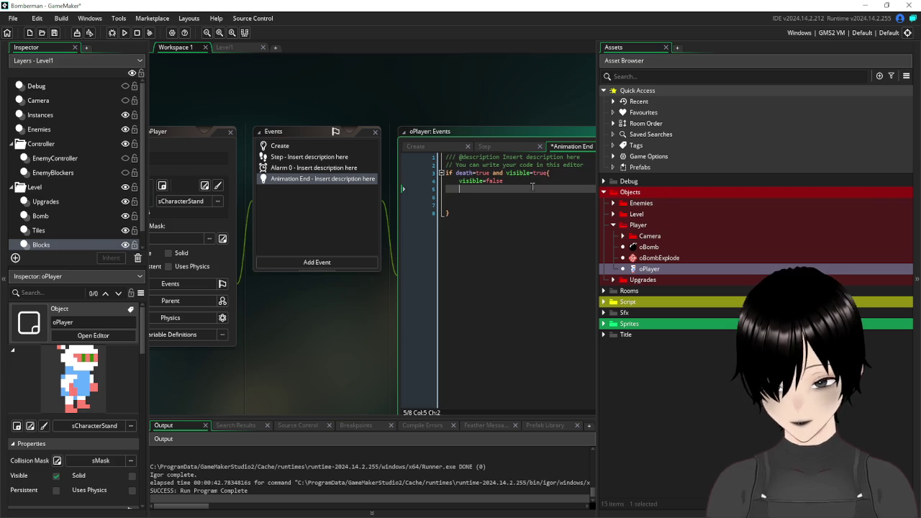
{"action": "type", "text": "alarm[0]"}
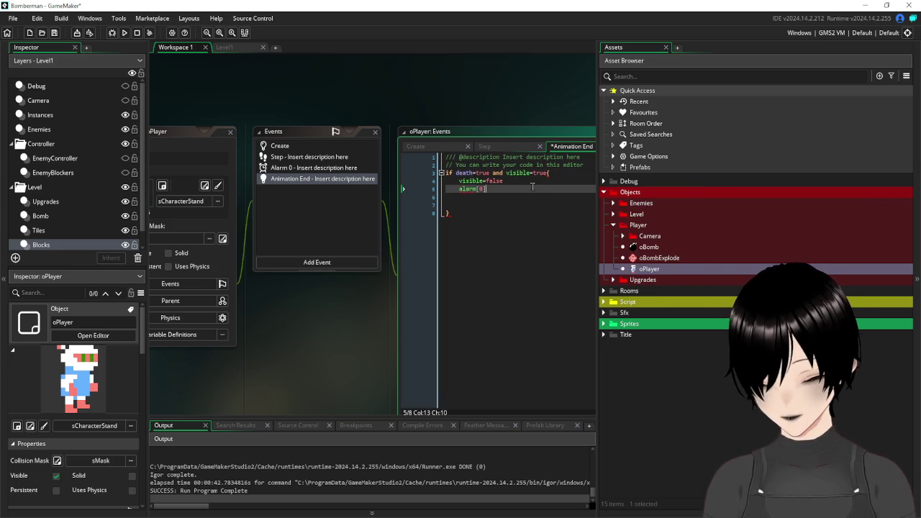
{"action": "type", "text": "=60"}
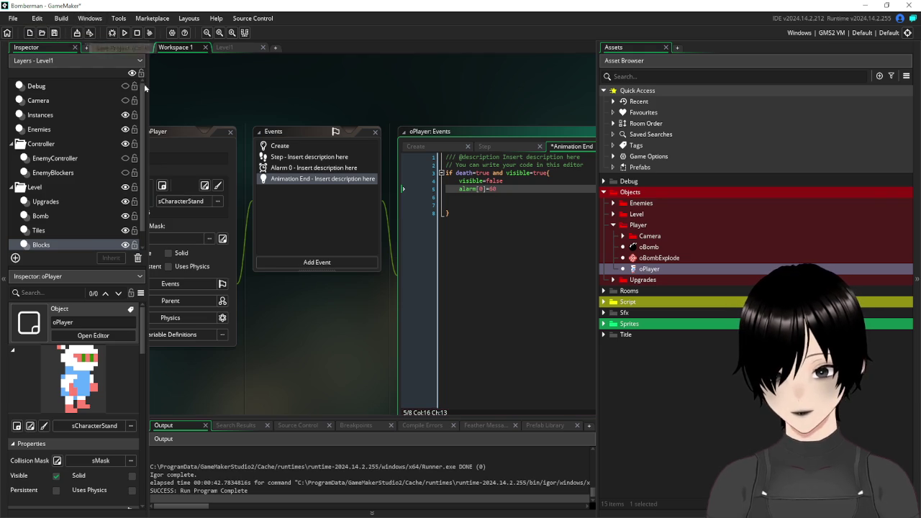
{"action": "left_click_drag", "start_coordinate": [220, 95], "coordinate": [291, 96]}
Add a collision event with oEnemyParent to oPlayer.
{"action": "left_click", "coordinate": [401, 264]}
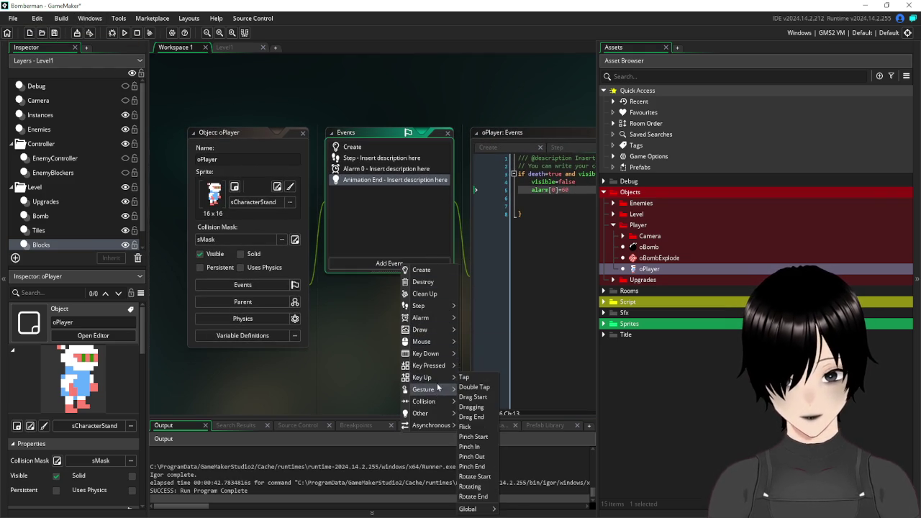
{"action": "mouse_move", "coordinate": [435, 403]}
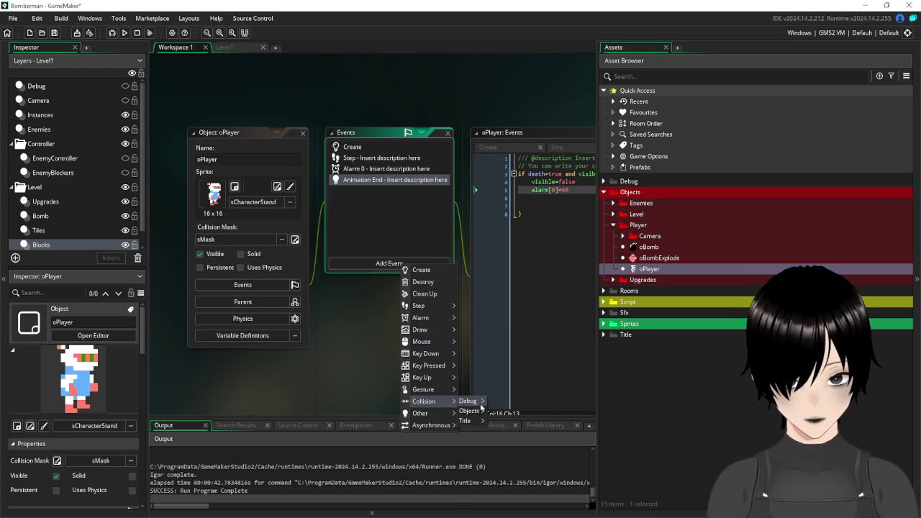
{"action": "mouse_move", "coordinate": [478, 415]}
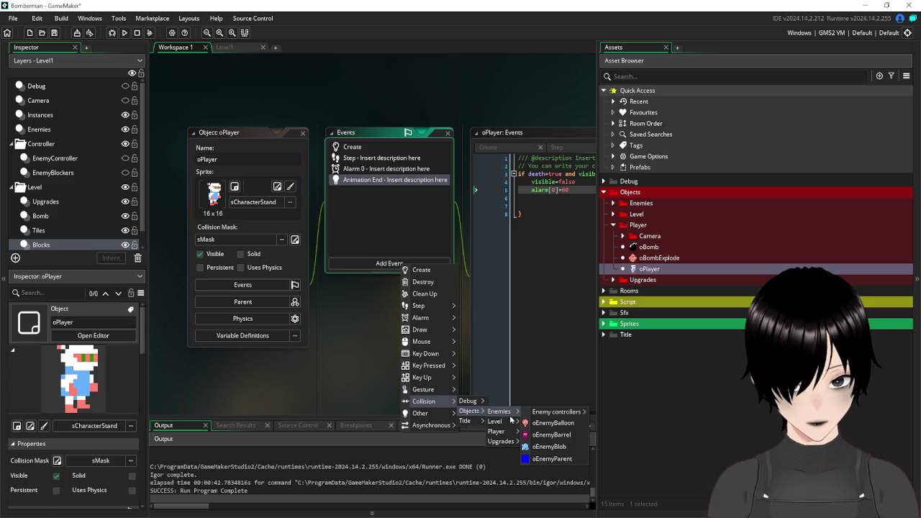
{"action": "left_click", "coordinate": [555, 460]}
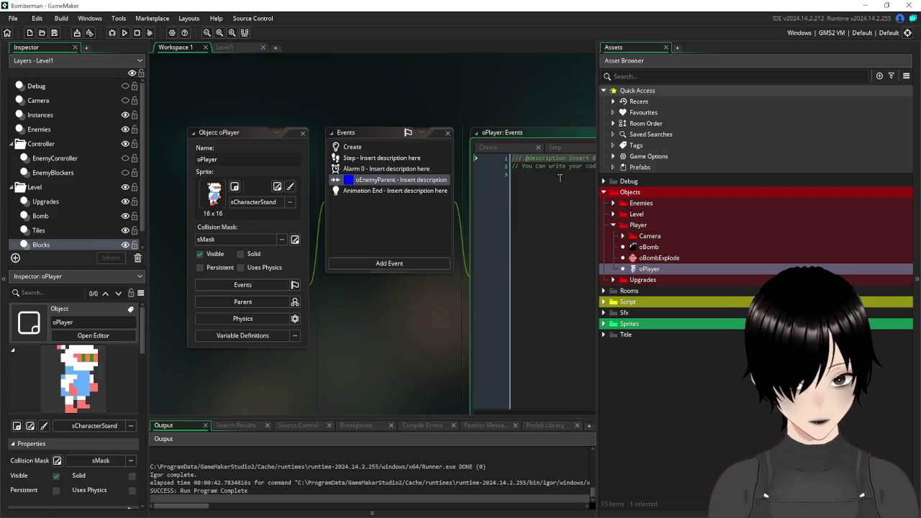
{"action": "left_click_drag", "start_coordinate": [398, 311], "coordinate": [306, 304]}
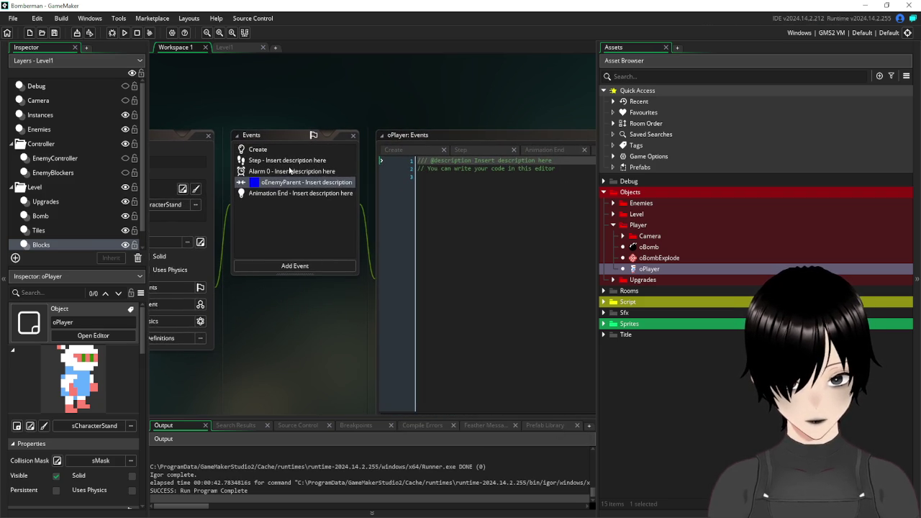
Review the Step and Alarm 0 code, then return to the oEnemyParent collision code.
{"action": "left_click", "coordinate": [272, 160]}
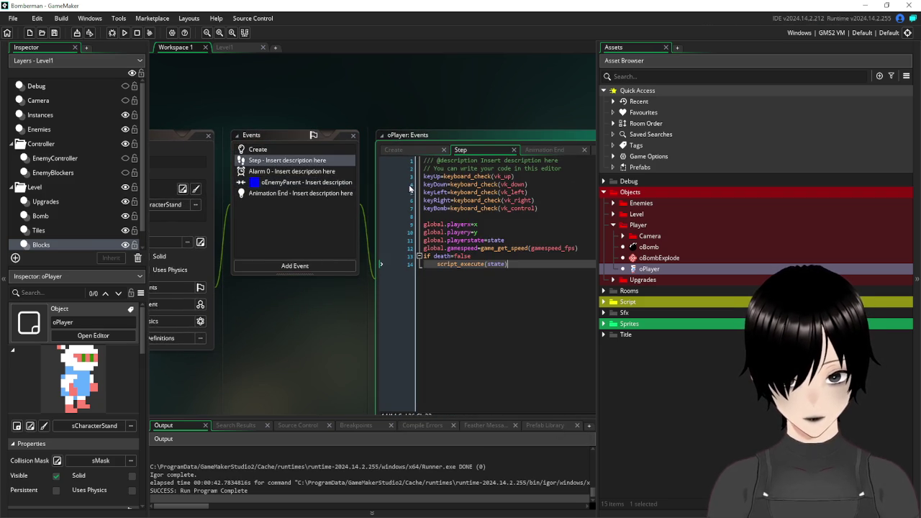
{"action": "left_click_drag", "start_coordinate": [476, 257], "coordinate": [436, 259]}
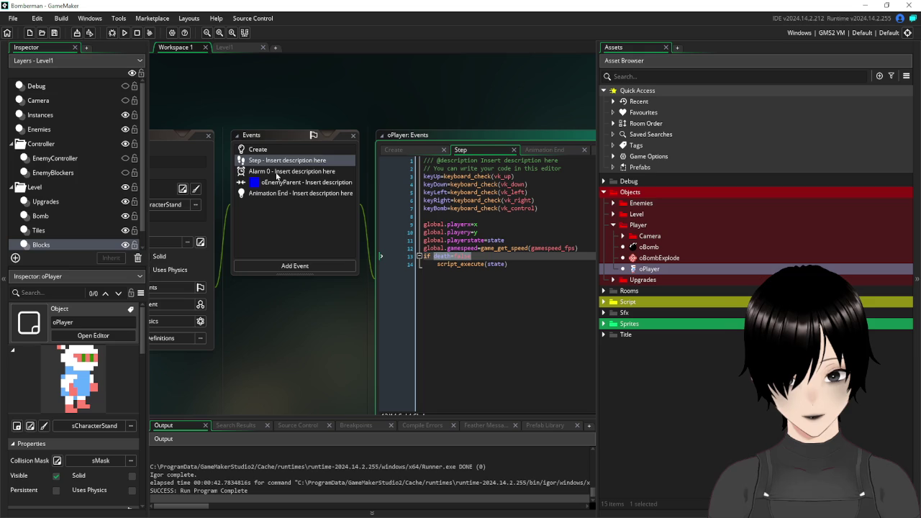
{"action": "left_click", "coordinate": [277, 177]}
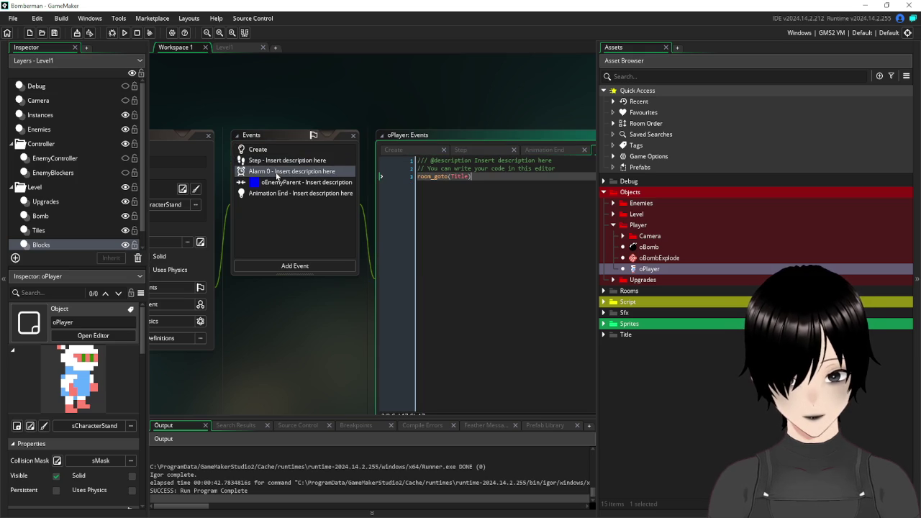
{"action": "left_click", "coordinate": [277, 184]}
{"action": "left_click", "coordinate": [537, 185]}
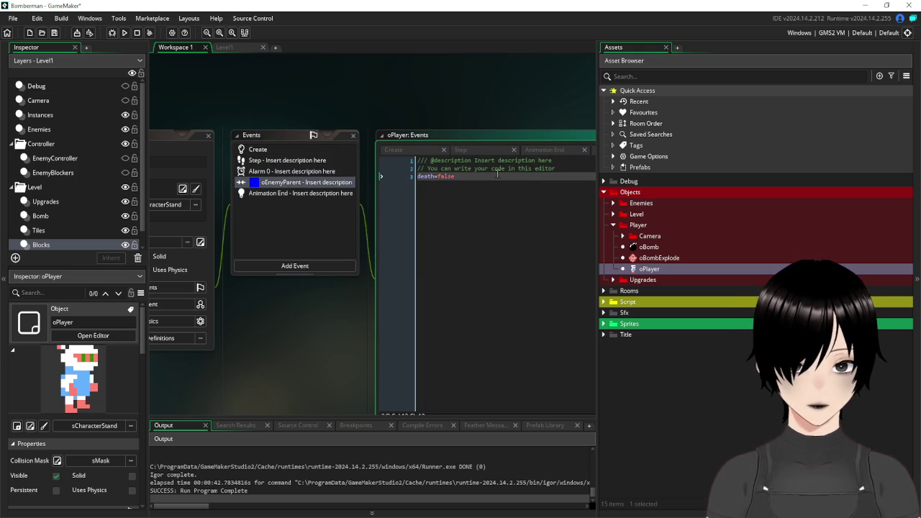
In the collision code, set sprite_index=sCharacterDeath above the death line.
{"action": "key", "text": "Return"}
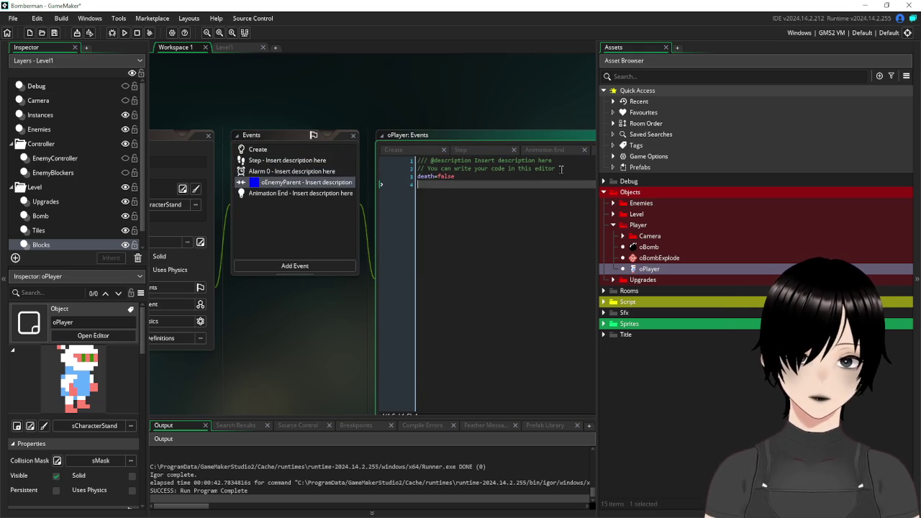
{"action": "key", "text": "alt+Up"}
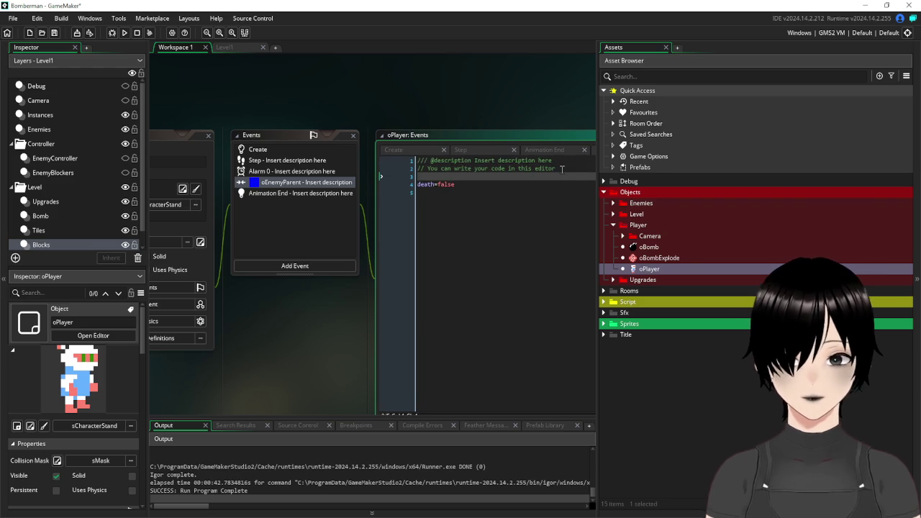
{"action": "type", "text": "sprite_index="}
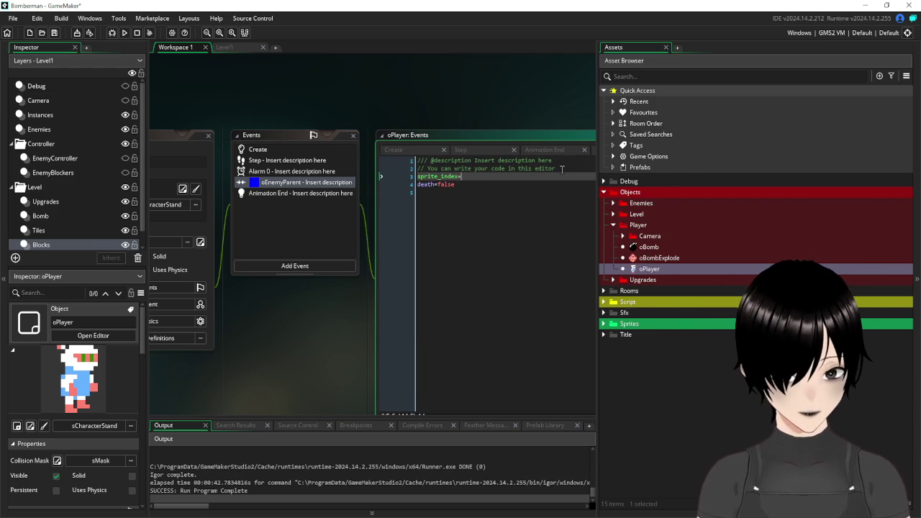
{"action": "type", "text": "sE"}
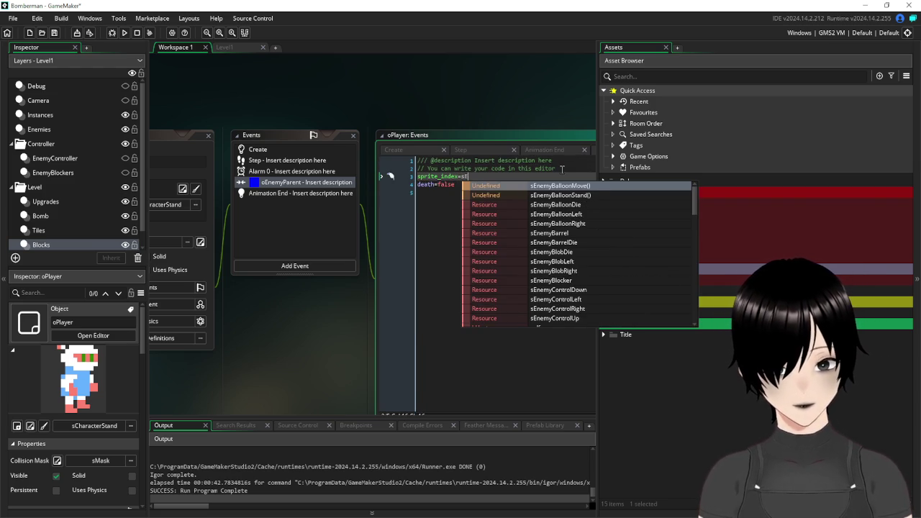
{"action": "type", "text": "nemy"}
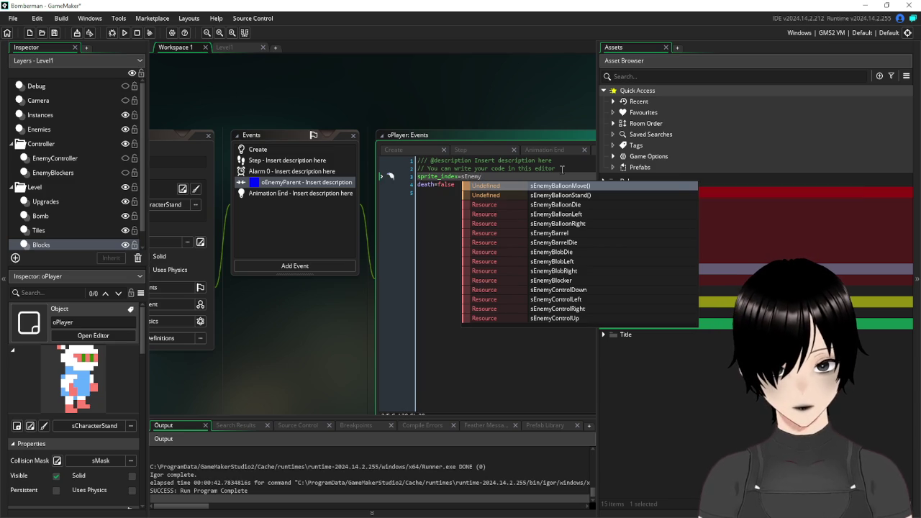
{"action": "key", "text": "BackSpace"}
{"action": "key", "text": "BackSpace"}
{"action": "key", "text": "BackSpace"}
{"action": "type", "text": "Pla"}
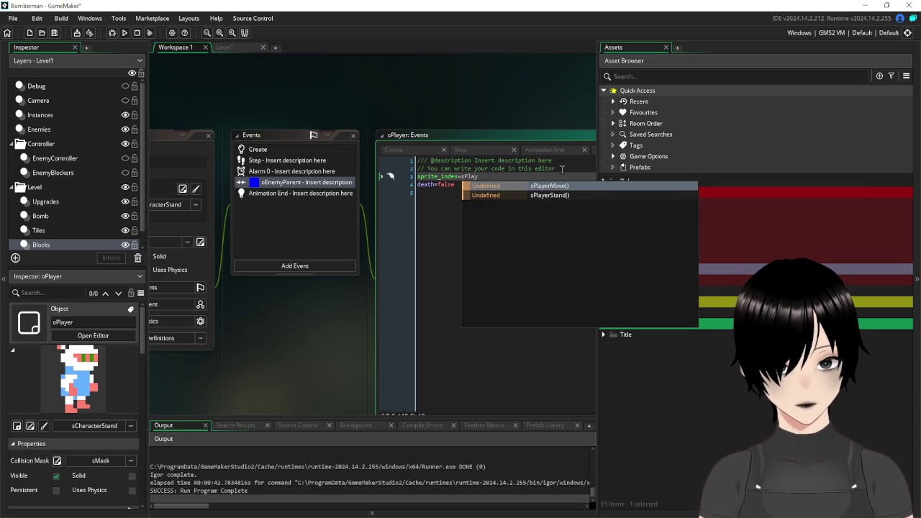
{"action": "key", "text": "BackSpace"}
{"action": "key", "text": "BackSpace"}
{"action": "key", "text": "BackSpace"}
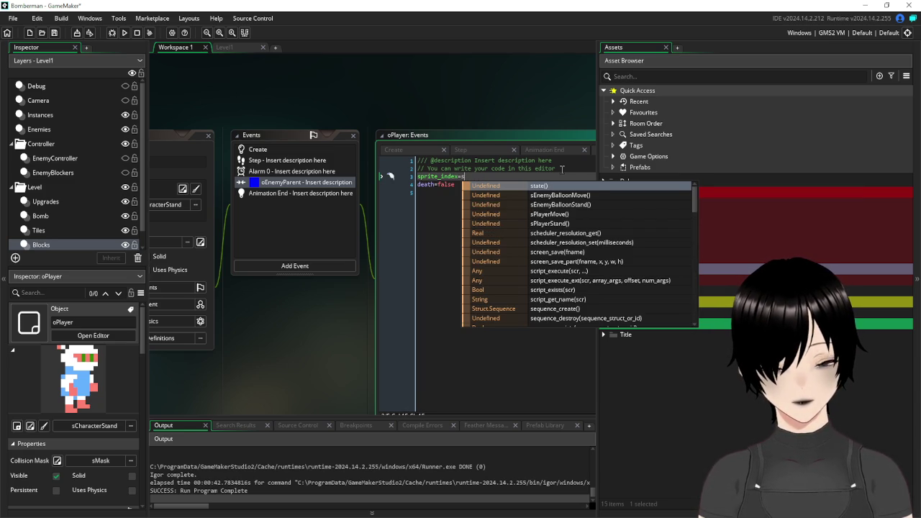
{"action": "left_click", "coordinate": [613, 268]}
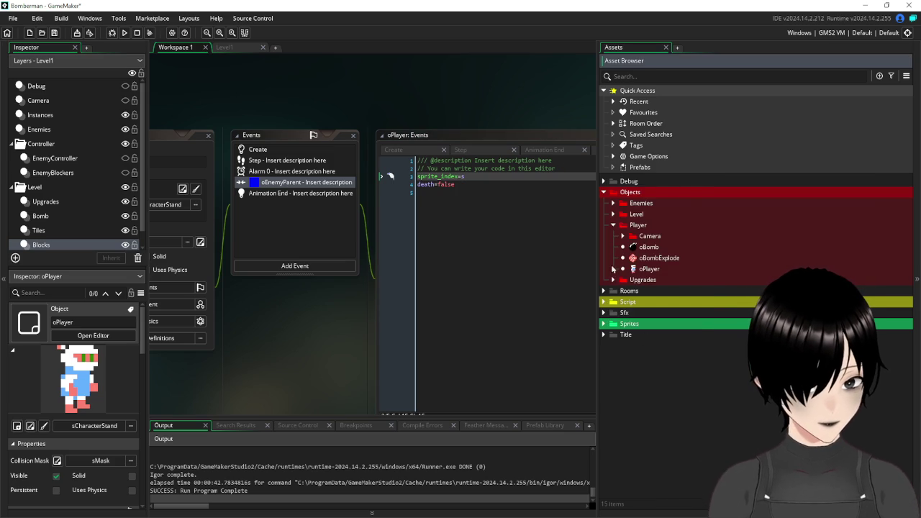
{"action": "left_click", "coordinate": [604, 324]}
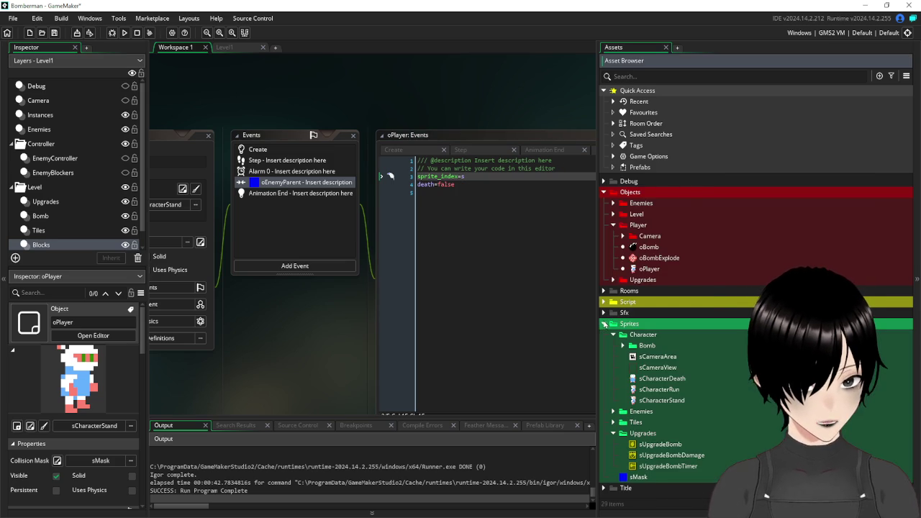
{"action": "left_click", "coordinate": [483, 176]}
{"action": "type", "text": "char"}
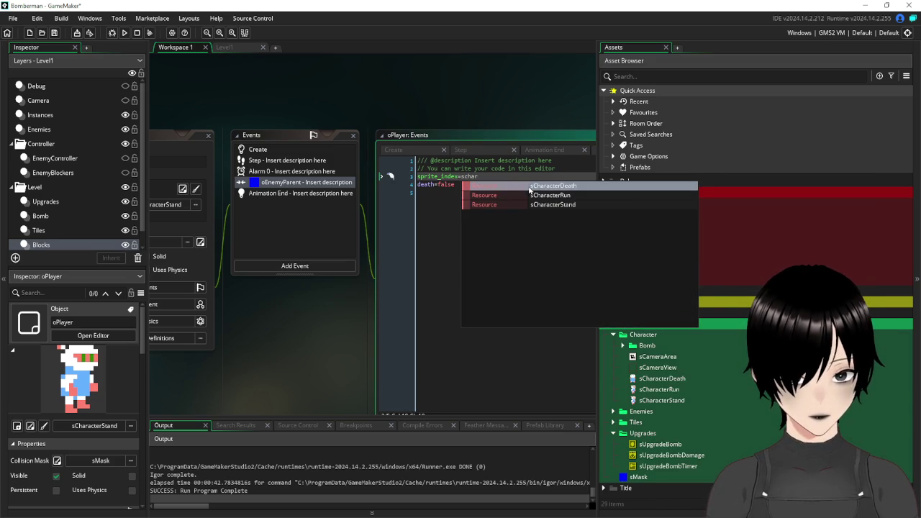
{"action": "left_click", "coordinate": [528, 185]}
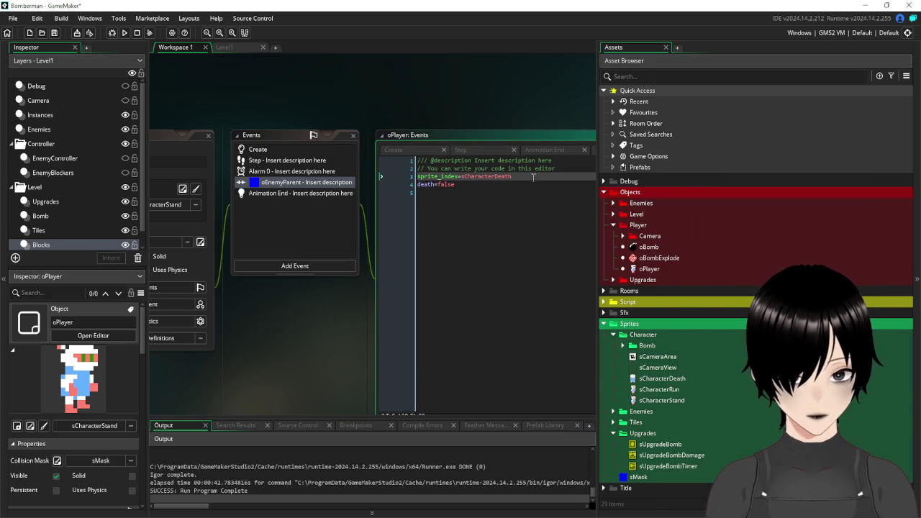
Add image_speed=1, change death=false to death=true, and save the project.
{"action": "key", "text": "Return"}
{"action": "type", "text": "imag"}
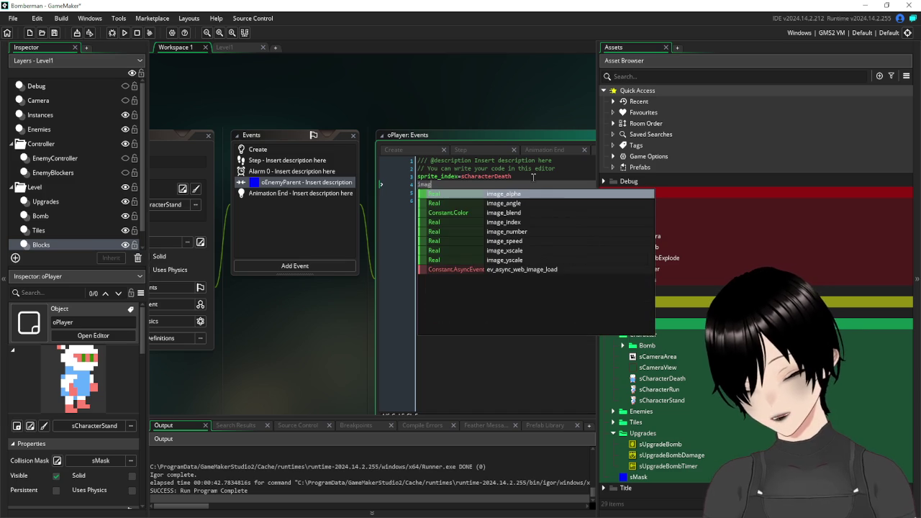
{"action": "type", "text": "e_speed=1"}
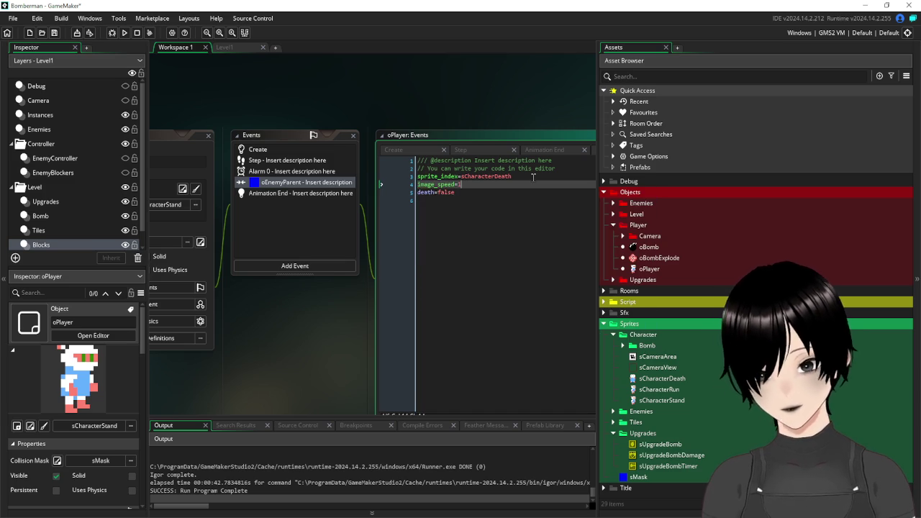
{"action": "left_click_drag", "start_coordinate": [470, 193], "coordinate": [447, 193]}
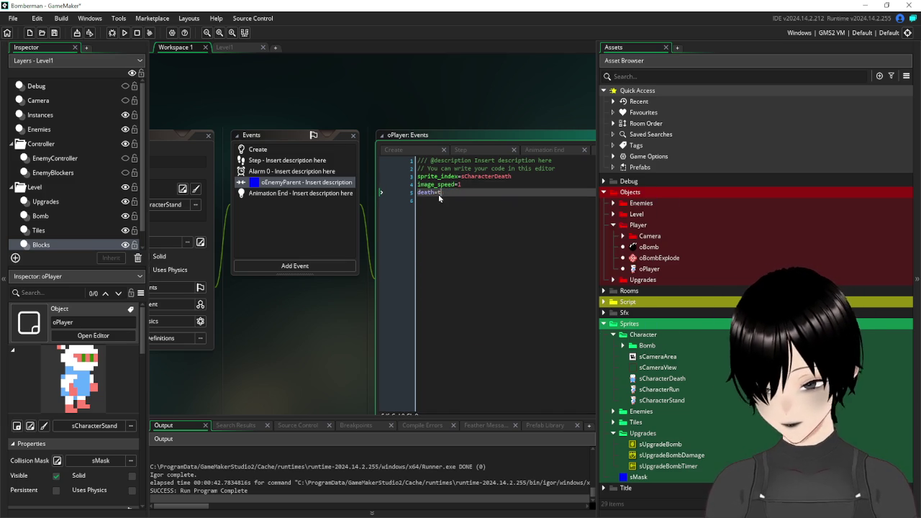
{"action": "type", "text": "rue"}
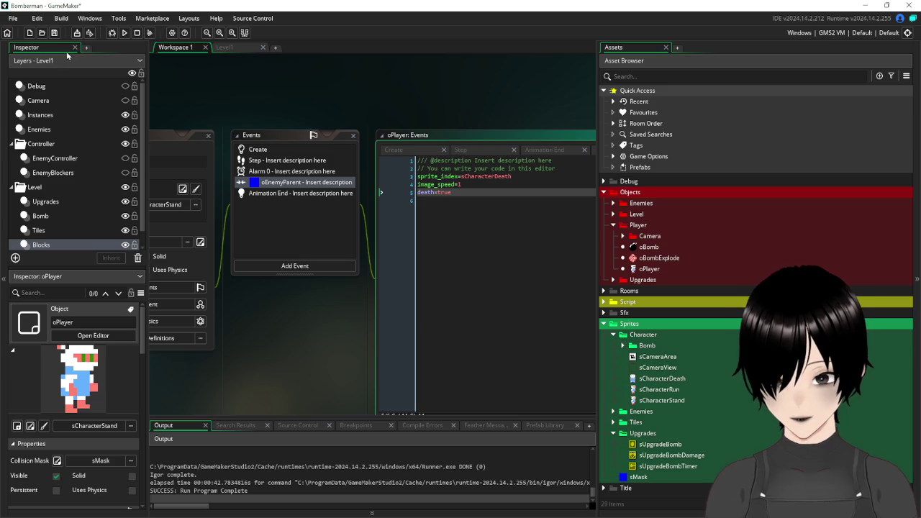
{"action": "left_click", "coordinate": [59, 33]}
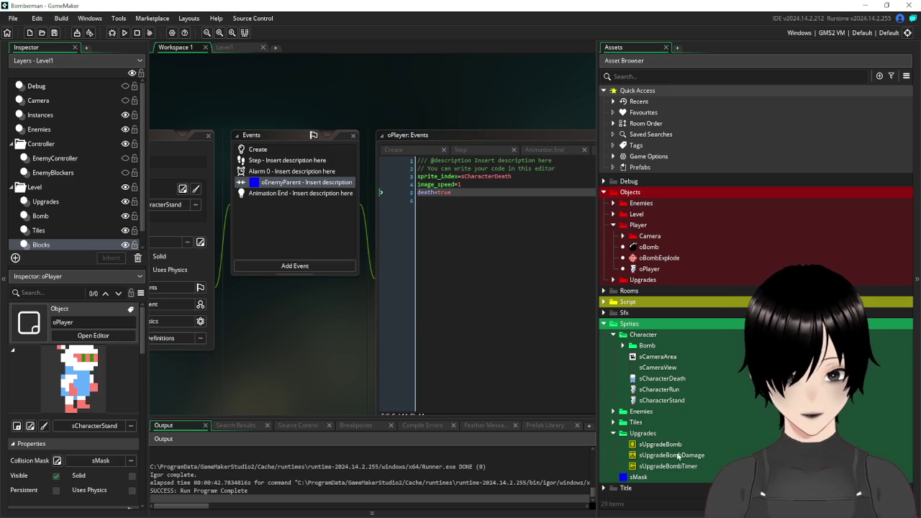
{"action": "double_click", "coordinate": [669, 378]}
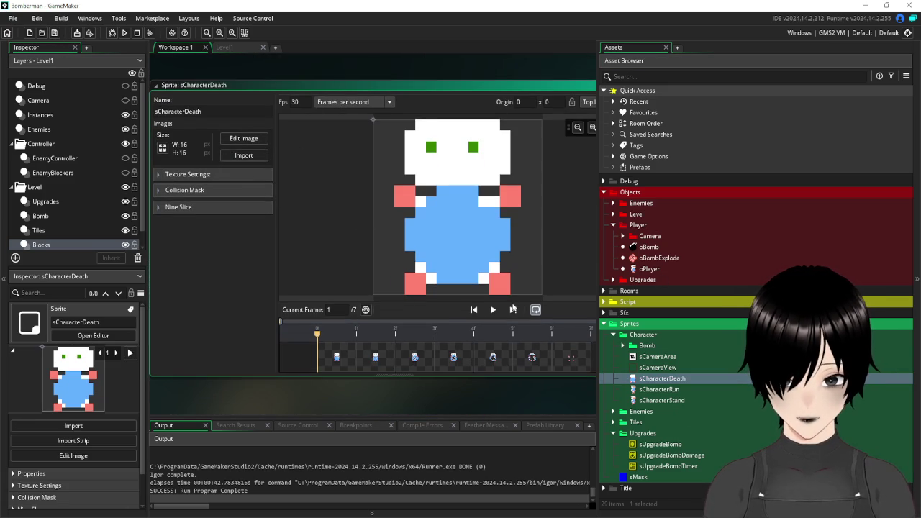
Preview the sCharacterDeath animation and set its Fps to 10.
{"action": "left_click", "coordinate": [494, 310]}
{"action": "double_click", "coordinate": [291, 102]}
{"action": "type", "text": "1"}
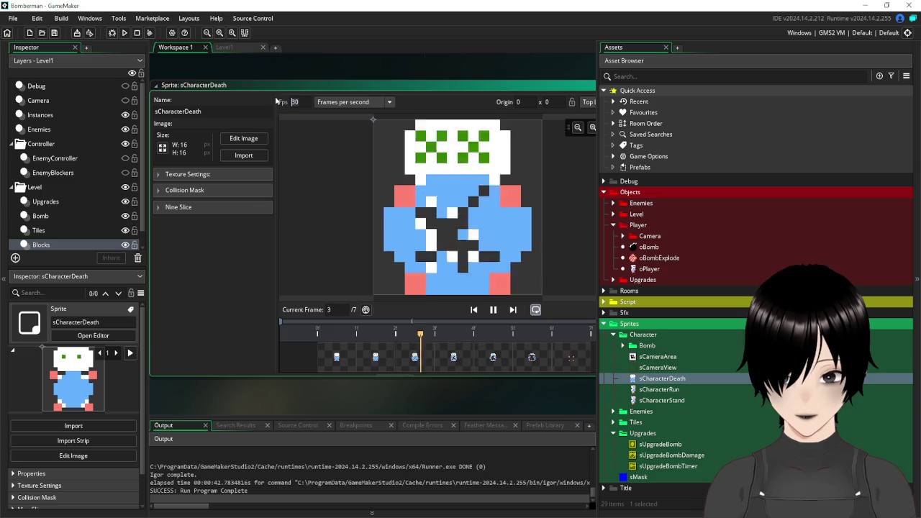
{"action": "type", "text": "0"}
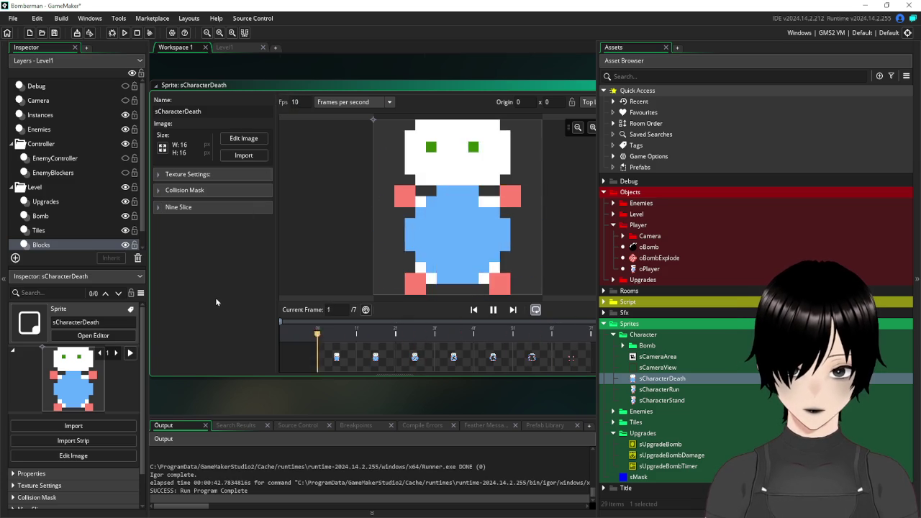
{"action": "left_click_drag", "start_coordinate": [407, 66], "coordinate": [423, 242]}
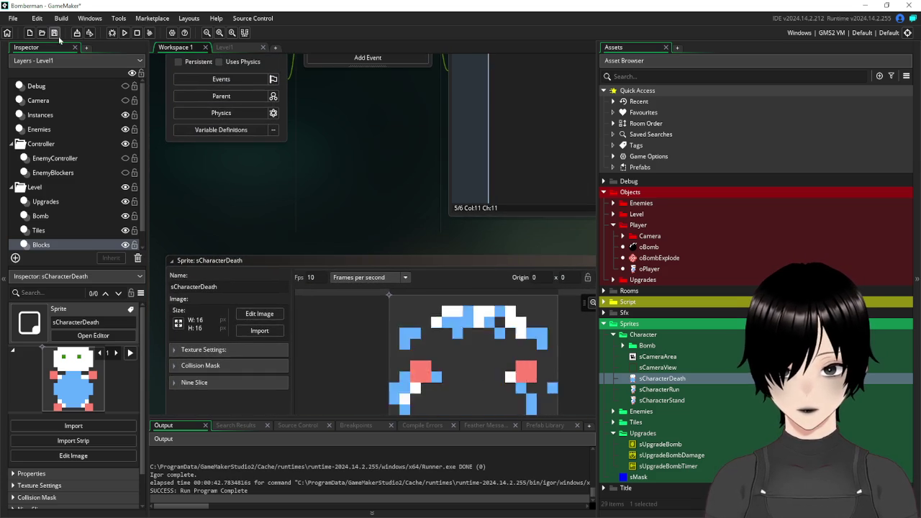
{"action": "scroll", "coordinate": [344, 184], "scroll_direction": "up", "scroll_amount": 5}
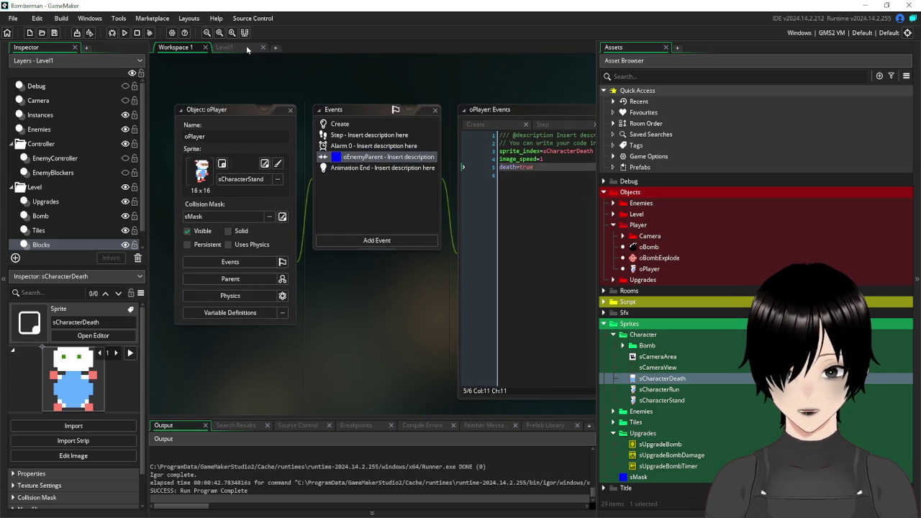
Run the game from Level1, walk into an enemy, and confirm the return to title.
{"action": "left_click", "coordinate": [227, 47]}
{"action": "left_click", "coordinate": [123, 33]}
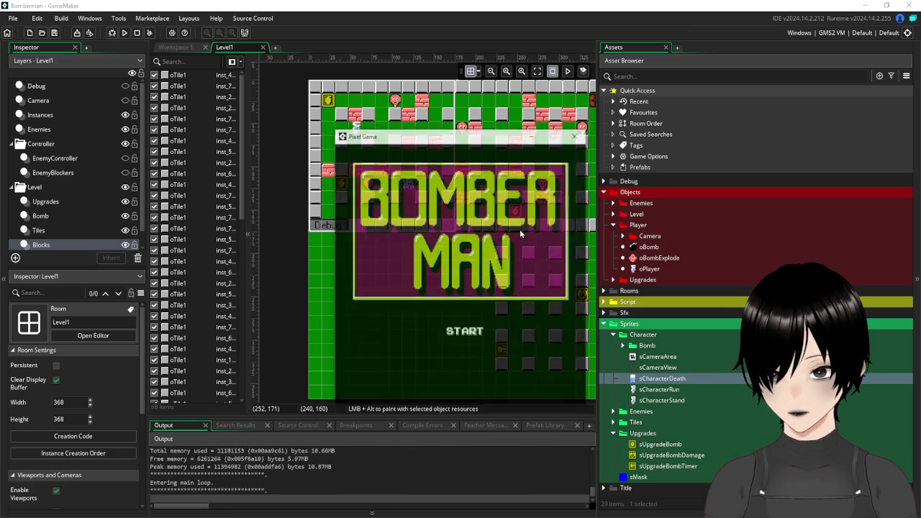
{"action": "left_click", "coordinate": [462, 335]}
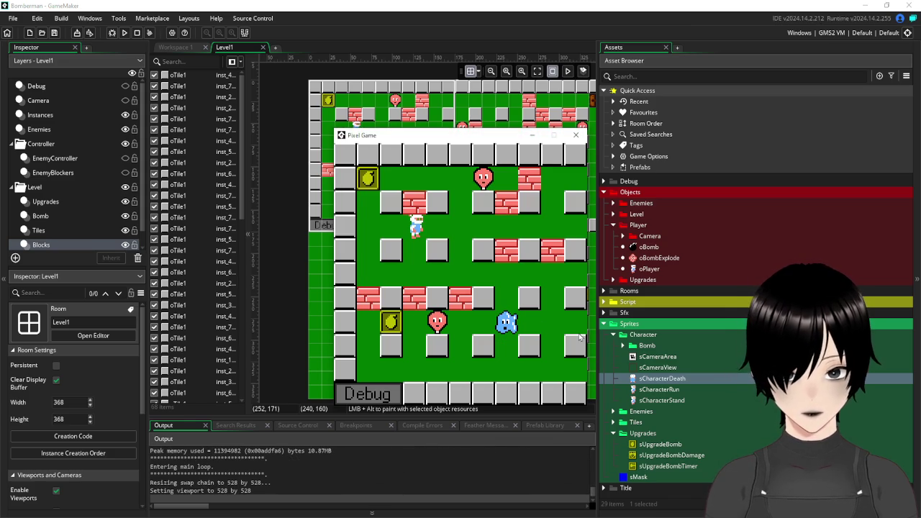
{"action": "key", "text": "Right"}
{"action": "key", "text": "Up"}
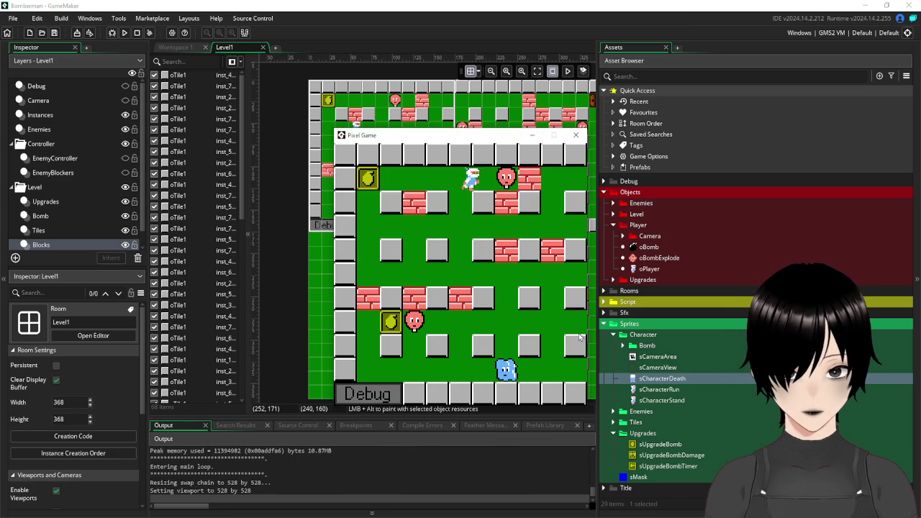
{"action": "key", "text": "Right"}
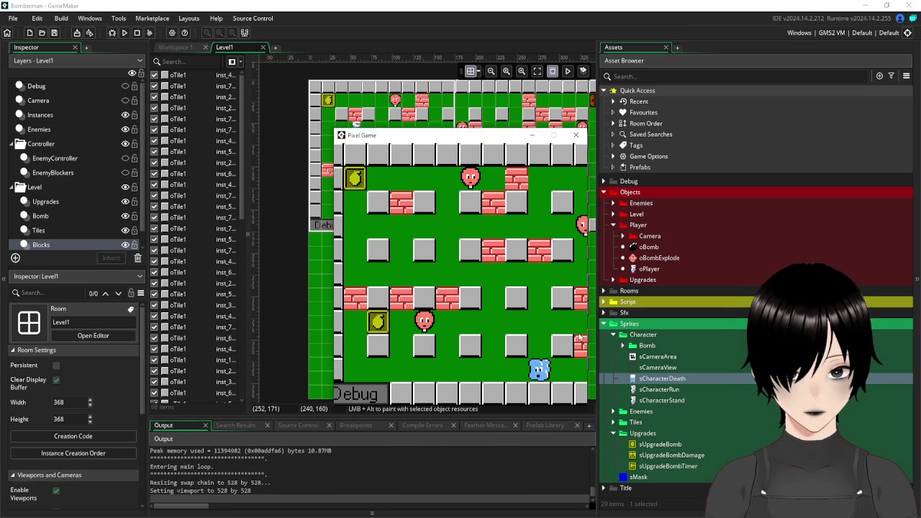
{"action": "left_click", "coordinate": [575, 135]}
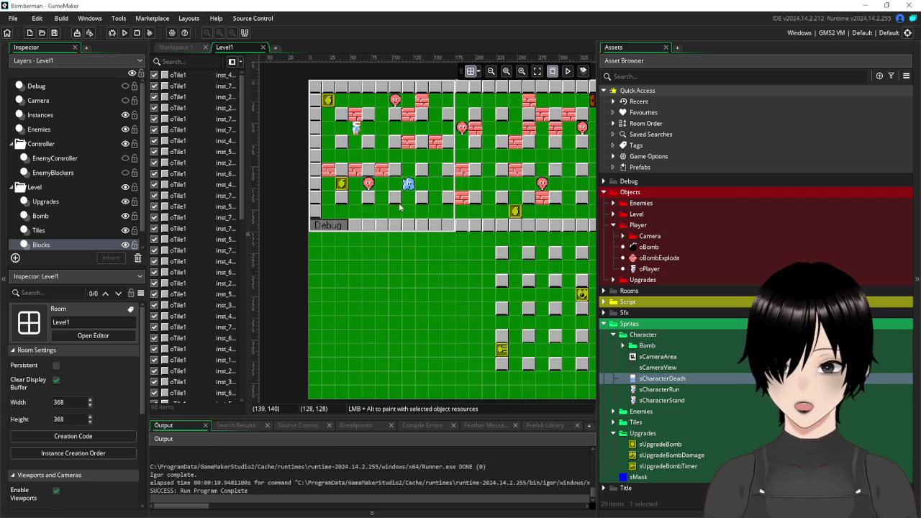
{"action": "left_click", "coordinate": [190, 47]}
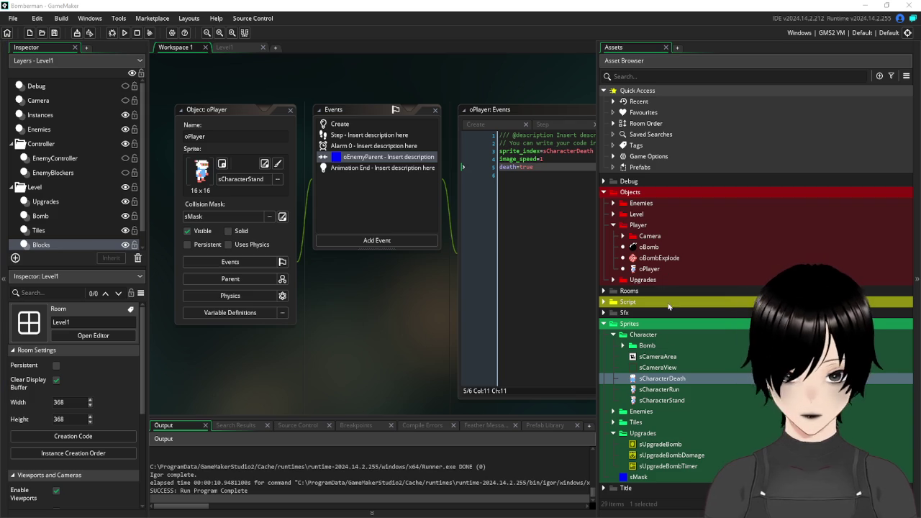
Collapse the Sprites folder and expand Sfx to list step_horizontal and step_vertical.
{"action": "left_click", "coordinate": [604, 324]}
{"action": "left_click", "coordinate": [604, 313]}
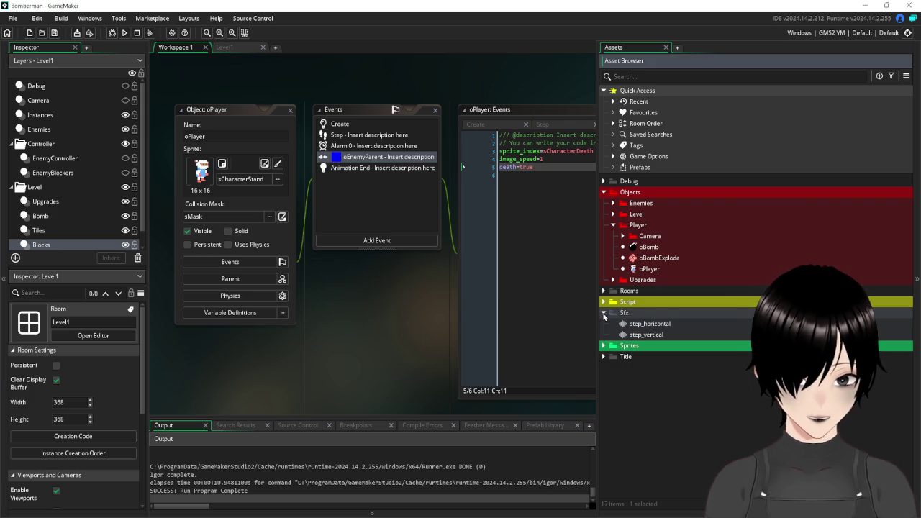
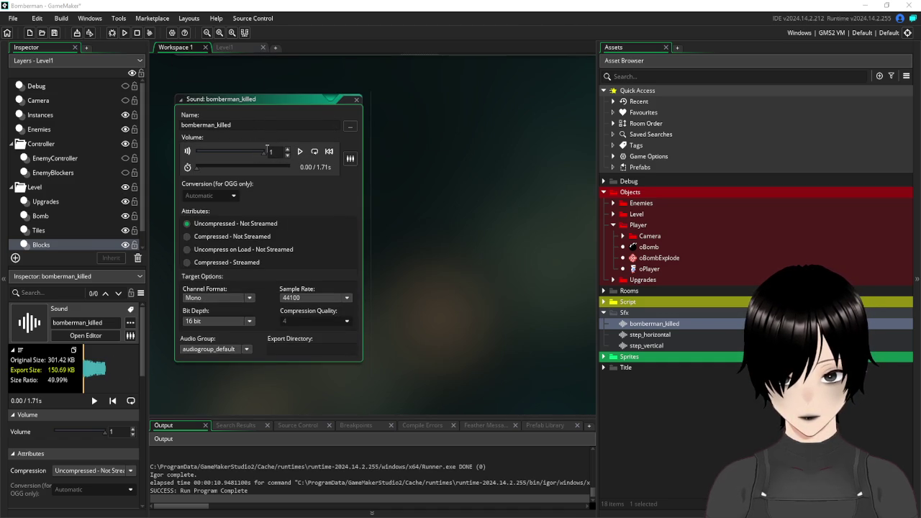
Set the bomberman_killed sound's volume to 0.5.
{"action": "double_click", "coordinate": [269, 153]}
{"action": "type", "text": "0"}
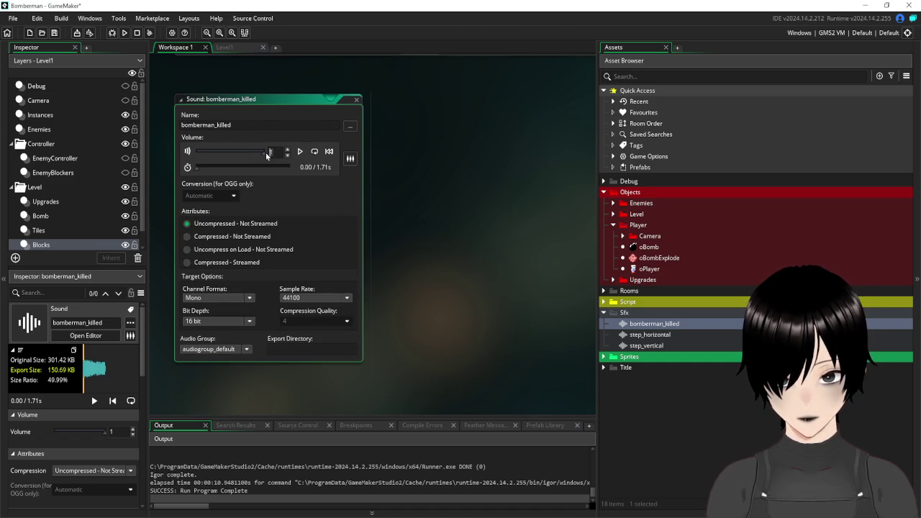
{"action": "type", "text": ".5"}
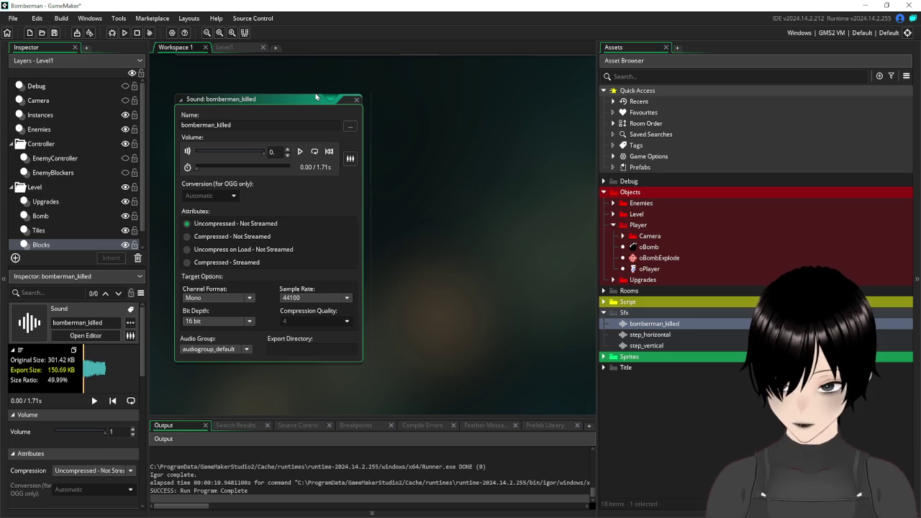
{"action": "key", "text": "Return"}
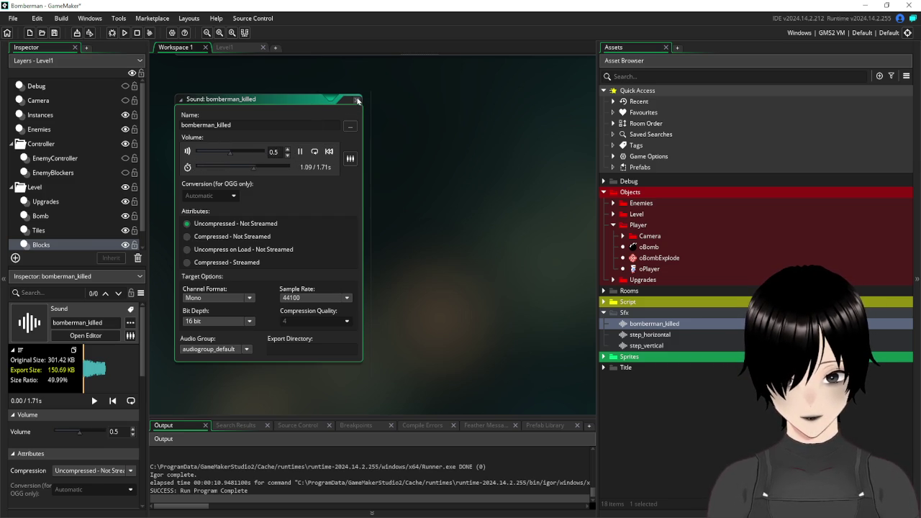
Close the bomberman_killed sound editor and open the newly added sound asset.
{"action": "double_click", "coordinate": [331, 100]}
{"action": "key", "text": "ctrl+w"}
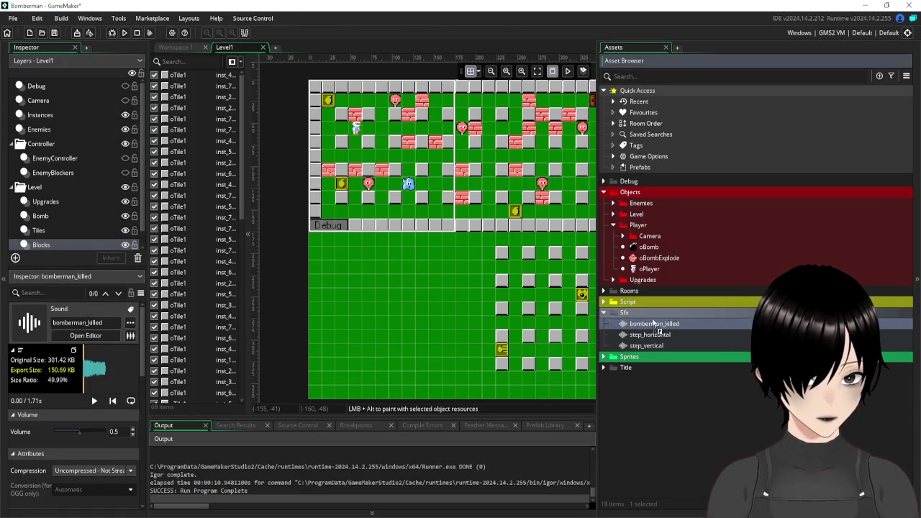
{"action": "double_click", "coordinate": [643, 324]}
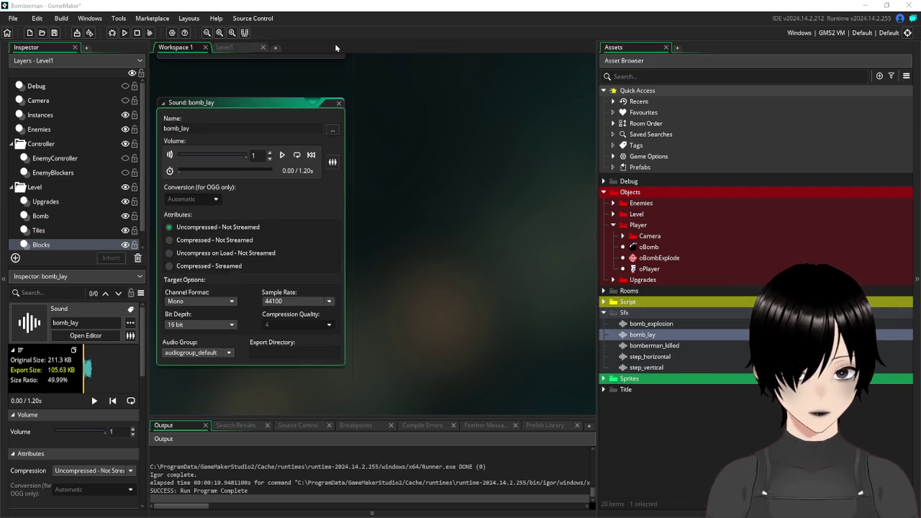
Close the bomb_lay, bomb_explosion, sprite and oPlayer editor windows, then reopen oPlayer.
{"action": "left_click", "coordinate": [339, 100]}
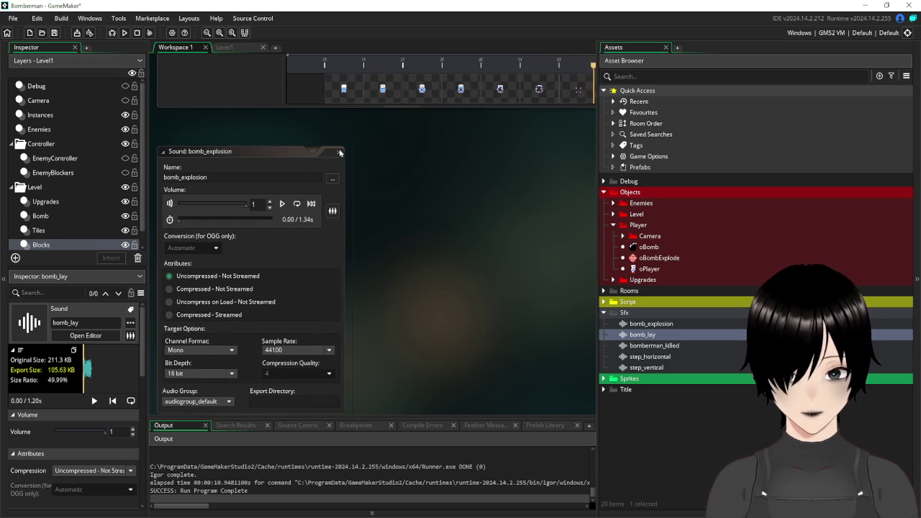
{"action": "left_click", "coordinate": [336, 153]}
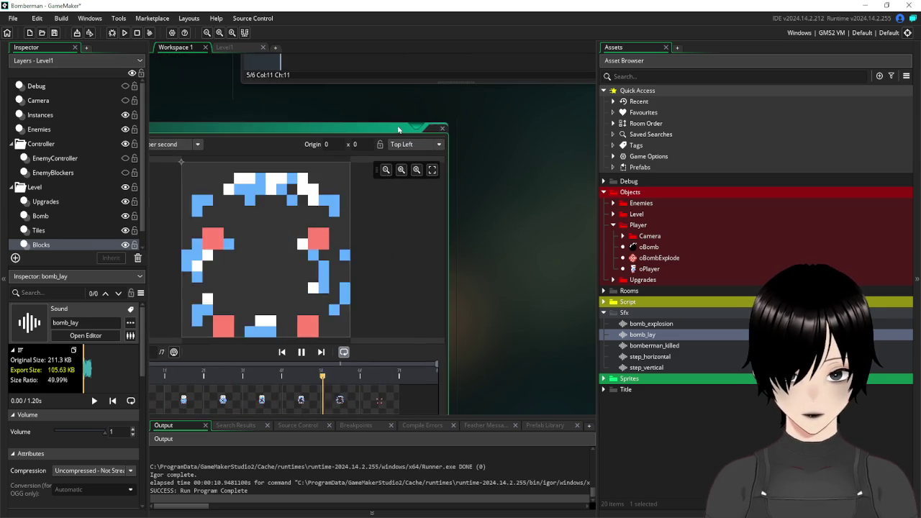
{"action": "left_click", "coordinate": [443, 129]}
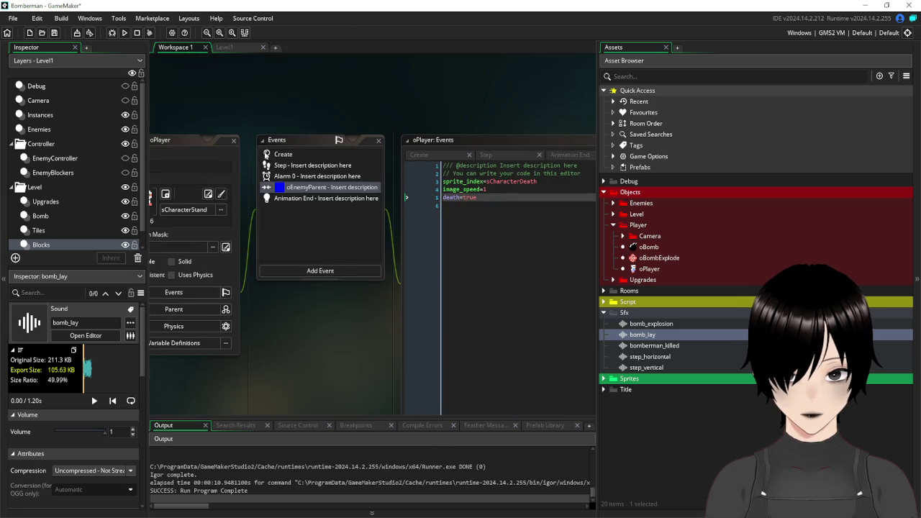
{"action": "left_click", "coordinate": [232, 143]}
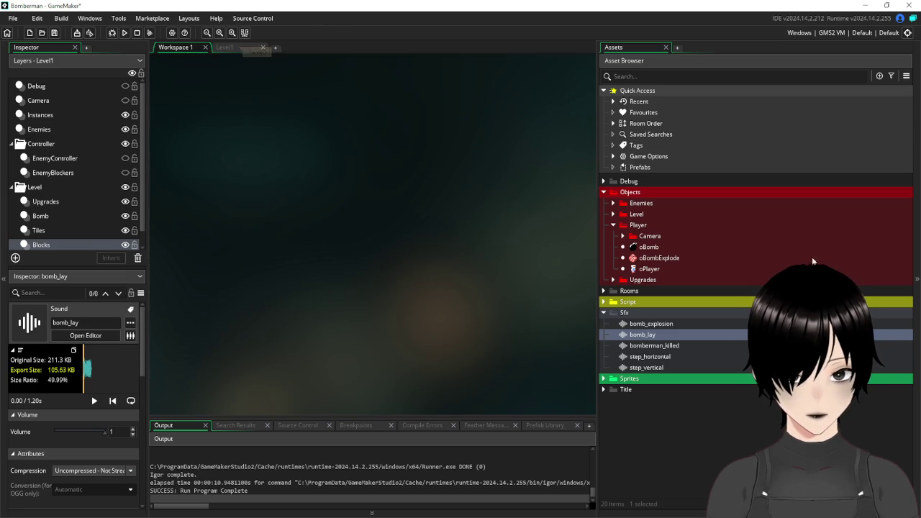
{"action": "double_click", "coordinate": [650, 269]}
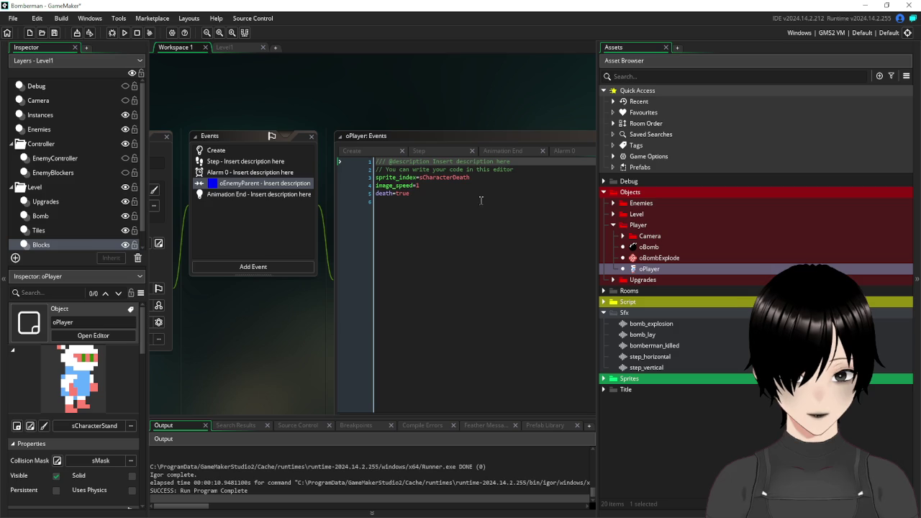
Wrap oPlayer's oEnemyParent collision code in an indented if death=false block.
{"action": "left_click", "coordinate": [520, 166]}
{"action": "key", "text": "Return"}
{"action": "type", "text": "if d"}
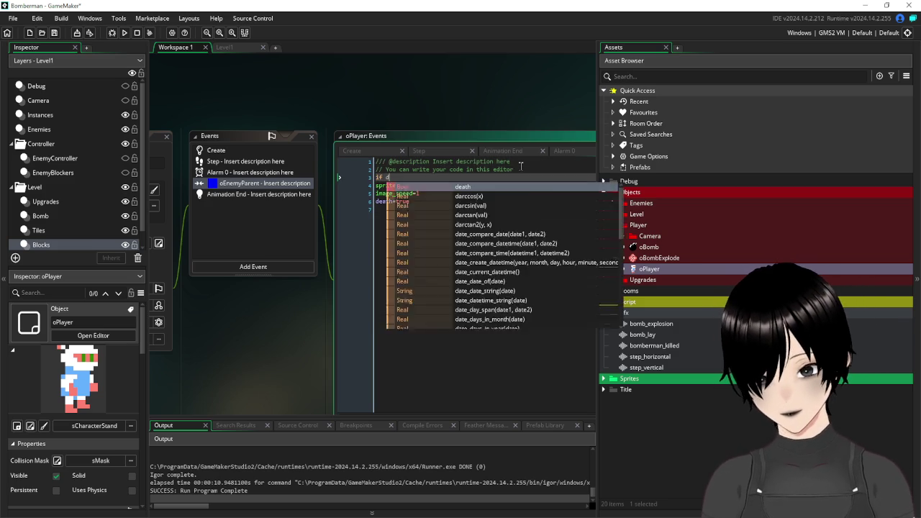
{"action": "type", "text": "eath=false{"}
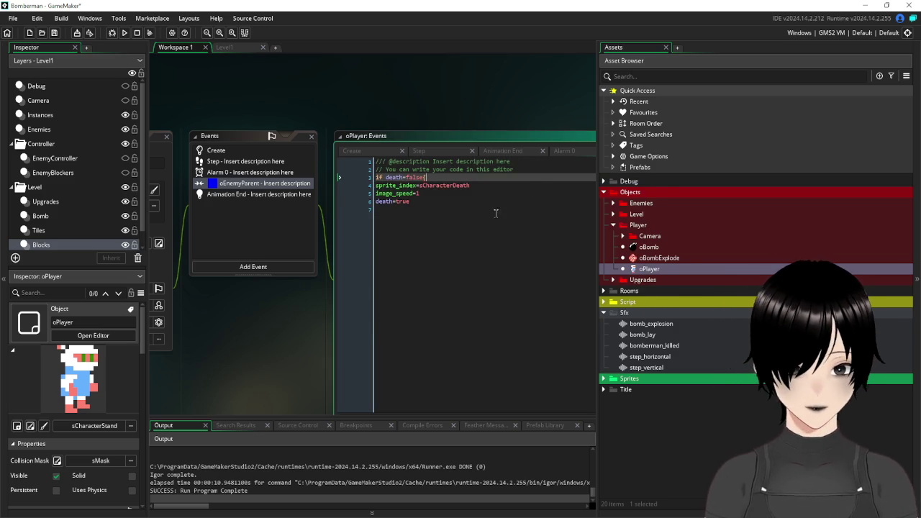
{"action": "left_click", "coordinate": [491, 213]}
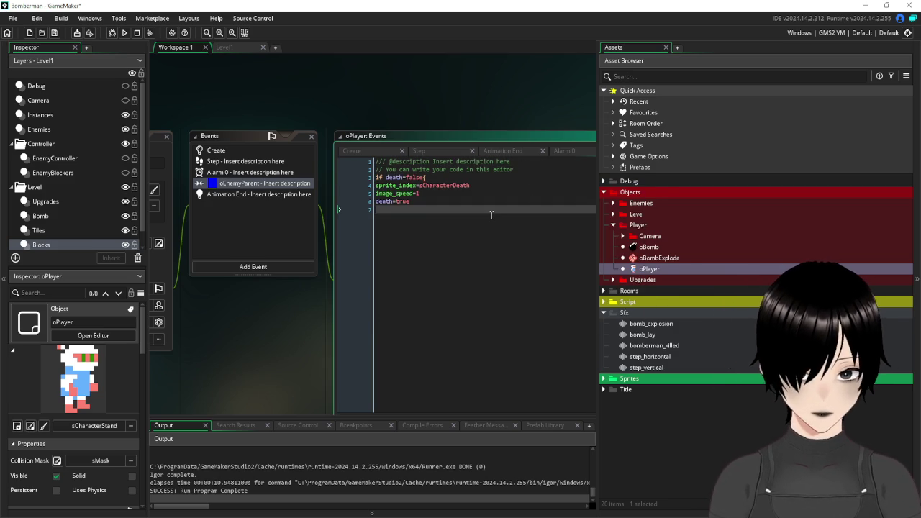
{"action": "type", "text": "}"}
{"action": "left_click_drag", "start_coordinate": [424, 201], "coordinate": [370, 185]}
{"action": "key", "text": "Tab"}
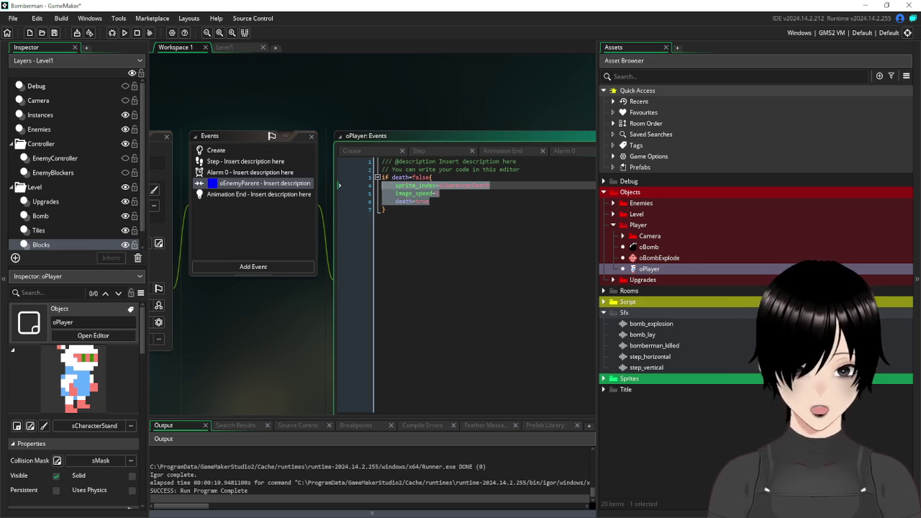
Add audio_play_sound(bomberman_killed,1,false) after death=true in the collision code.
{"action": "left_click", "coordinate": [462, 202]}
{"action": "key", "text": "Return"}
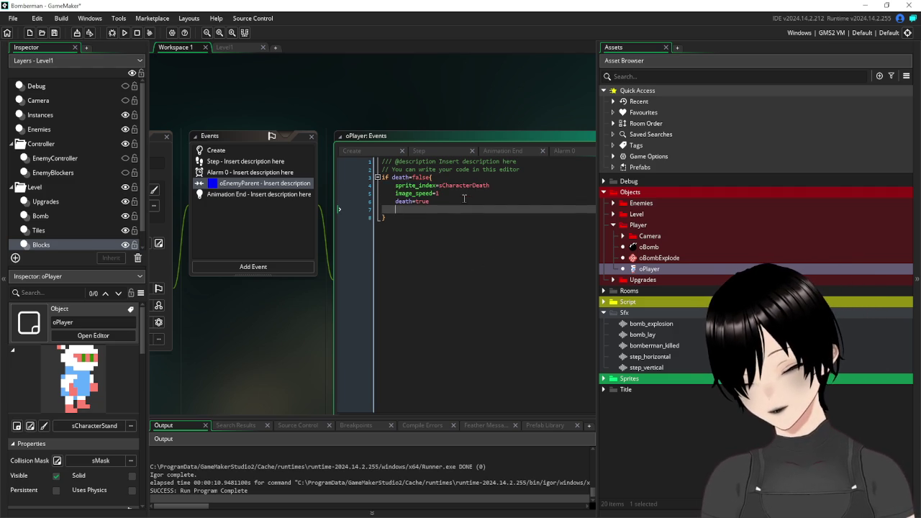
{"action": "type", "text": "audio_"}
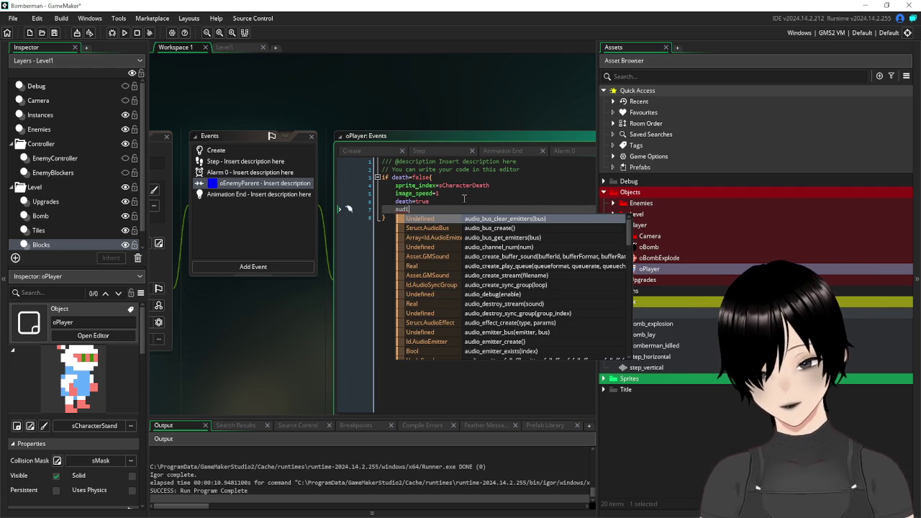
{"action": "type", "text": "pl"}
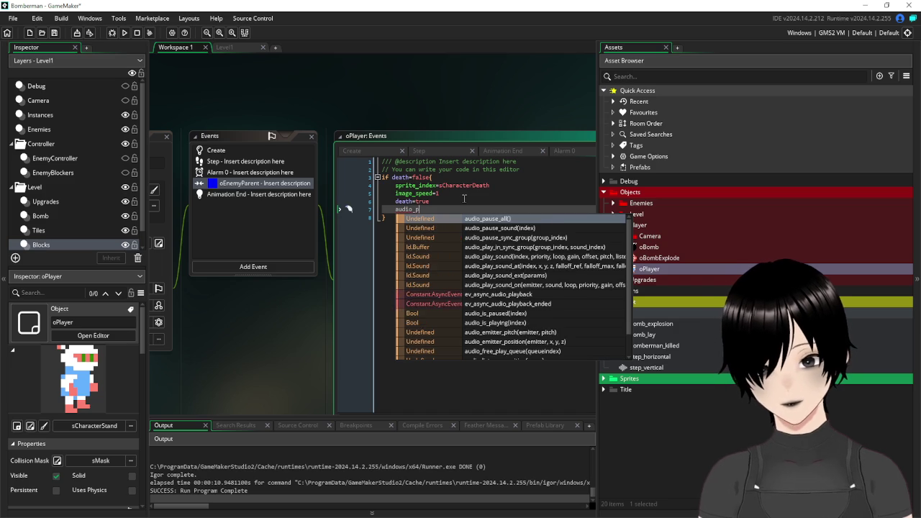
{"action": "type", "text": "ay"}
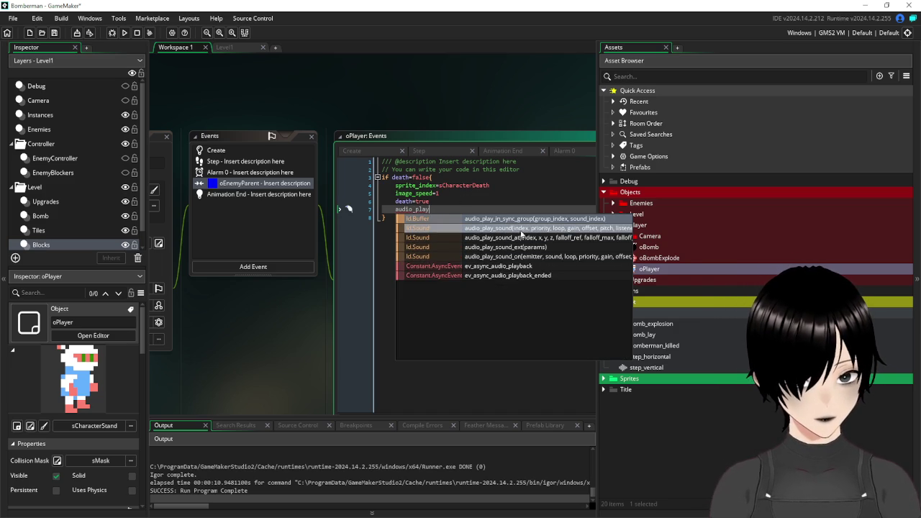
{"action": "left_click", "coordinate": [514, 229]}
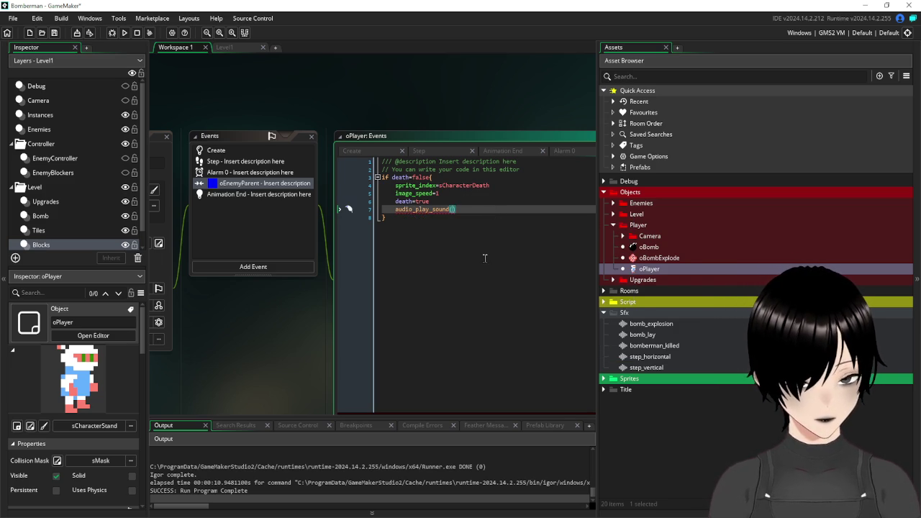
{"action": "scroll", "coordinate": [487, 254], "scroll_direction": "down", "scroll_amount": 1}
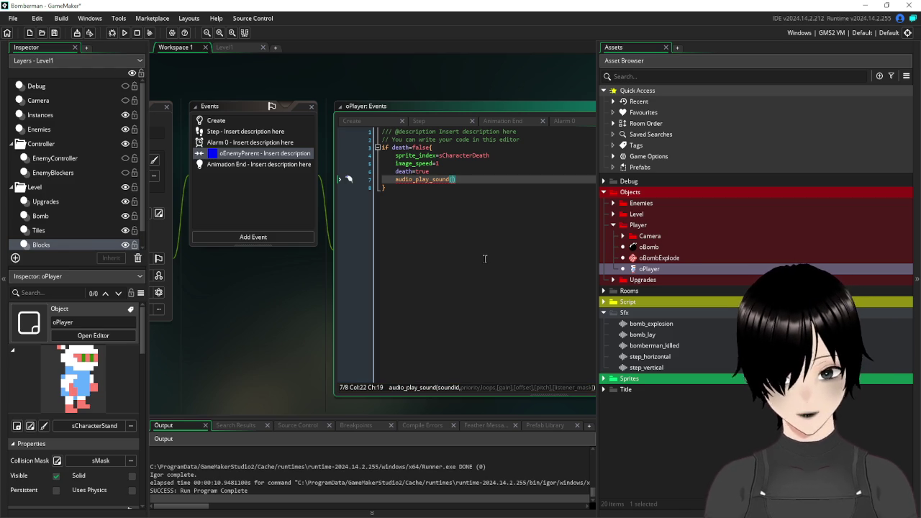
{"action": "type", "text": "bombe"}
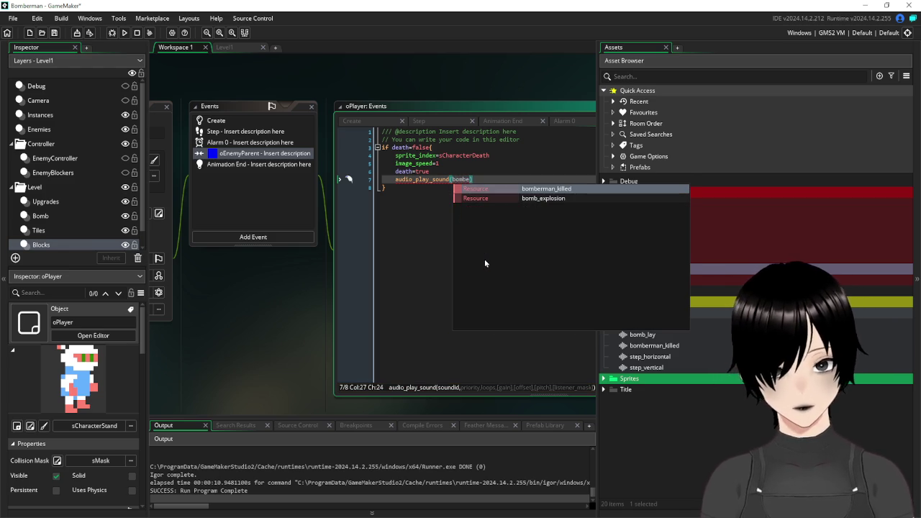
{"action": "left_click", "coordinate": [554, 189]}
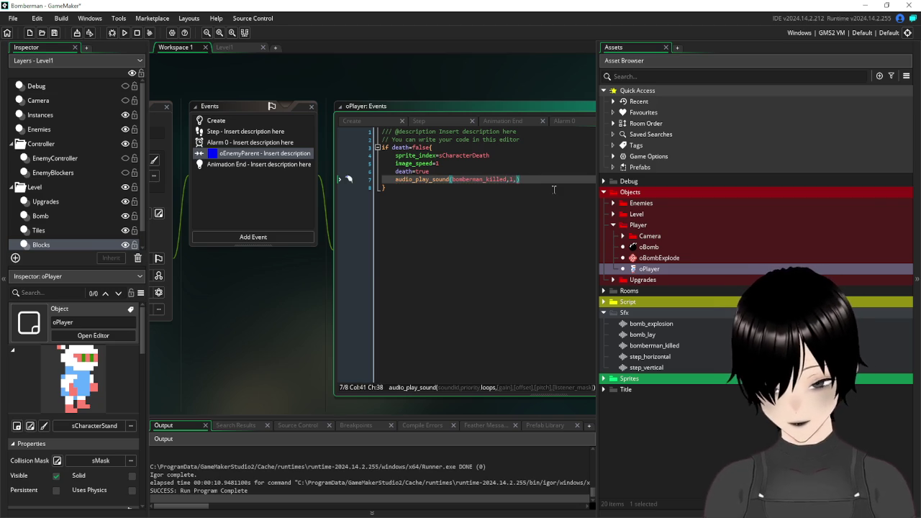
{"action": "type", "text": "false"}
{"action": "left_click", "coordinate": [529, 210]}
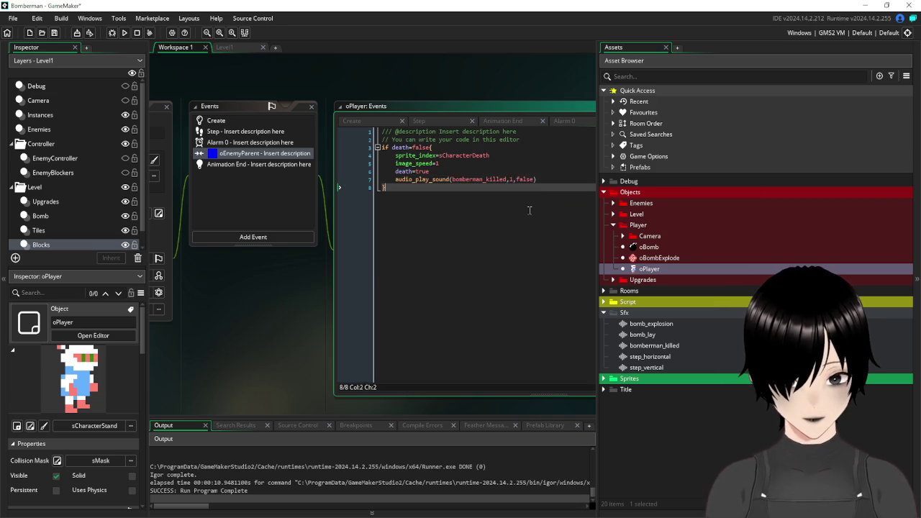
{"action": "scroll", "coordinate": [529, 210], "scroll_direction": "up", "scroll_amount": 1}
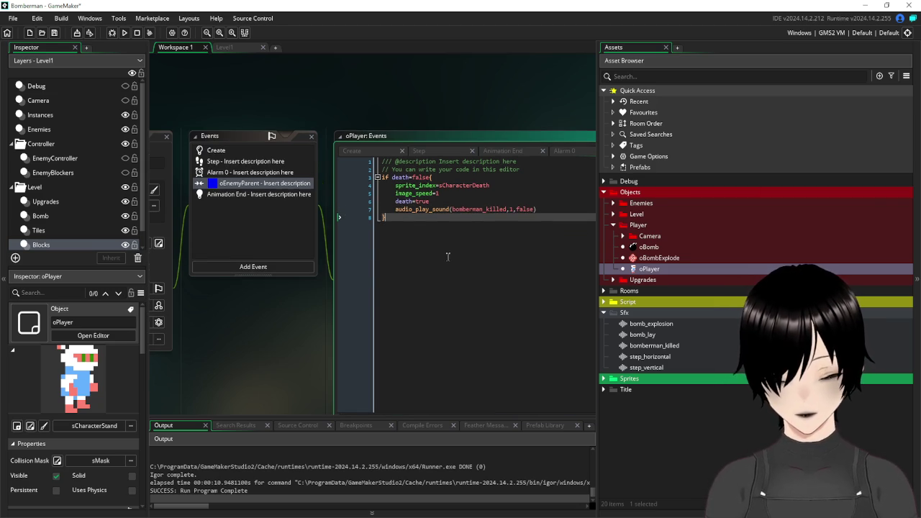
{"action": "scroll", "coordinate": [438, 245], "scroll_direction": "up", "scroll_amount": 1}
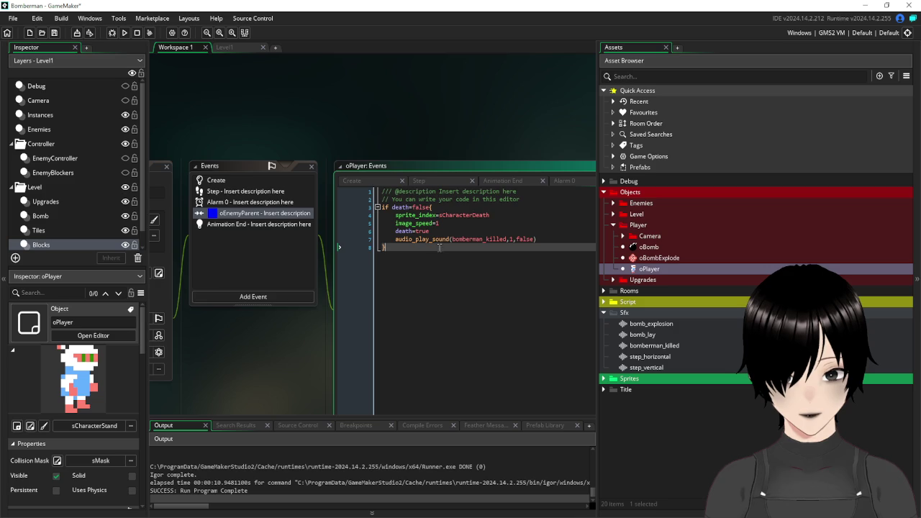
{"action": "scroll", "coordinate": [452, 255], "scroll_direction": "down", "scroll_amount": 2}
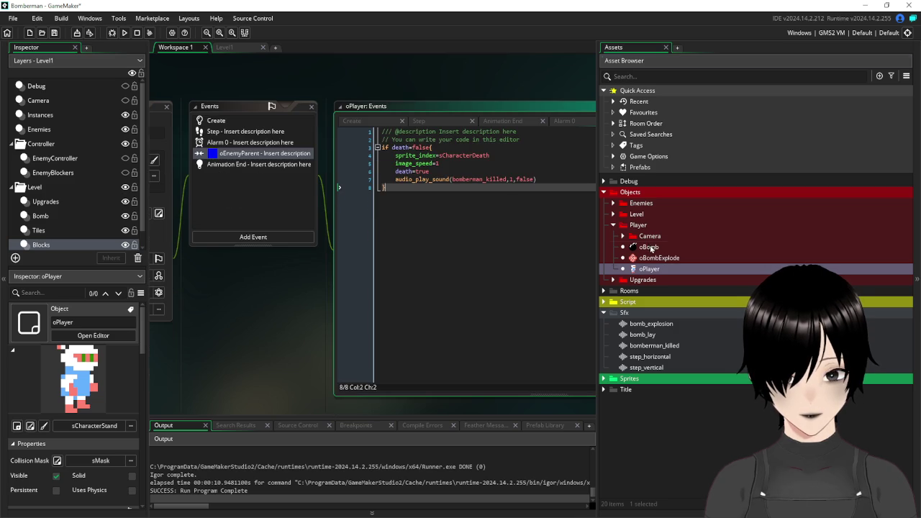
Open the oBomb object's Create event code.
{"action": "double_click", "coordinate": [651, 248]}
{"action": "scroll", "coordinate": [491, 154], "scroll_direction": "up", "scroll_amount": 8}
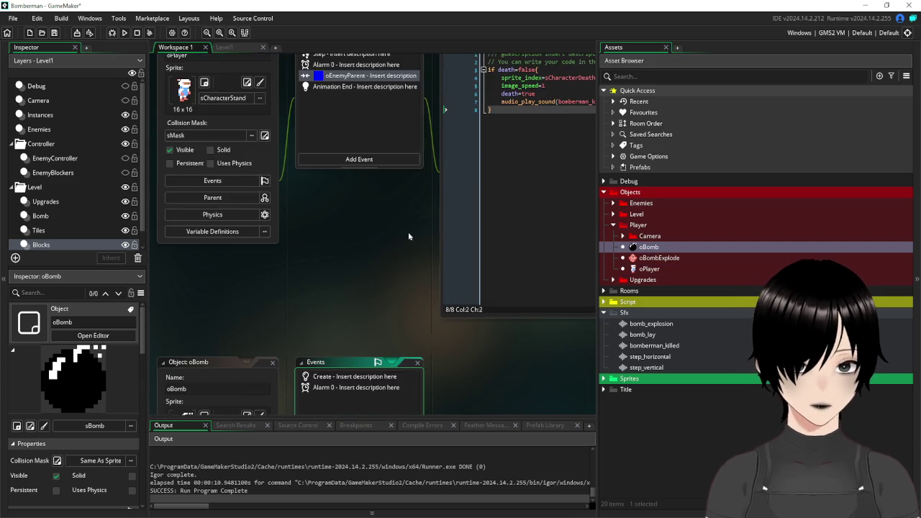
{"action": "scroll", "coordinate": [410, 216], "scroll_direction": "down", "scroll_amount": 3}
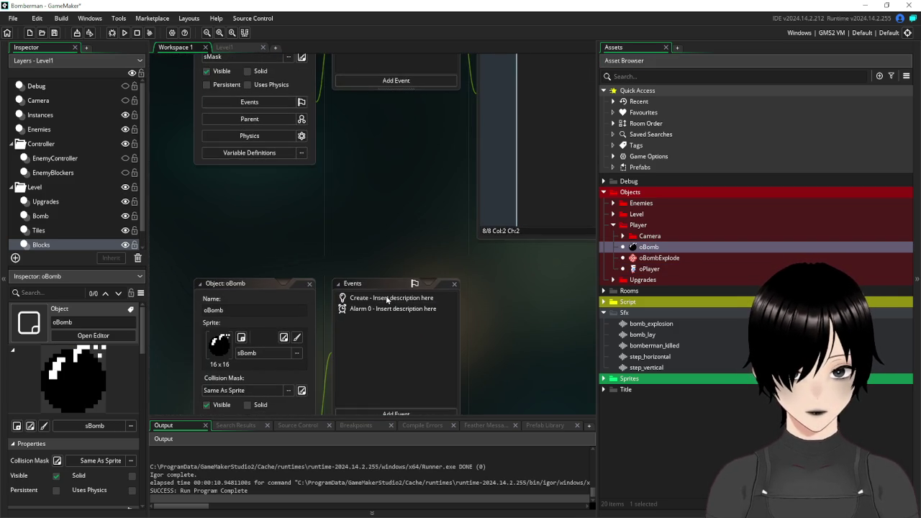
{"action": "left_click", "coordinate": [387, 299]}
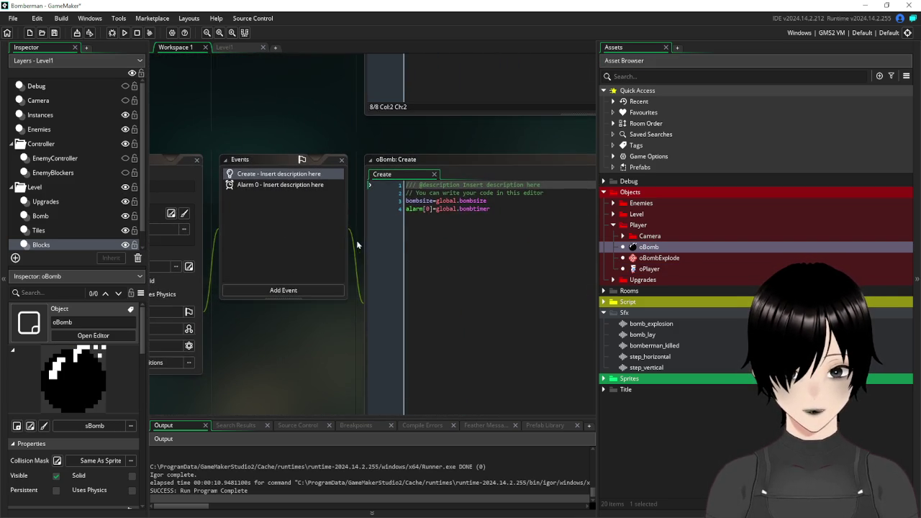
Add an audio_play_sound(bomberman_killed,1,false) line at the end of the Create code.
{"action": "left_click", "coordinate": [529, 214]}
{"action": "key", "text": "Return"}
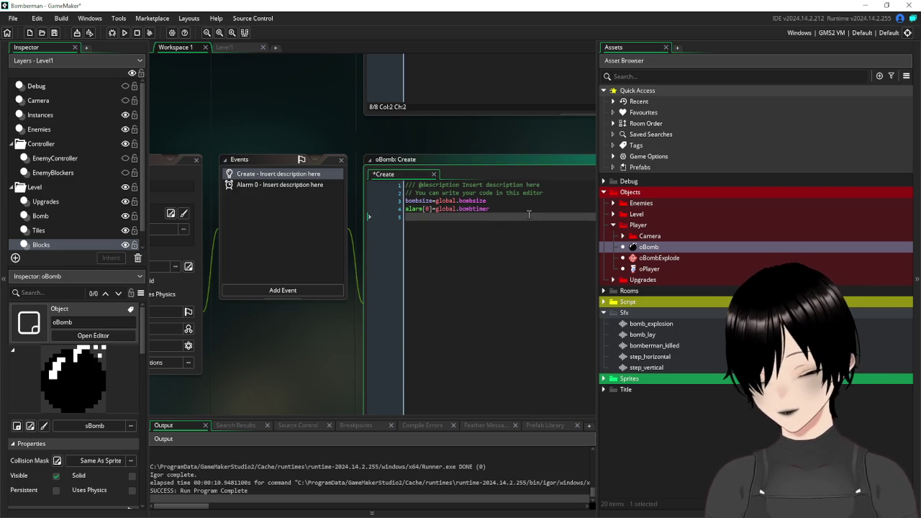
{"action": "type", "text": "sound_audio_"}
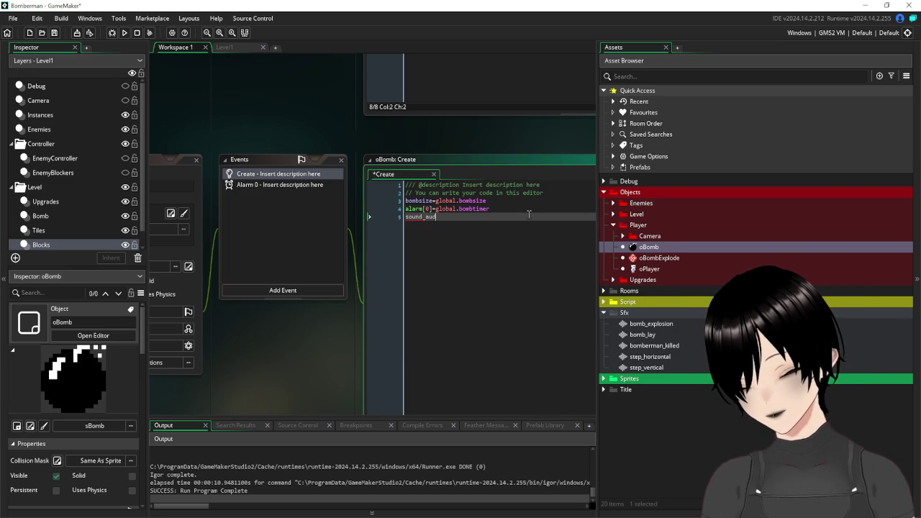
{"action": "type", "text": "p"}
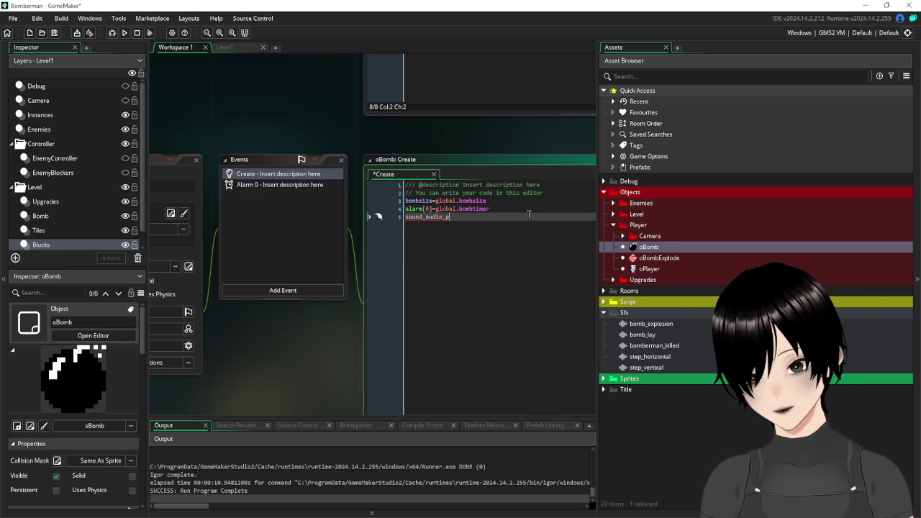
{"action": "key", "text": "BackSpace"}
{"action": "key", "text": "BackSpace"}
{"action": "key", "text": "BackSpace"}
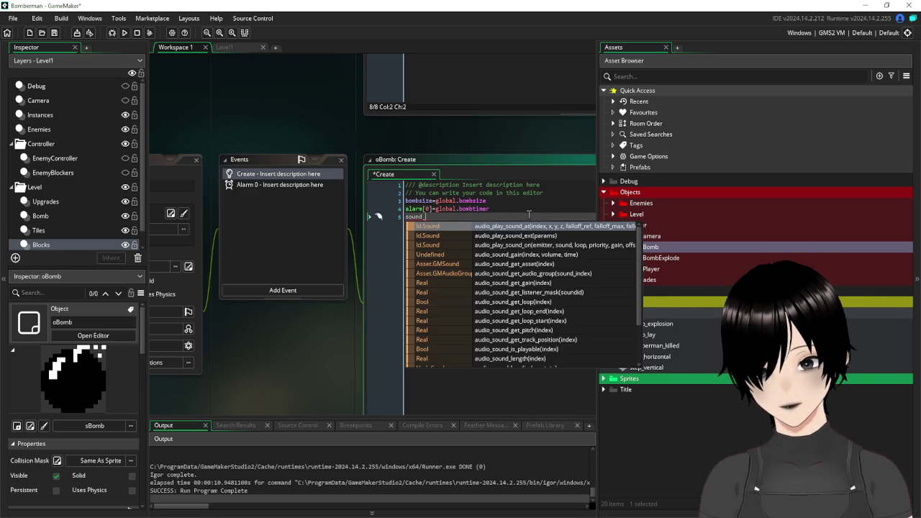
{"action": "type", "text": "aud"}
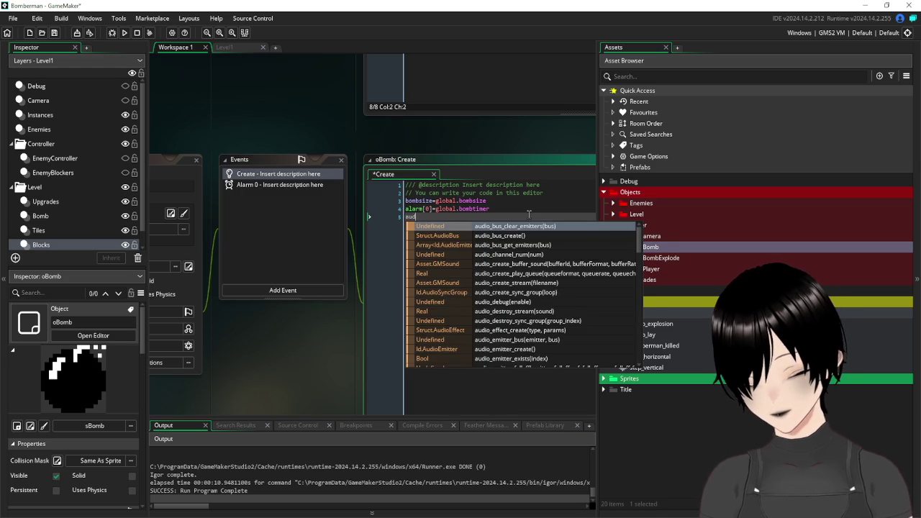
{"action": "type", "text": "io_so"}
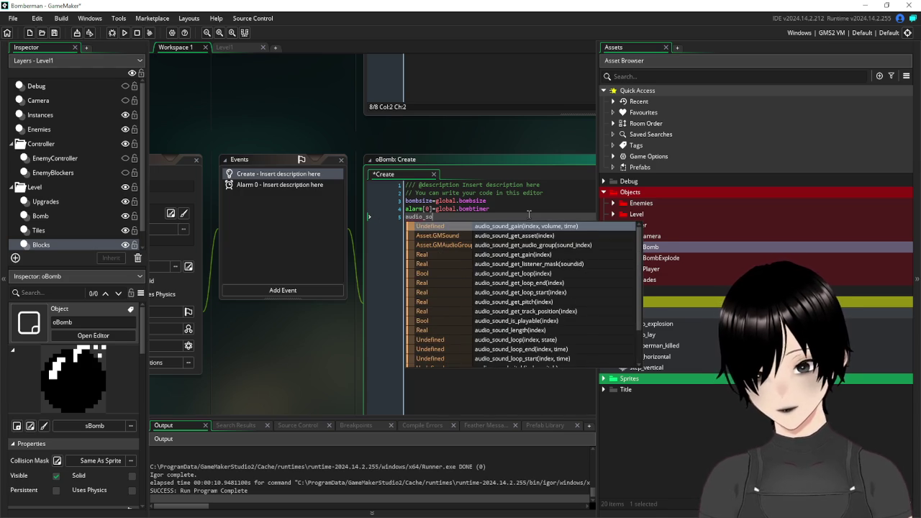
{"action": "type", "text": ")"}
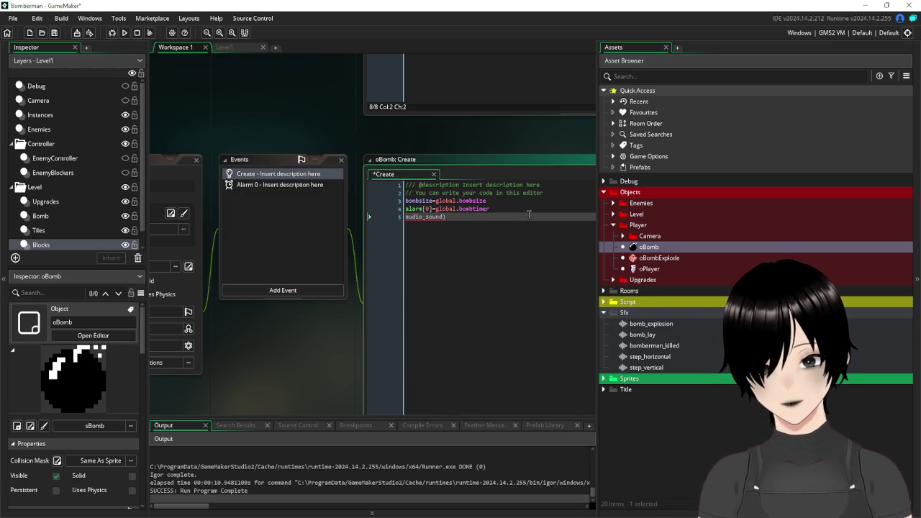
{"action": "key", "text": "BackSpace"}
{"action": "type", "text": "pl"}
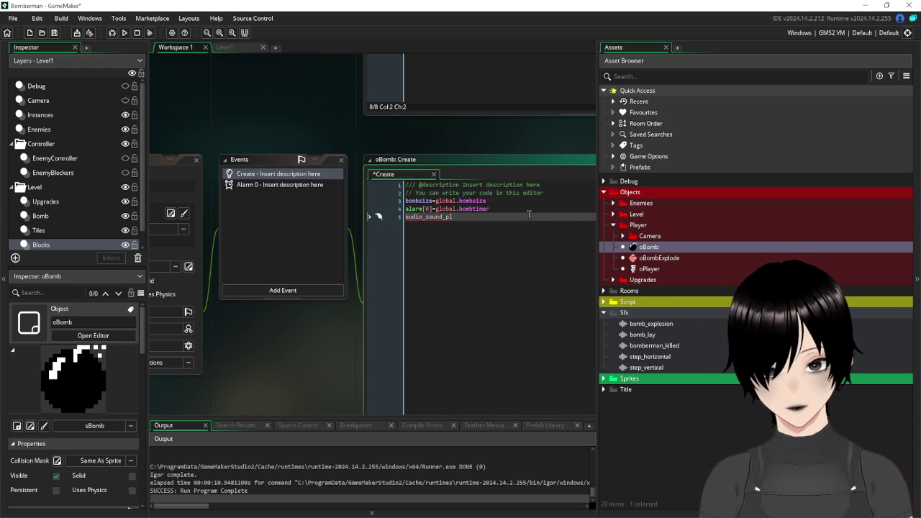
{"action": "key", "text": "BackSpace"}
{"action": "key", "text": "BackSpace"}
{"action": "scroll", "coordinate": [382, 153], "scroll_direction": "up", "scroll_amount": 5}
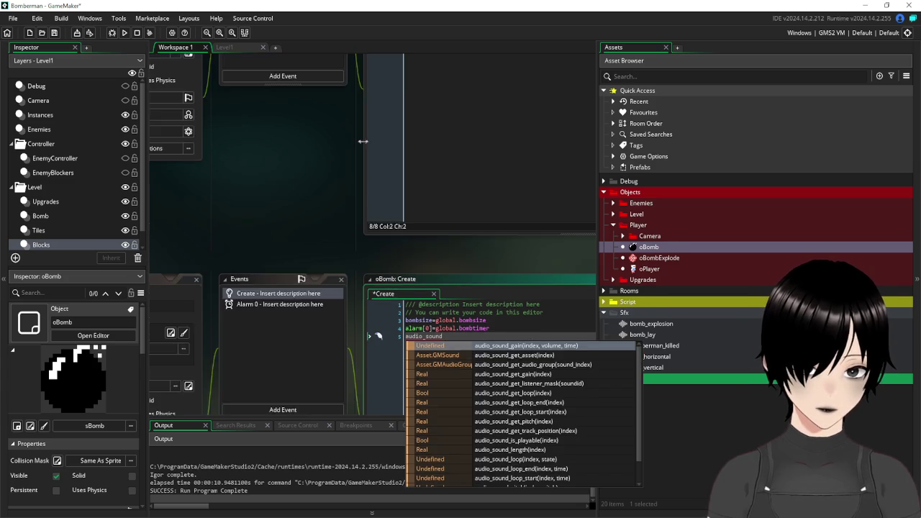
{"action": "left_click", "coordinate": [578, 134]}
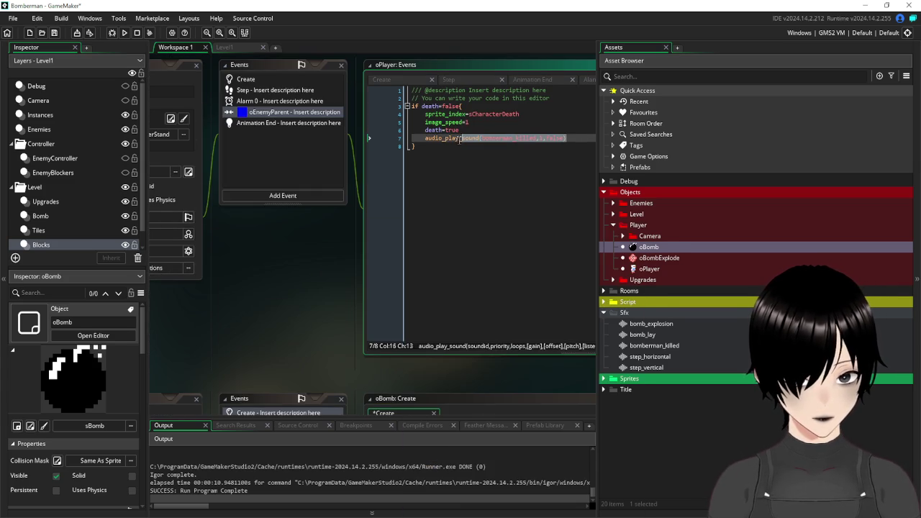
{"action": "scroll", "coordinate": [408, 344], "scroll_direction": "down", "scroll_amount": 5}
{"action": "scroll", "coordinate": [408, 344], "scroll_direction": "down", "scroll_amount": 5}
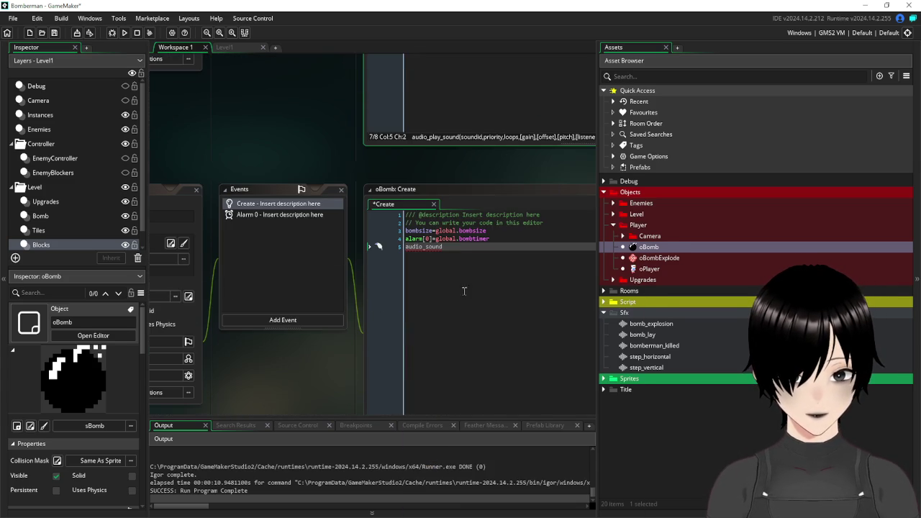
{"action": "key", "text": "Return"}
{"action": "type", "text": "bomberman_killed,1,false)"}
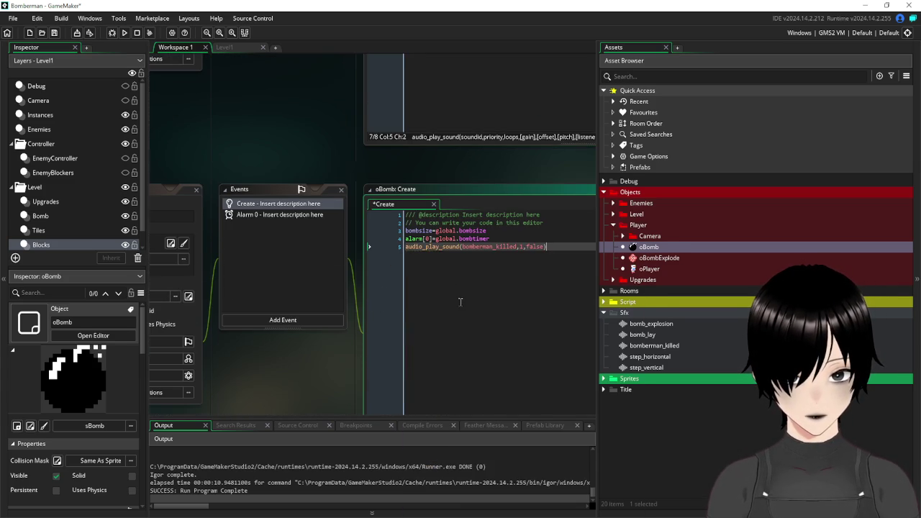
Change that call's sound to bomb_lay and open the Alarm 0 event.
{"action": "scroll", "coordinate": [504, 199], "scroll_direction": "down", "scroll_amount": 2}
{"action": "mouse_move", "coordinate": [513, 186]}
{"action": "left_click_drag", "start_coordinate": [517, 186], "coordinate": [461, 188]}
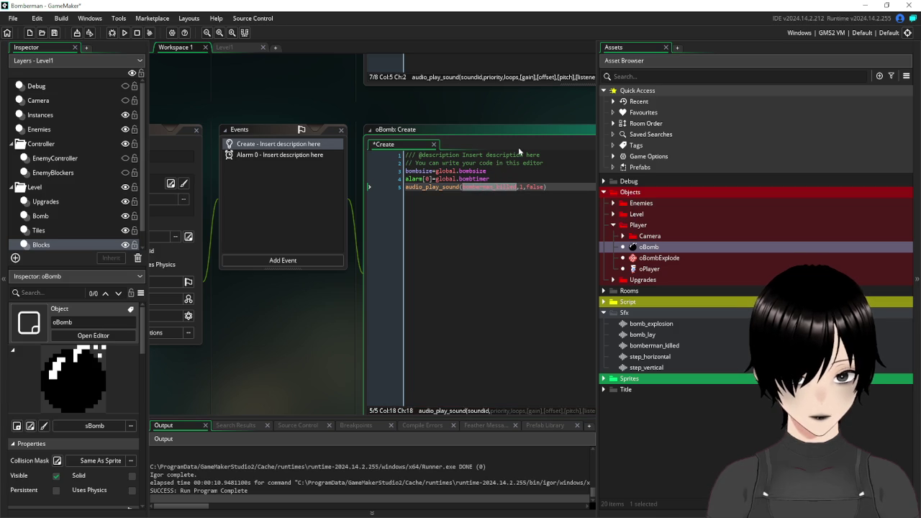
{"action": "type", "text": "bom"}
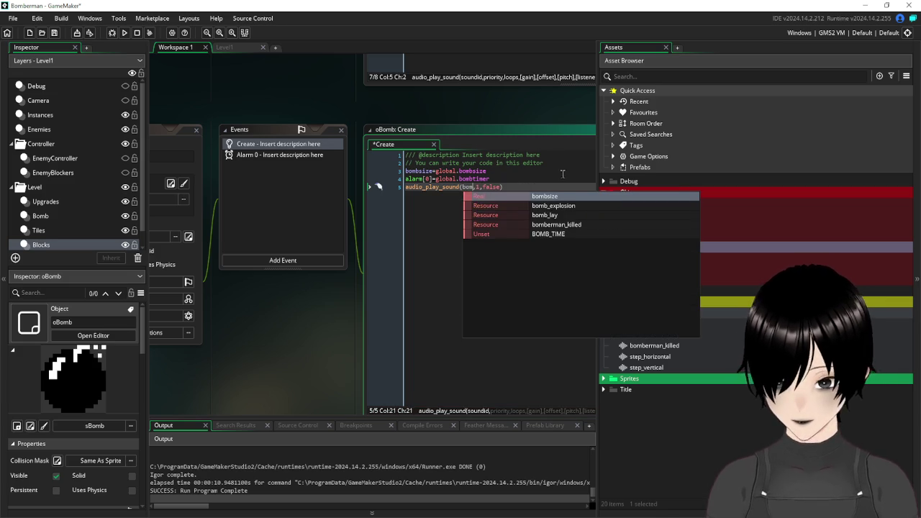
{"action": "left_click", "coordinate": [518, 214]}
{"action": "left_click", "coordinate": [538, 191]}
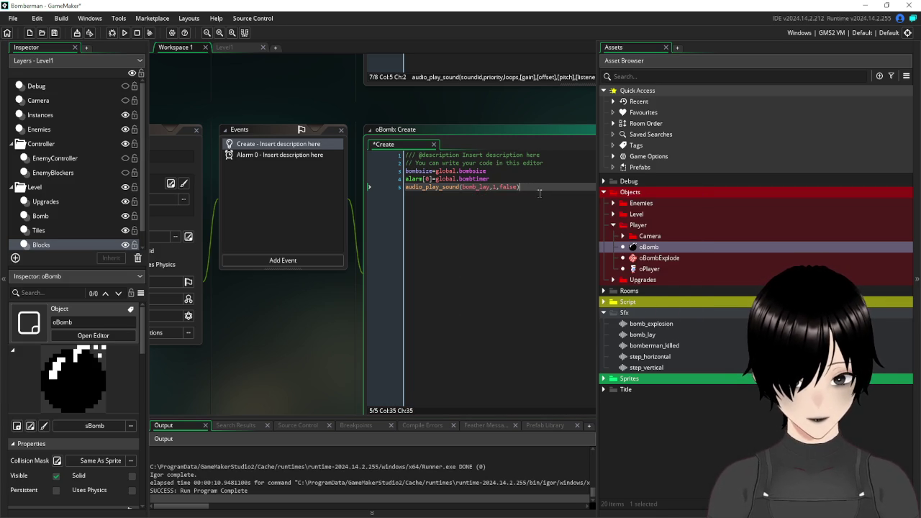
{"action": "left_click", "coordinate": [259, 156]}
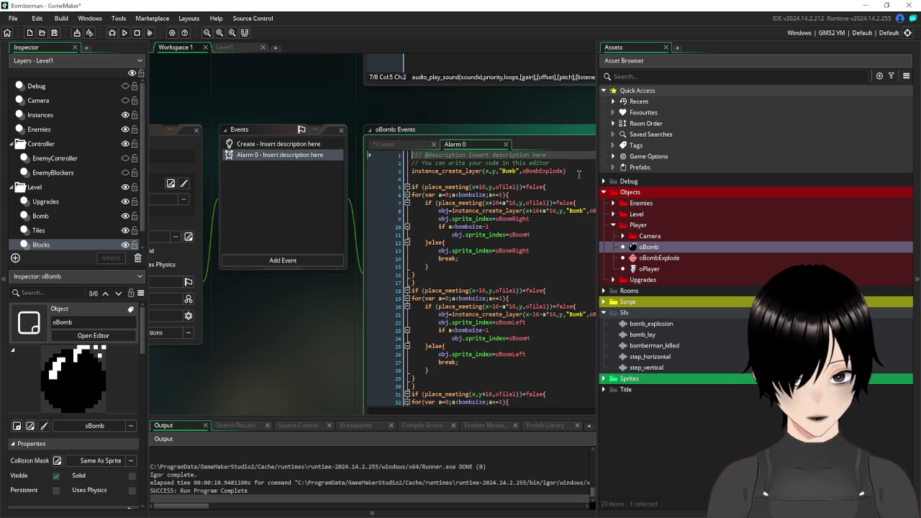
Paste audio_play_sound on Alarm 0 line 4 and switch its sound to bomb_explosion.
{"action": "left_click", "coordinate": [538, 178]}
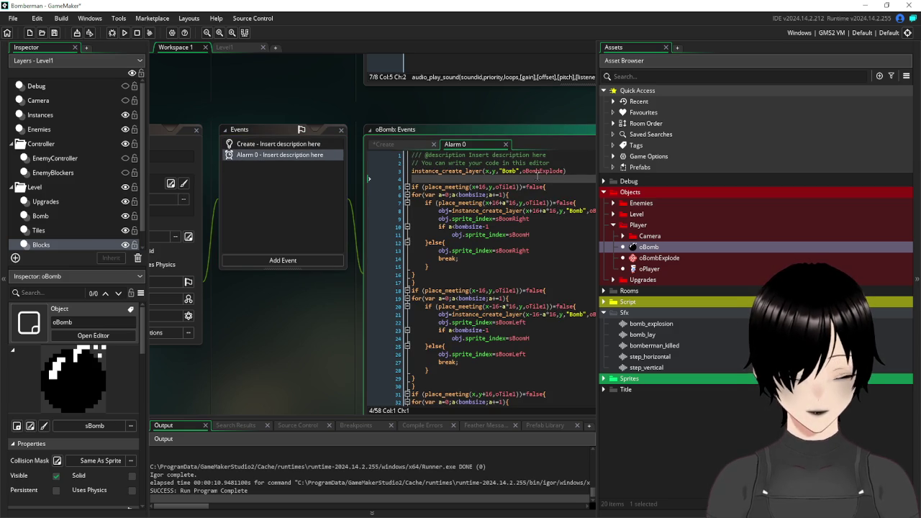
{"action": "type", "text": "audio_play_sound(bomberman_killed,1,false)"}
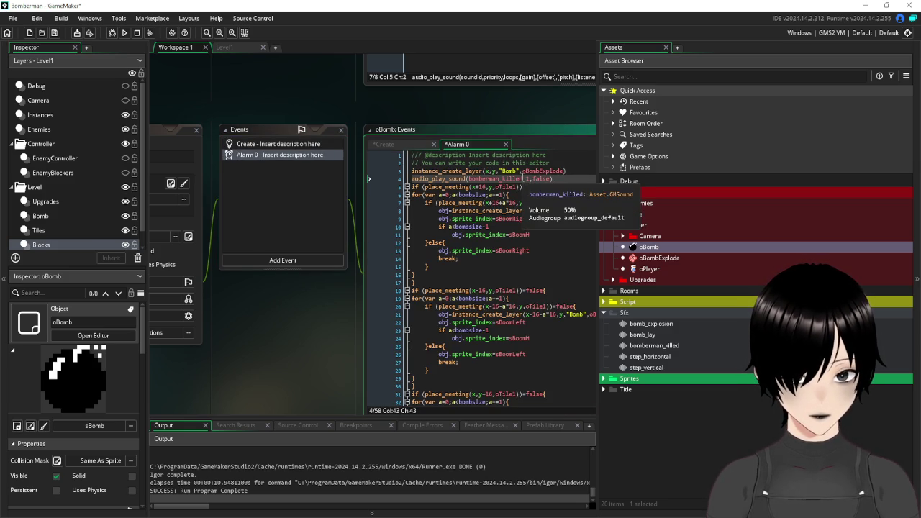
{"action": "left_click_drag", "start_coordinate": [523, 178], "coordinate": [469, 180]}
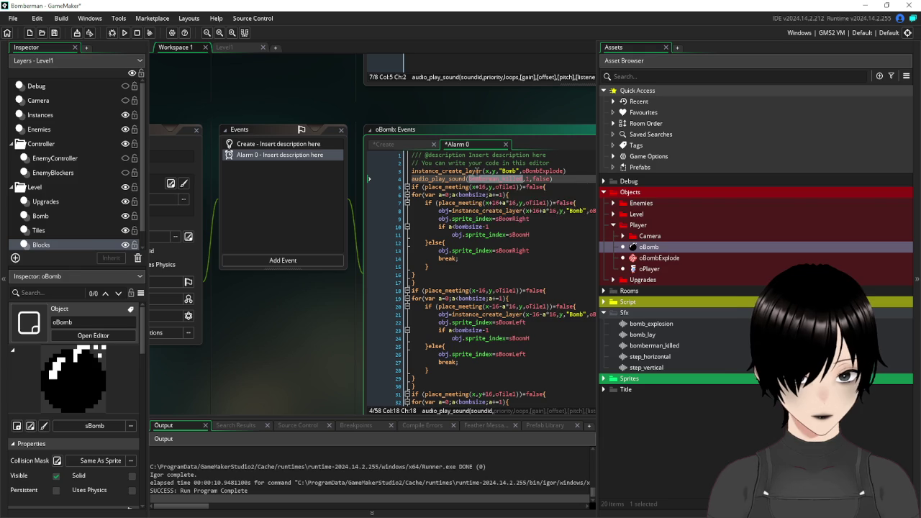
{"action": "type", "text": "bo"}
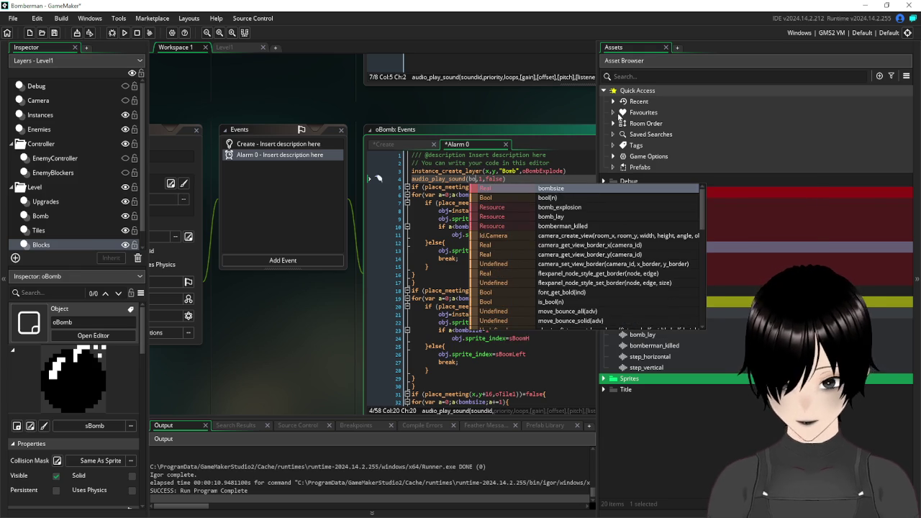
{"action": "type", "text": "m"}
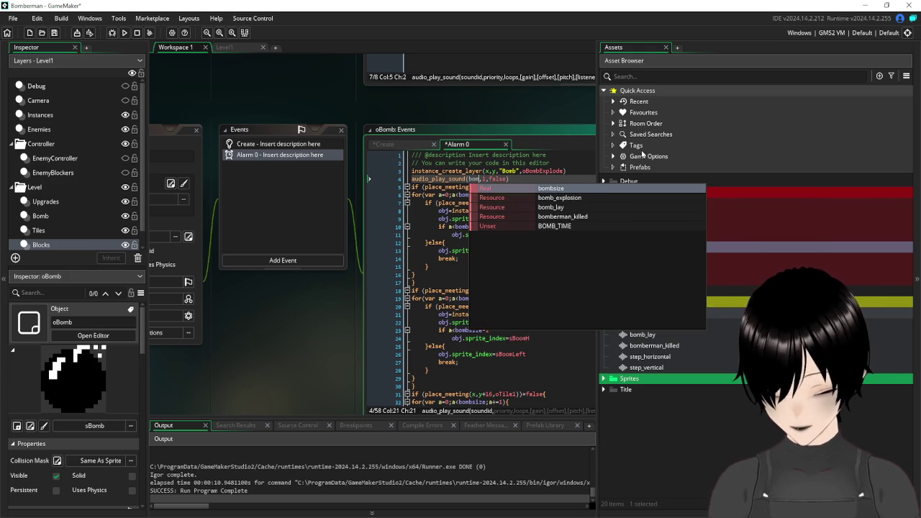
{"action": "key", "text": "Down"}
{"action": "key", "text": "Return"}
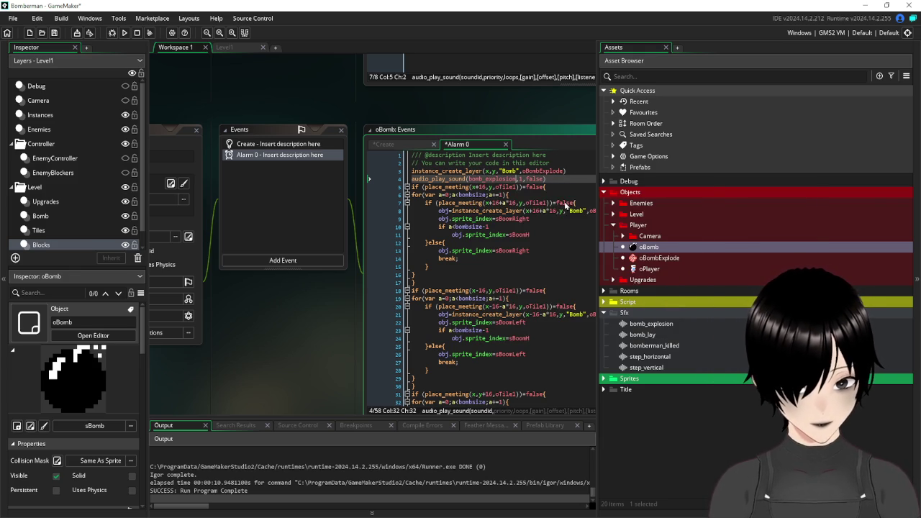
Close the oBomb object editor.
{"action": "left_click", "coordinate": [574, 189]}
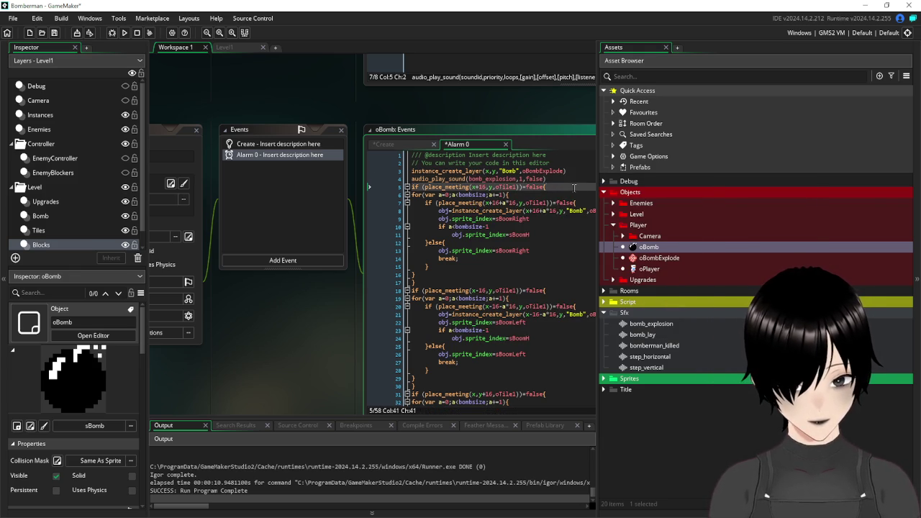
{"action": "scroll", "coordinate": [545, 231], "scroll_direction": "down", "scroll_amount": 3}
{"action": "scroll", "coordinate": [537, 242], "scroll_direction": "up", "scroll_amount": 3}
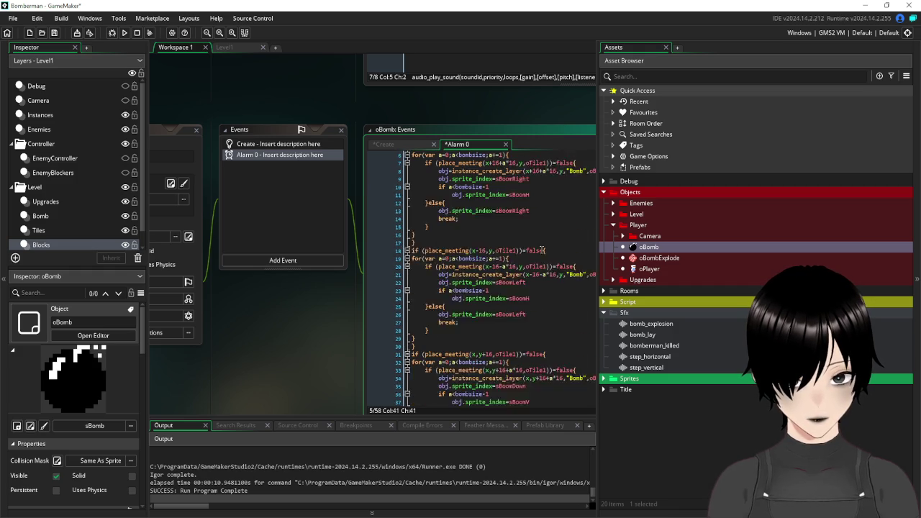
{"action": "left_click", "coordinate": [197, 131]}
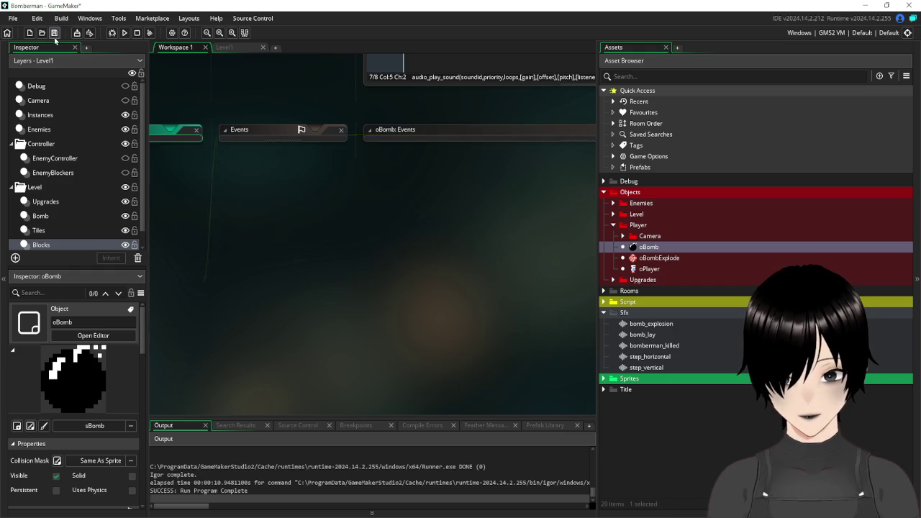
{"action": "left_click", "coordinate": [125, 33]}
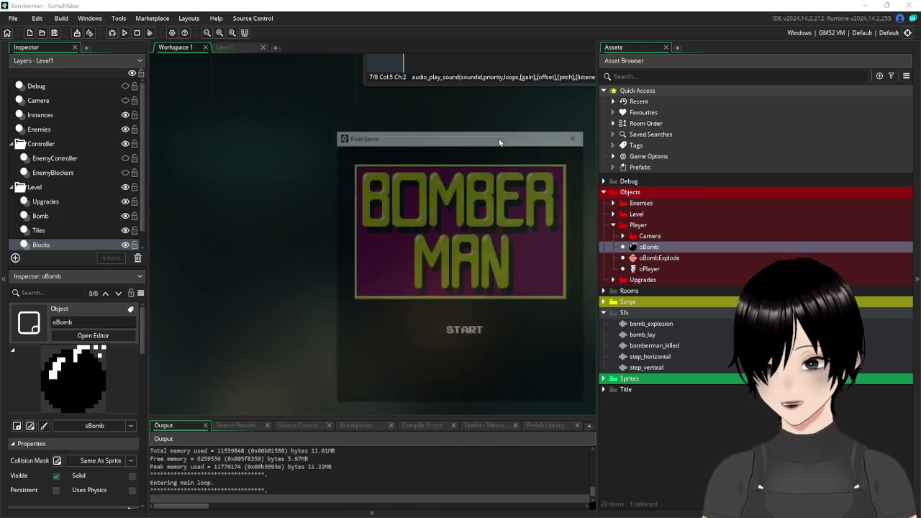
{"action": "left_click", "coordinate": [462, 336]}
{"action": "key", "text": "space"}
{"action": "key", "text": "Left"}
{"action": "key", "text": "Up"}
{"action": "key", "text": "Up"}
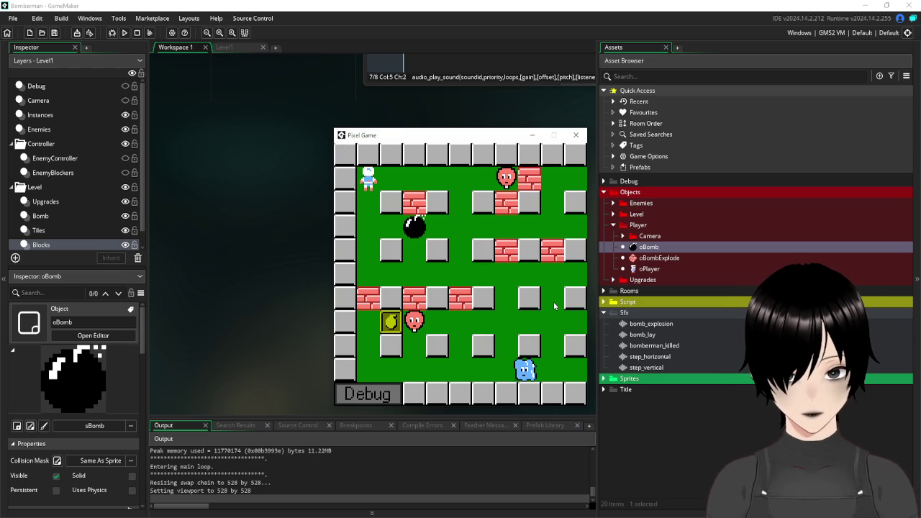
{"action": "key", "text": "Down"}
{"action": "key", "text": "Right"}
{"action": "key", "text": "space"}
{"action": "key", "text": "Right"}
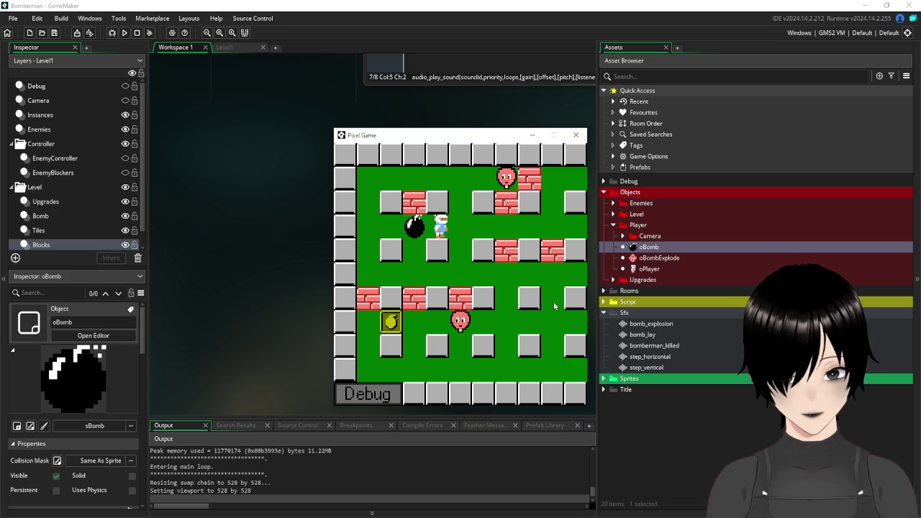
{"action": "key", "text": "Left"}
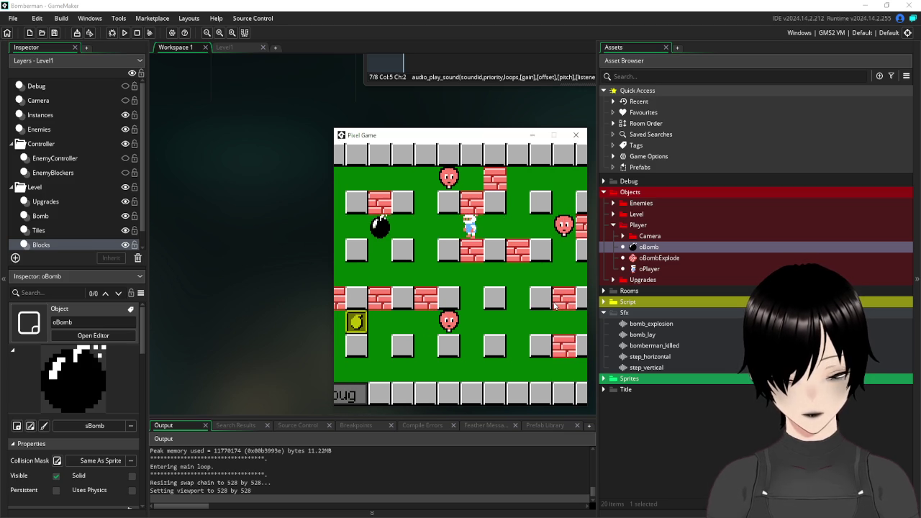
{"action": "key", "text": "space"}
{"action": "key", "text": "Left"}
{"action": "key", "text": "Down"}
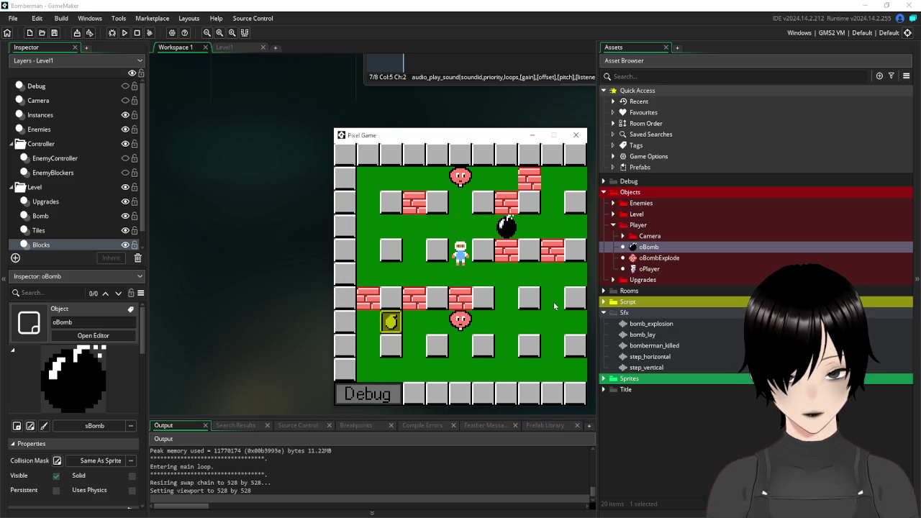
{"action": "key", "text": "Right"}
{"action": "key", "text": "Down"}
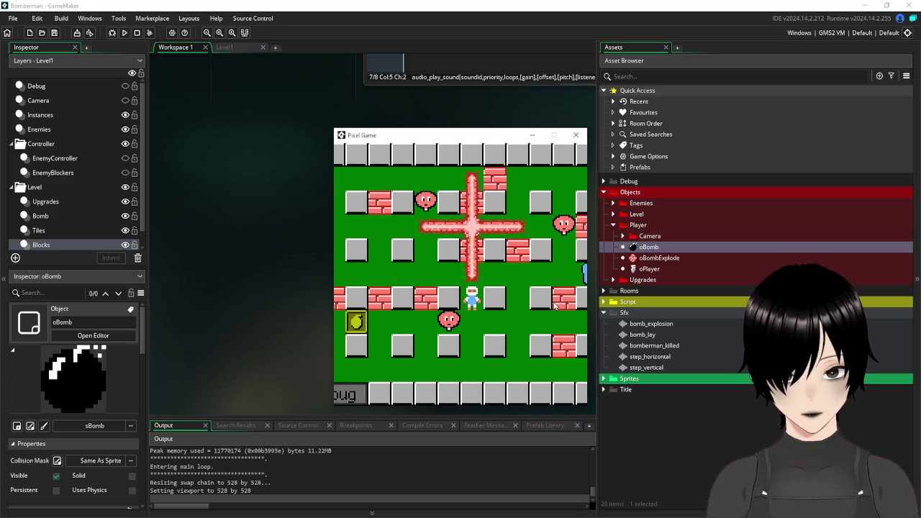
{"action": "key", "text": "Up"}
{"action": "key", "text": "Right"}
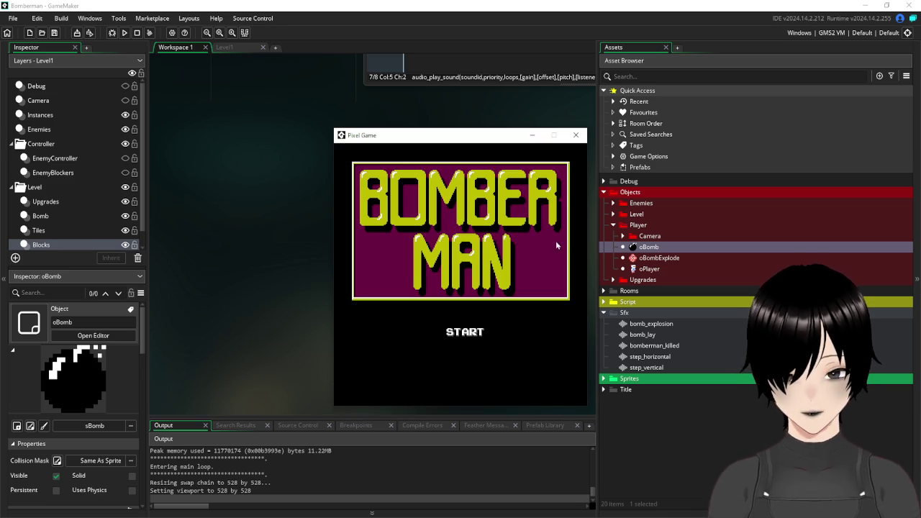
{"action": "left_click", "coordinate": [578, 134]}
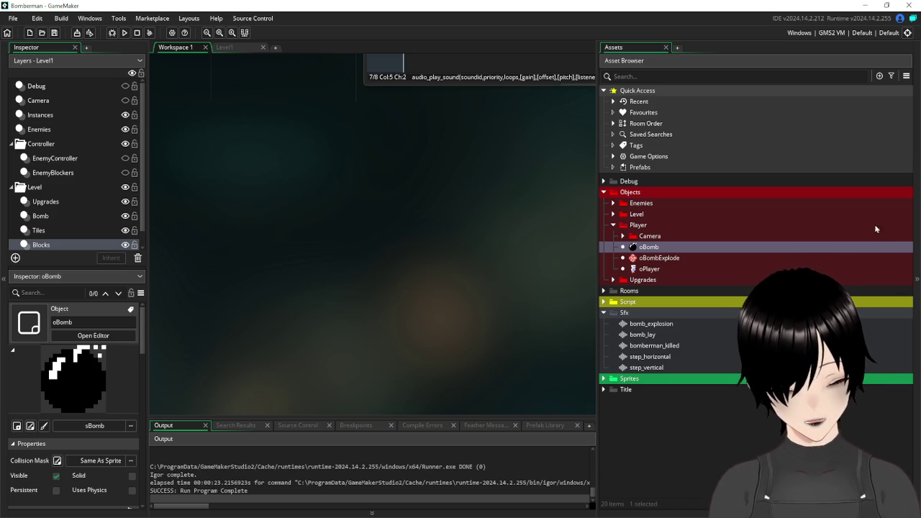
Add an oBombExplode collision event to oPlayer and launch a test run.
{"action": "double_click", "coordinate": [653, 270]}
{"action": "right_click", "coordinate": [347, 133]}
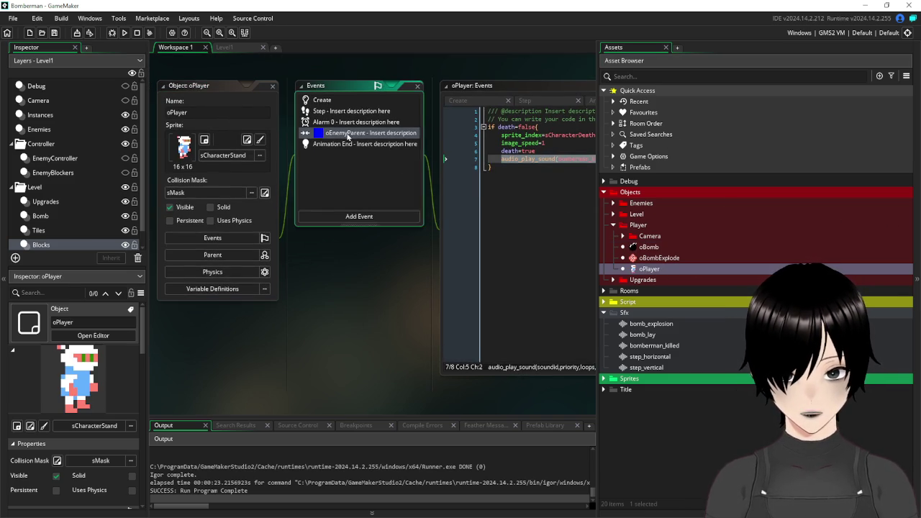
{"action": "left_click", "coordinate": [389, 201]}
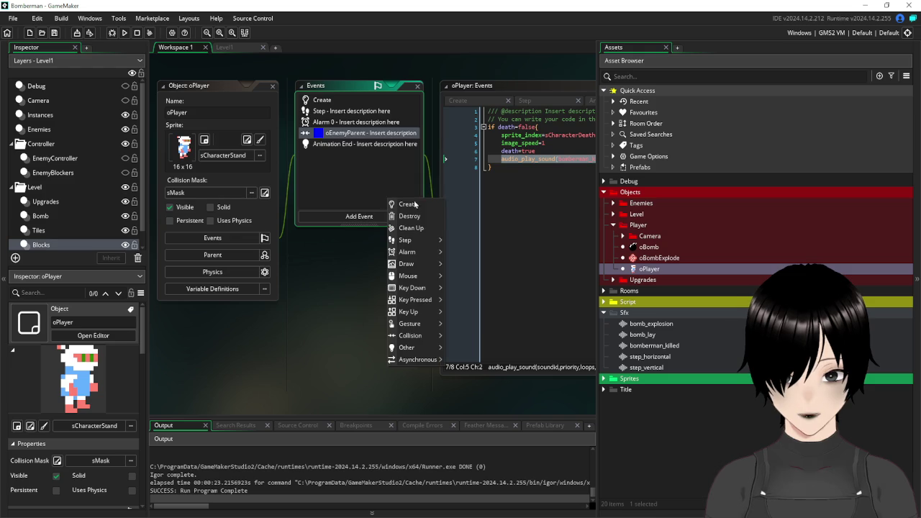
{"action": "mouse_move", "coordinate": [427, 243]}
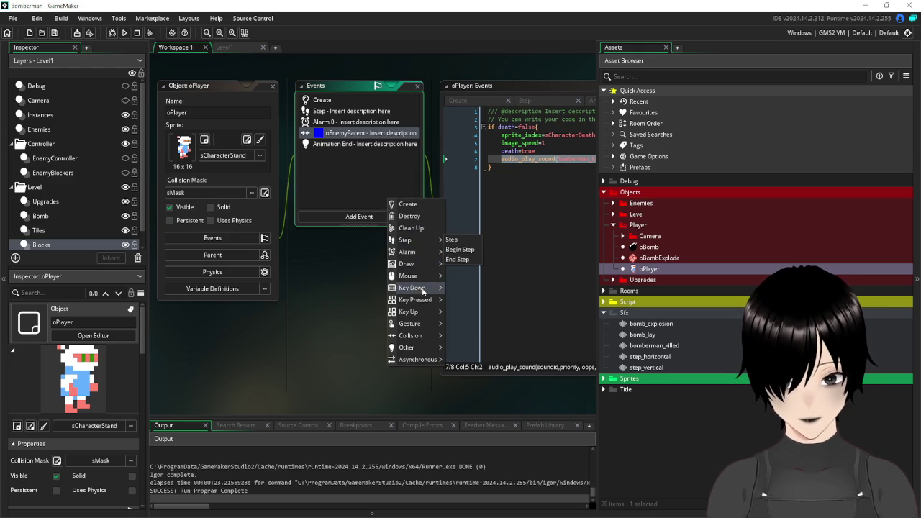
{"action": "mouse_move", "coordinate": [426, 339]}
{"action": "mouse_move", "coordinate": [457, 345]}
{"action": "mouse_move", "coordinate": [500, 371]}
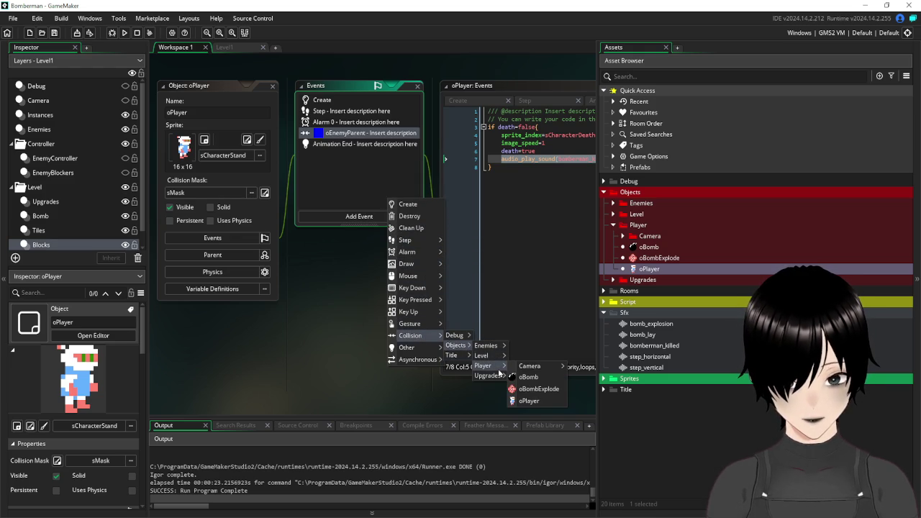
{"action": "left_click", "coordinate": [536, 390]}
{"action": "mouse_move", "coordinate": [394, 254]}
{"action": "left_mouse_down"}
{"action": "mouse_move", "coordinate": [302, 280]}
{"action": "mouse_move", "coordinate": [406, 282]}
{"action": "left_mouse_up"}
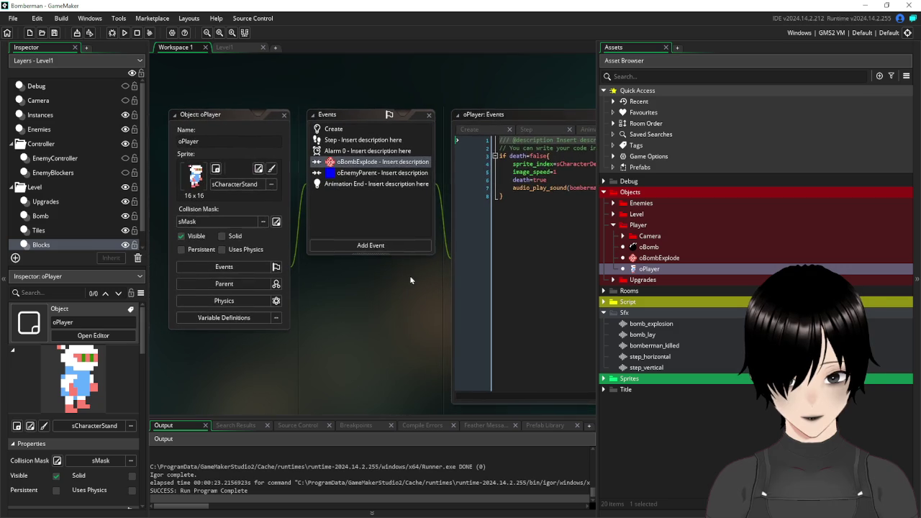
{"action": "left_click", "coordinate": [125, 33]}
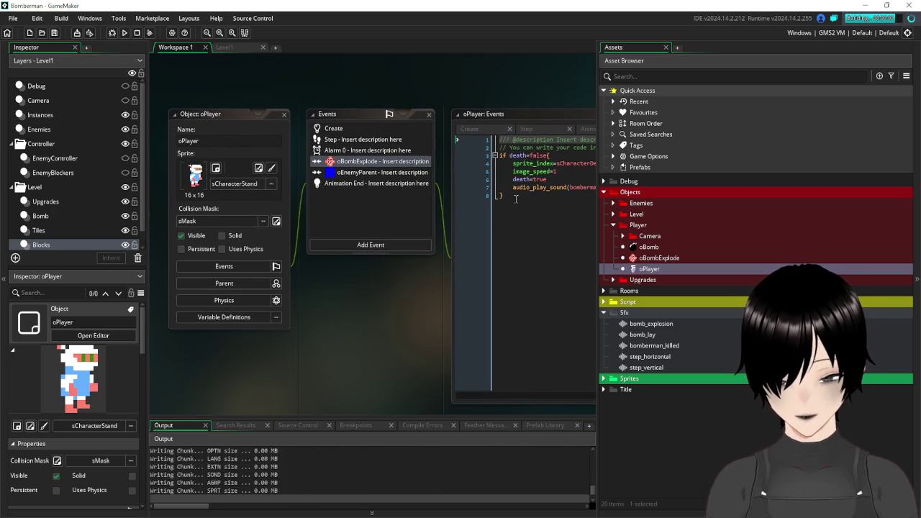
Start the game twice, dropping bombs and moving the player away along the top row.
{"action": "left_click", "coordinate": [461, 335]}
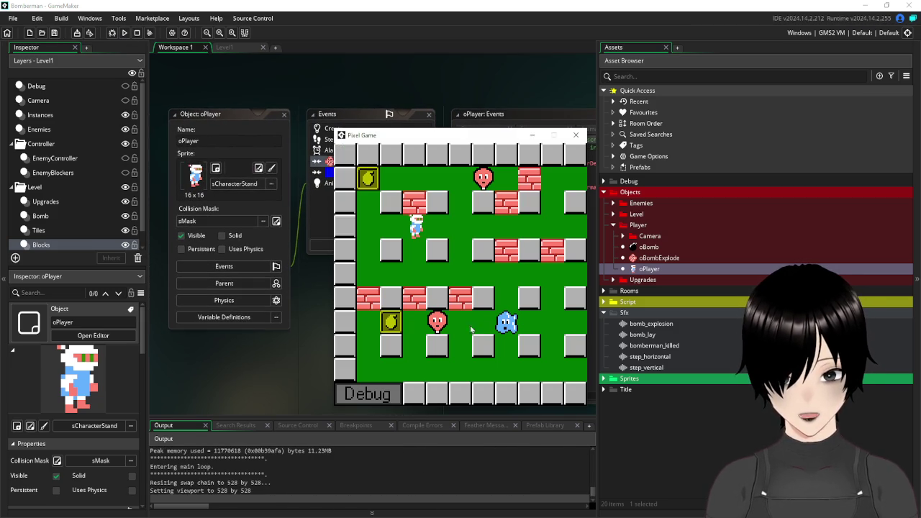
{"action": "key", "text": "space"}
{"action": "key", "text": "Left"}
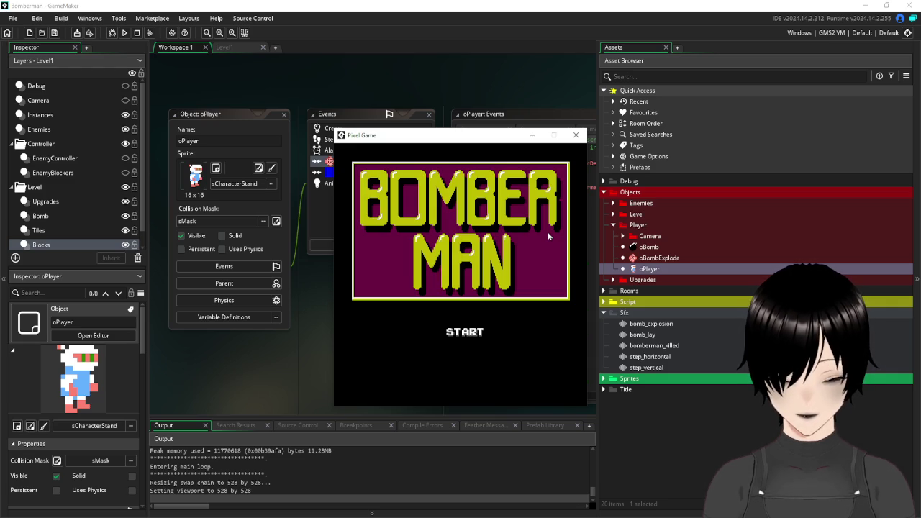
{"action": "left_click", "coordinate": [464, 337]}
{"action": "key", "text": "Left"}
{"action": "key", "text": "Up"}
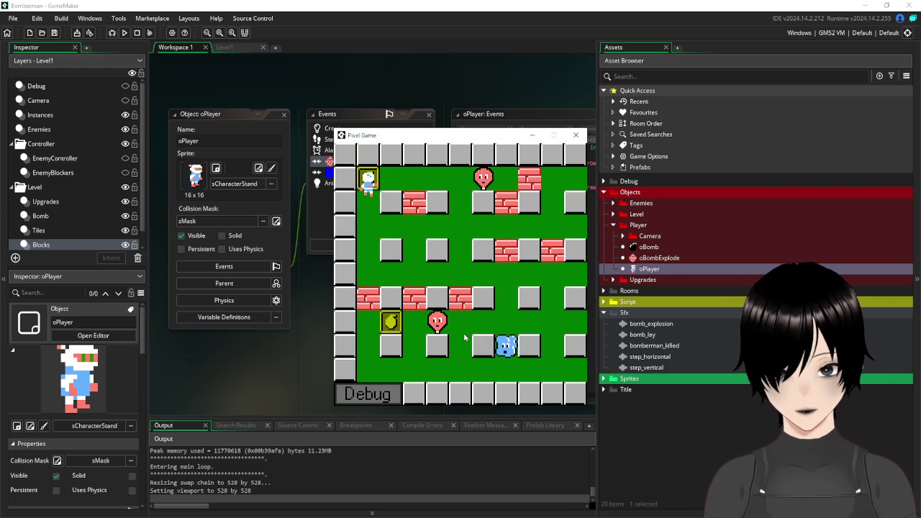
{"action": "key", "text": "Right"}
{"action": "key", "text": "space"}
{"action": "key", "text": "Left"}
{"action": "key", "text": "Down"}
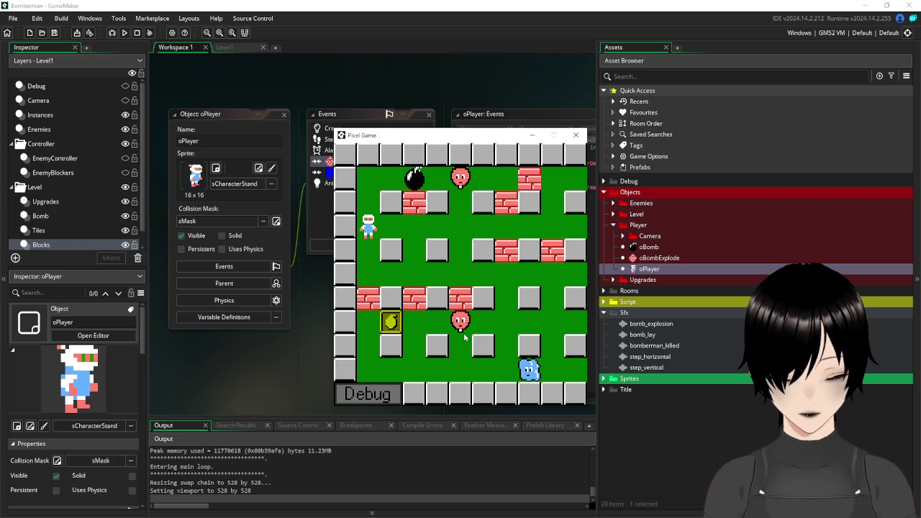
{"action": "key", "text": "Right"}
{"action": "key", "text": "Right"}
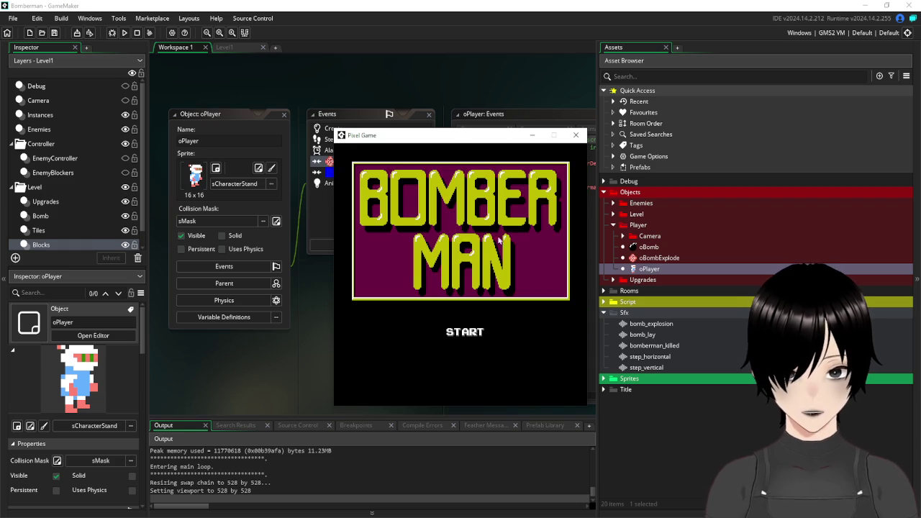
Start a new game and walk the player around the level, dropping bombs along the way.
{"action": "left_click", "coordinate": [461, 339]}
{"action": "key", "text": "Right"}
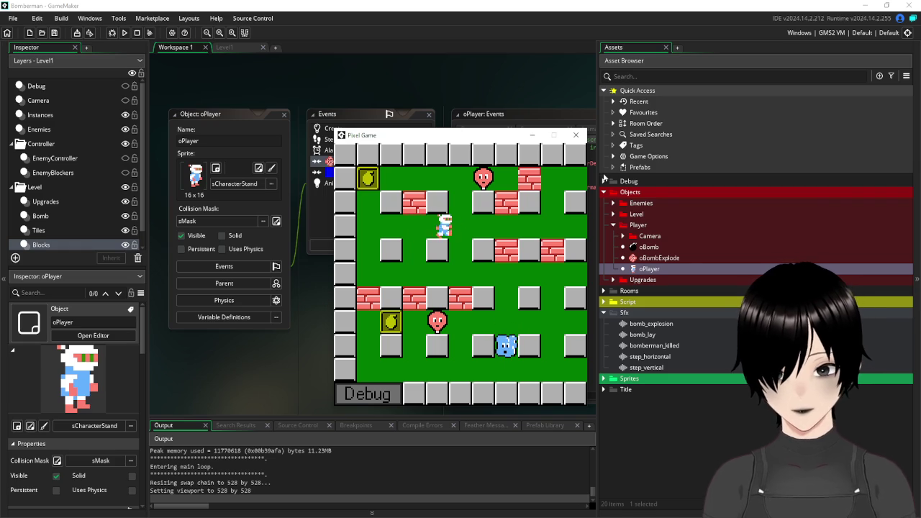
{"action": "key", "text": "space"}
{"action": "key", "text": "Left"}
{"action": "key", "text": "Up"}
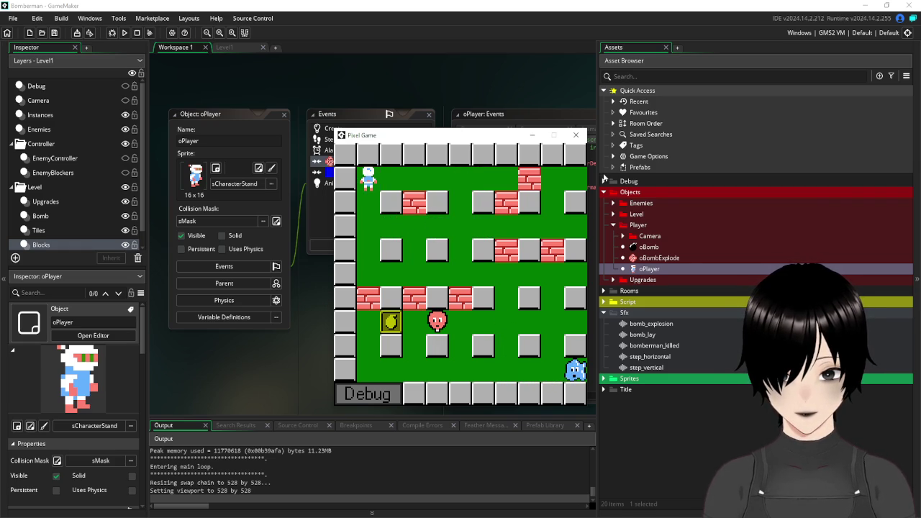
{"action": "key", "text": "Down"}
{"action": "key", "text": "Right"}
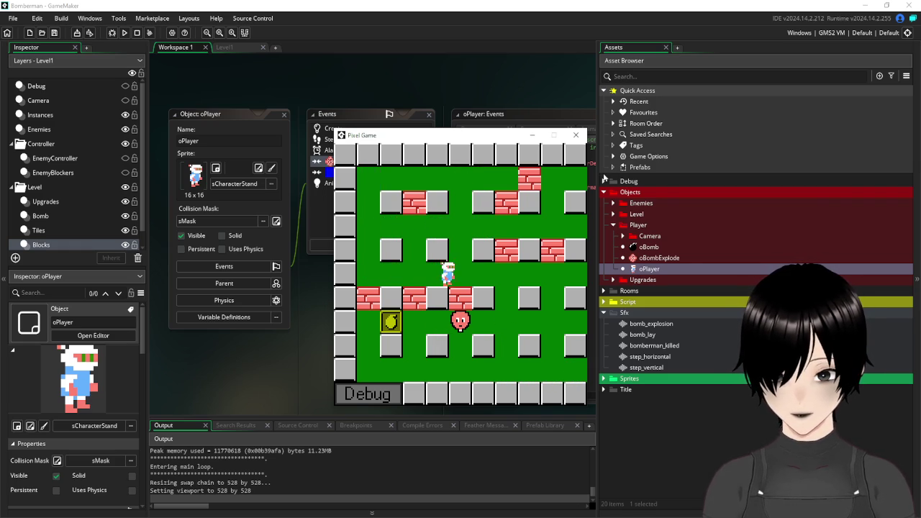
{"action": "key", "text": "Down"}
{"action": "key", "text": "Left"}
{"action": "key", "text": "Left"}
{"action": "key", "text": "Up"}
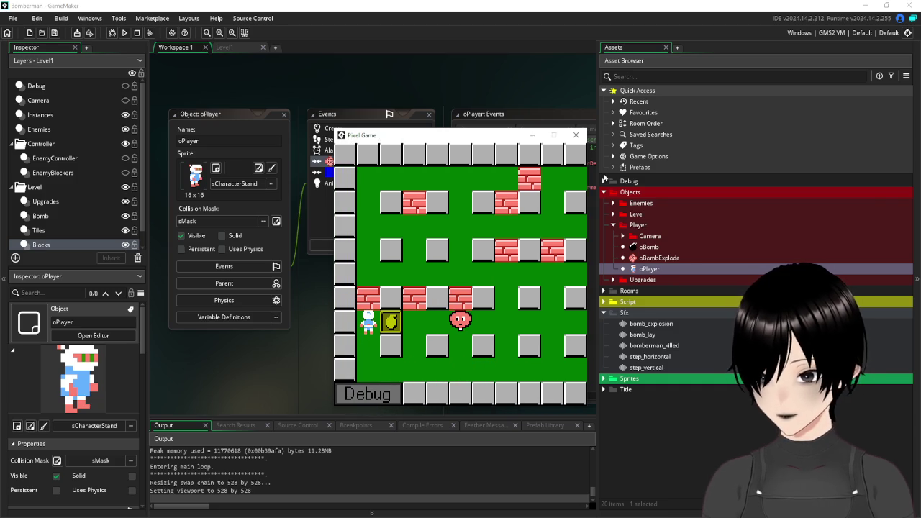
{"action": "key", "text": "Right"}
{"action": "key", "text": "space"}
{"action": "key", "text": "Down"}
{"action": "key", "text": "Left"}
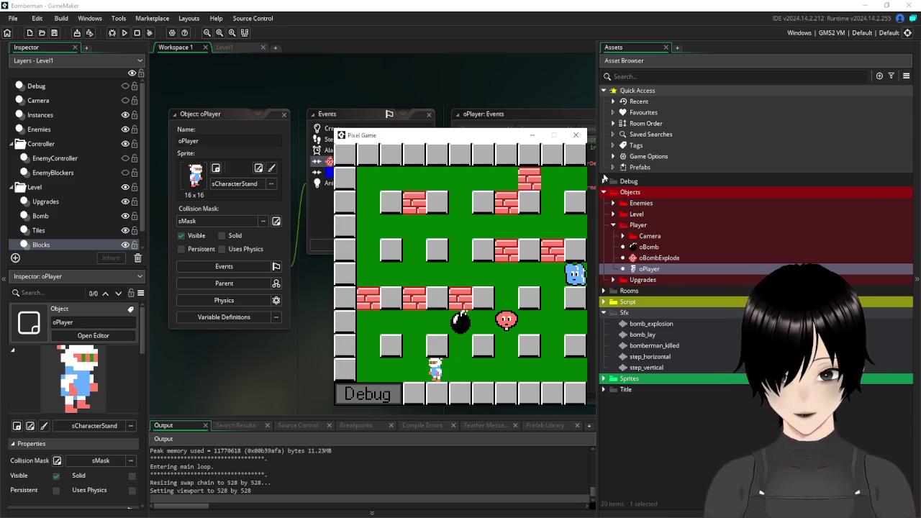
{"action": "key", "text": "Right"}
{"action": "key", "text": "Up"}
{"action": "key", "text": "Up"}
Keep moving through the grid, dropping bombs and retreating from each blast.
{"action": "key", "text": "Down"}
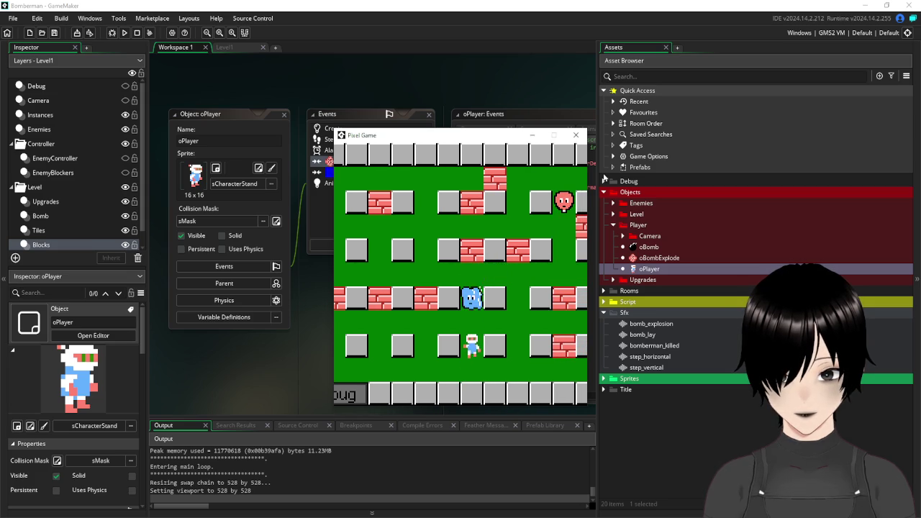
{"action": "key", "text": "Right"}
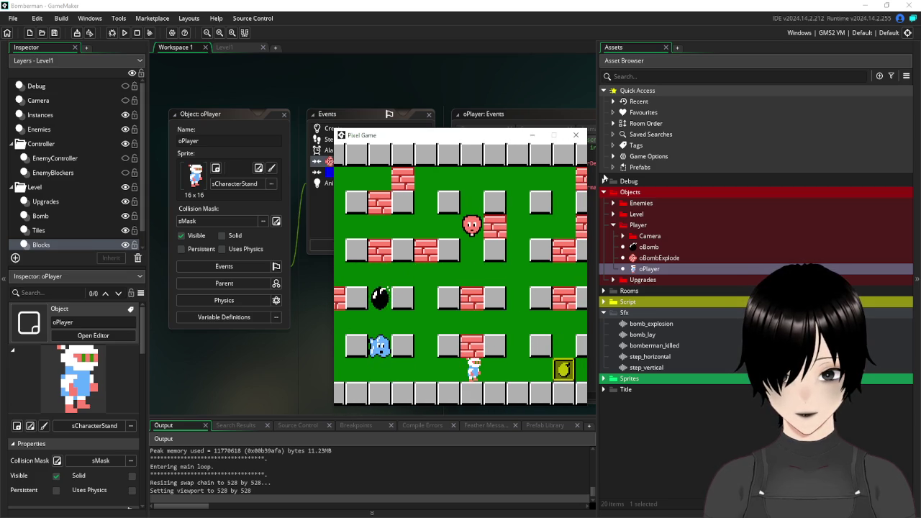
{"action": "key", "text": "Right"}
{"action": "key", "text": "Up"}
{"action": "key", "text": "space"}
{"action": "key", "text": "Down"}
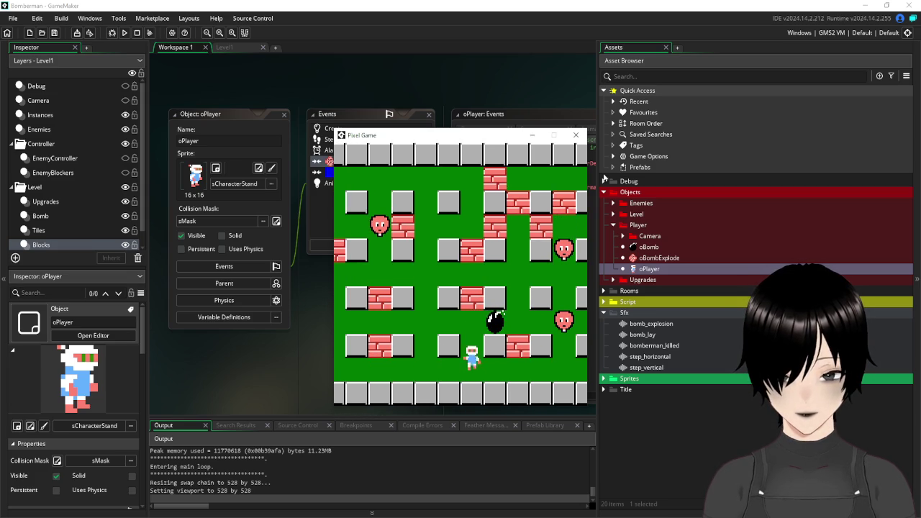
{"action": "key", "text": "Right"}
{"action": "key", "text": "Right"}
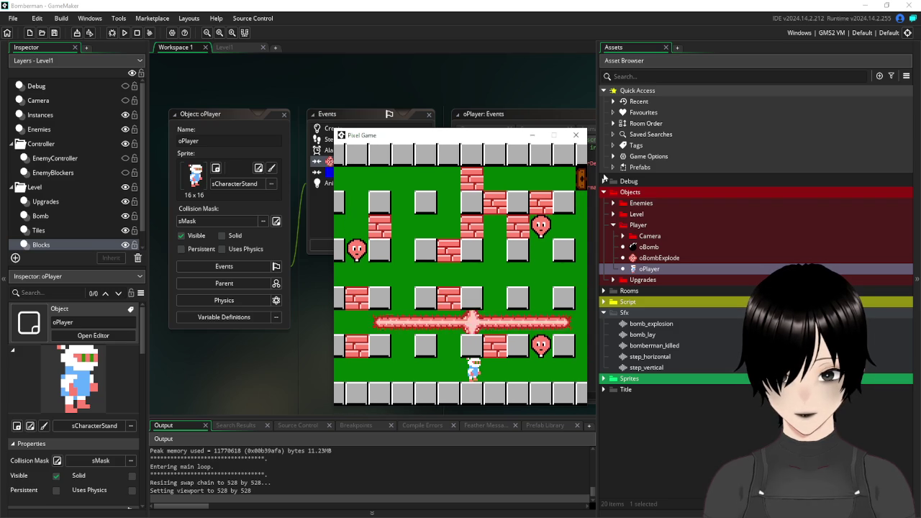
{"action": "key", "text": "Right"}
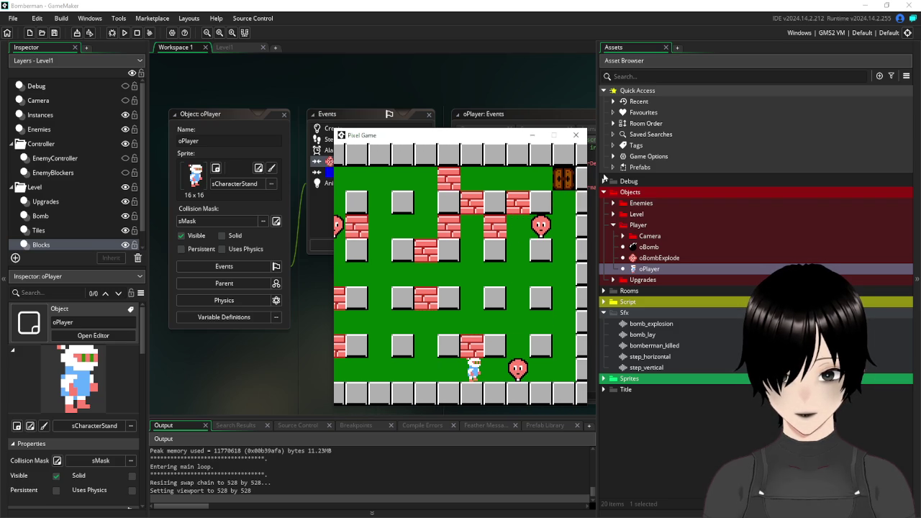
{"action": "key", "text": "Right"}
{"action": "key", "text": "space"}
{"action": "key", "text": "Left"}
{"action": "key", "text": "Up"}
{"action": "key", "text": "Left"}
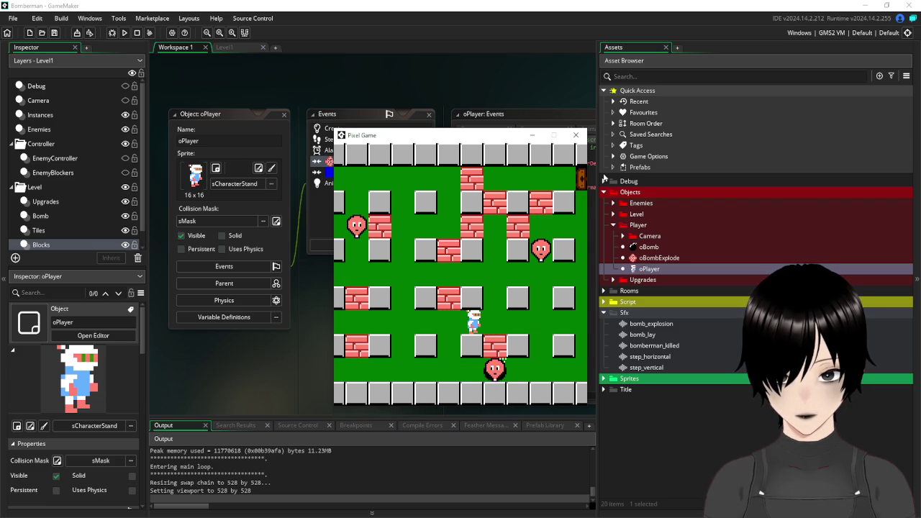
{"action": "key", "text": "Right"}
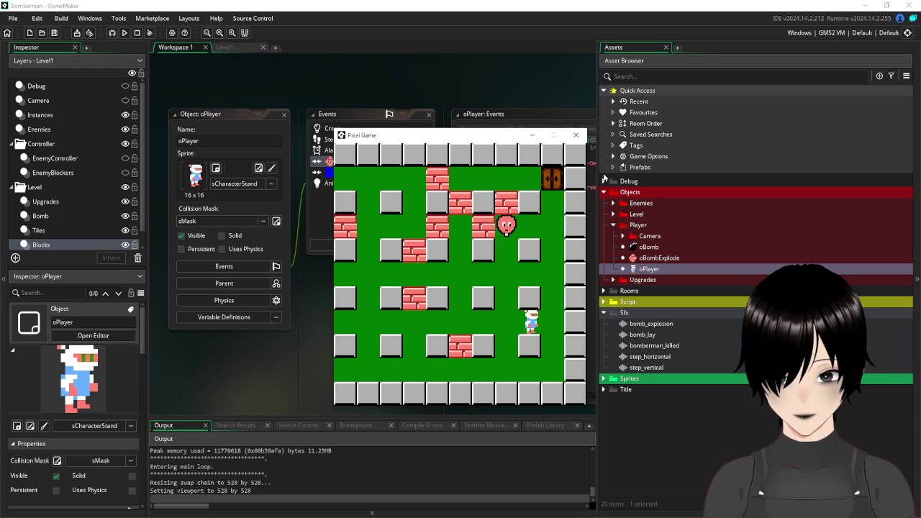
Drop more bombs while dodging the blasts, then close the game test window.
{"action": "key", "text": "space"}
{"action": "key", "text": "Down"}
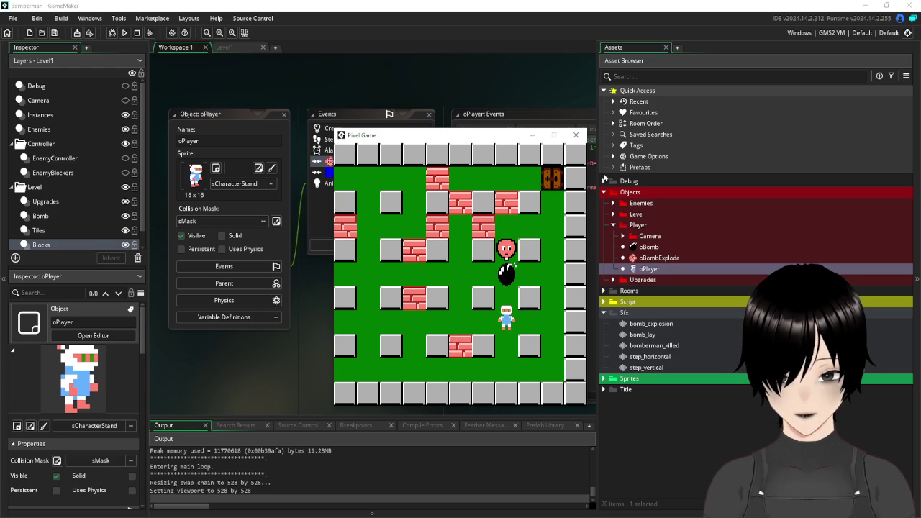
{"action": "key", "text": "Left"}
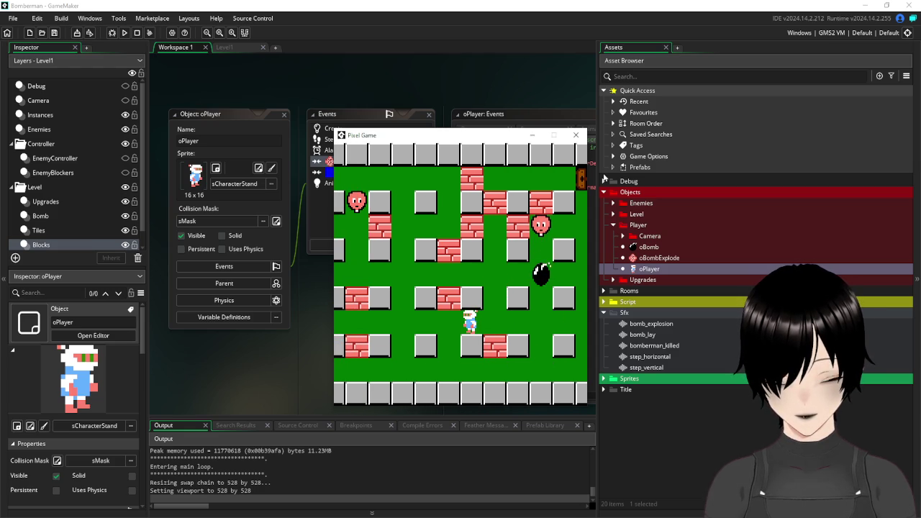
{"action": "key", "text": "Up"}
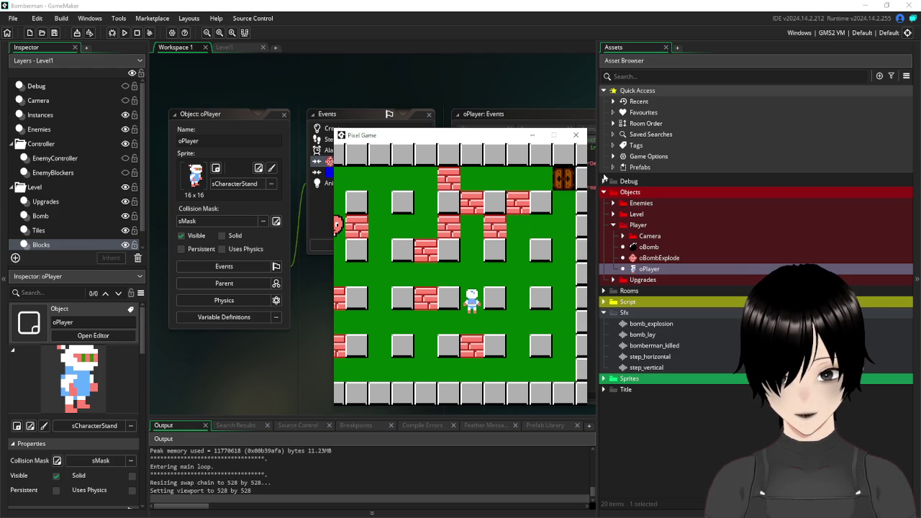
{"action": "key", "text": "Left"}
{"action": "key", "text": "Left"}
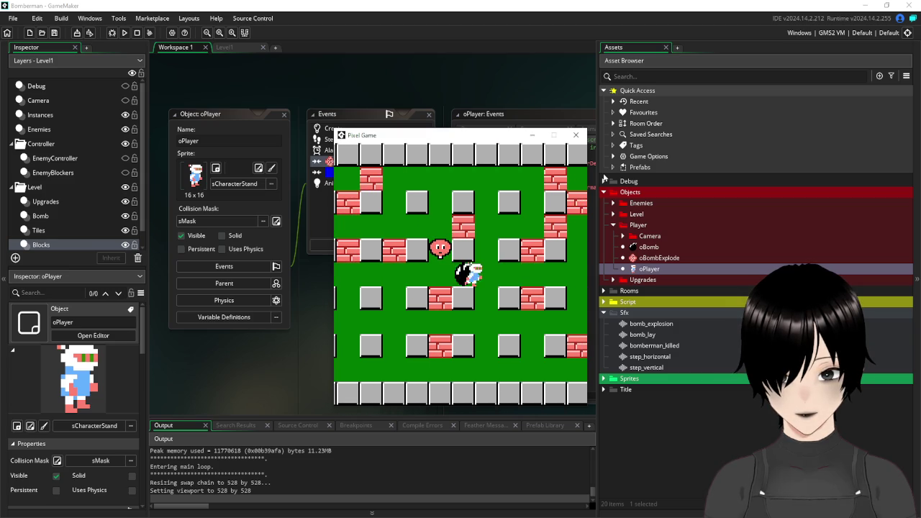
{"action": "key", "text": "space"}
{"action": "key", "text": "Right"}
{"action": "key", "text": "Right"}
{"action": "key", "text": "Down"}
{"action": "key", "text": "Up"}
{"action": "key", "text": "Left"}
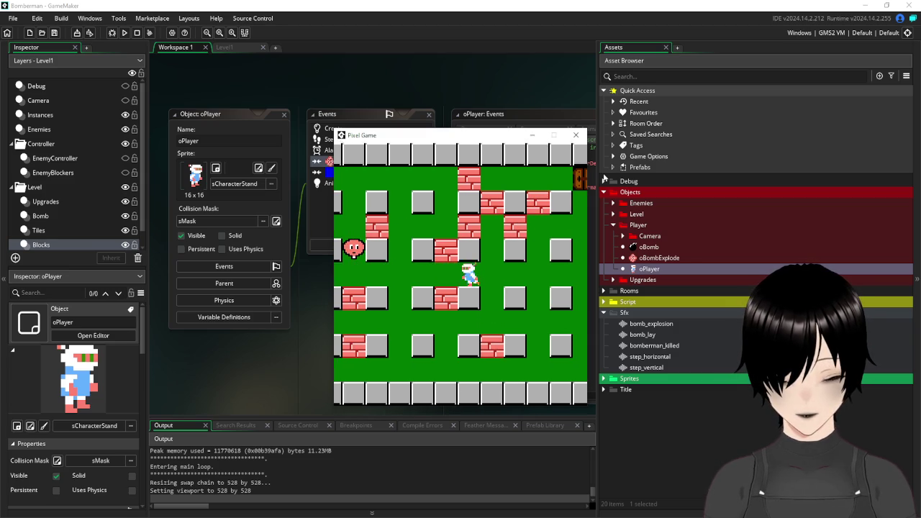
{"action": "key", "text": "Left"}
{"action": "key", "text": "space"}
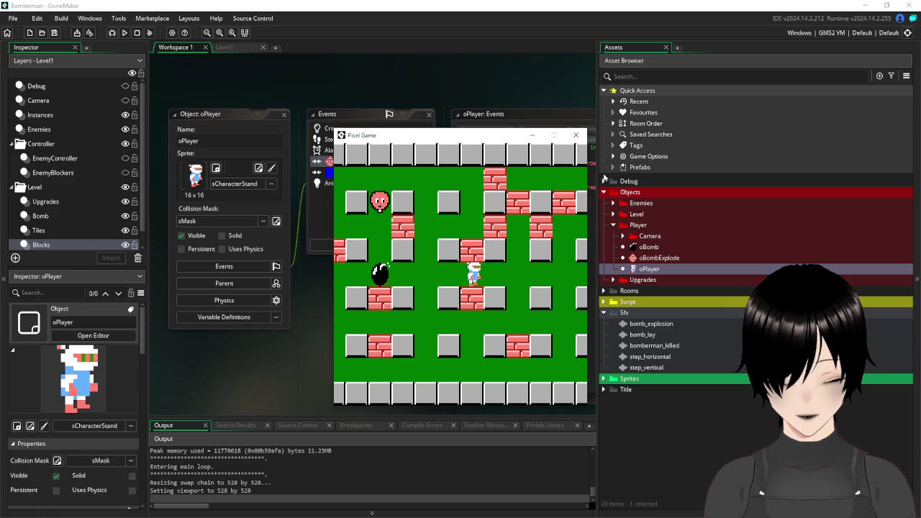
{"action": "key", "text": "Right"}
{"action": "key", "text": "Right"}
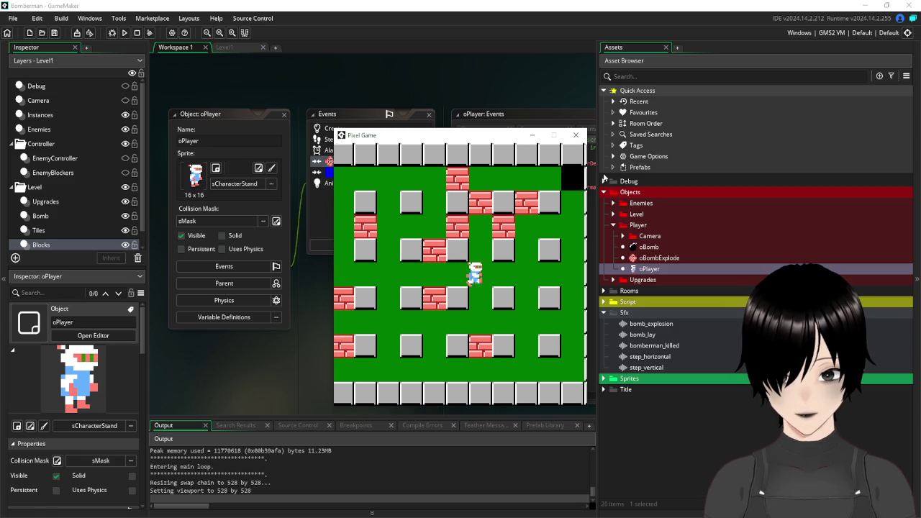
{"action": "key", "text": "Up"}
{"action": "key", "text": "Up"}
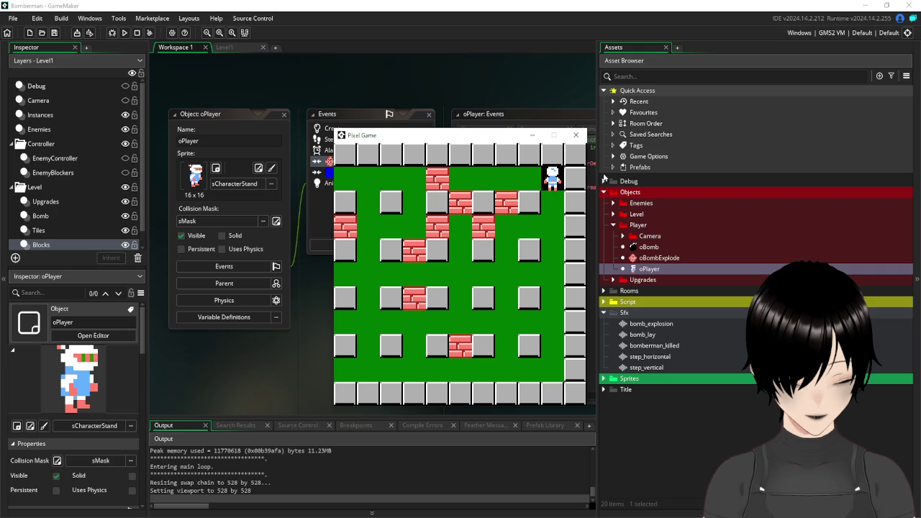
{"action": "left_click", "coordinate": [575, 136]}
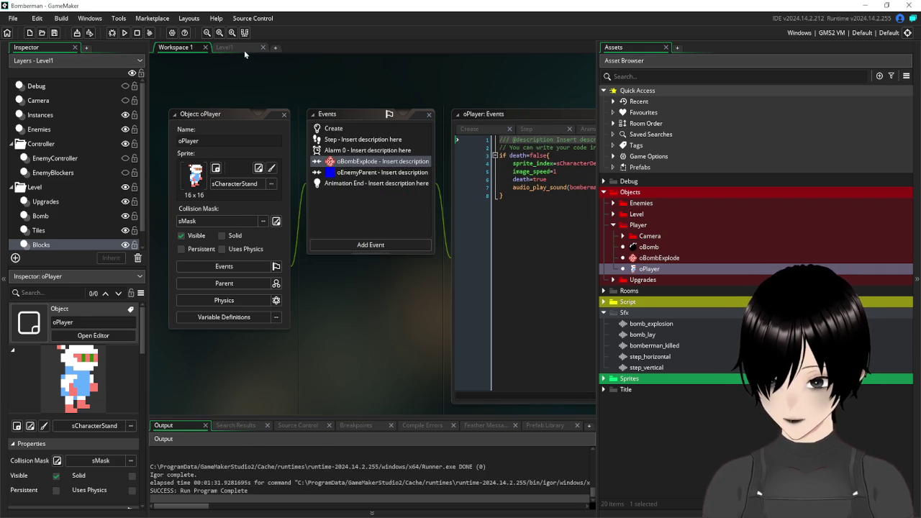
Open the Level1 room and collapse its Controller and Level layer groups.
{"action": "left_click", "coordinate": [244, 51]}
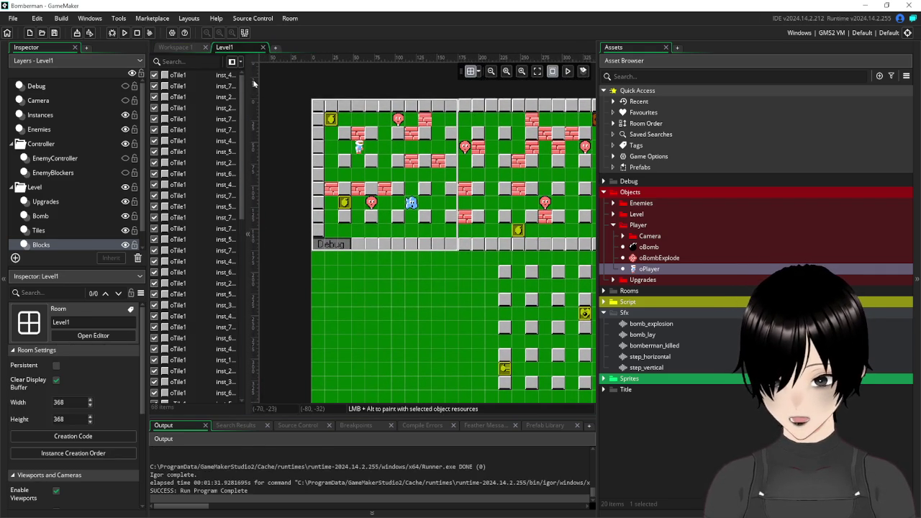
{"action": "mouse_move", "coordinate": [242, 82]}
{"action": "left_mouse_down"}
{"action": "mouse_move", "coordinate": [249, 187]}
{"action": "mouse_move", "coordinate": [262, 225]}
{"action": "left_mouse_up"}
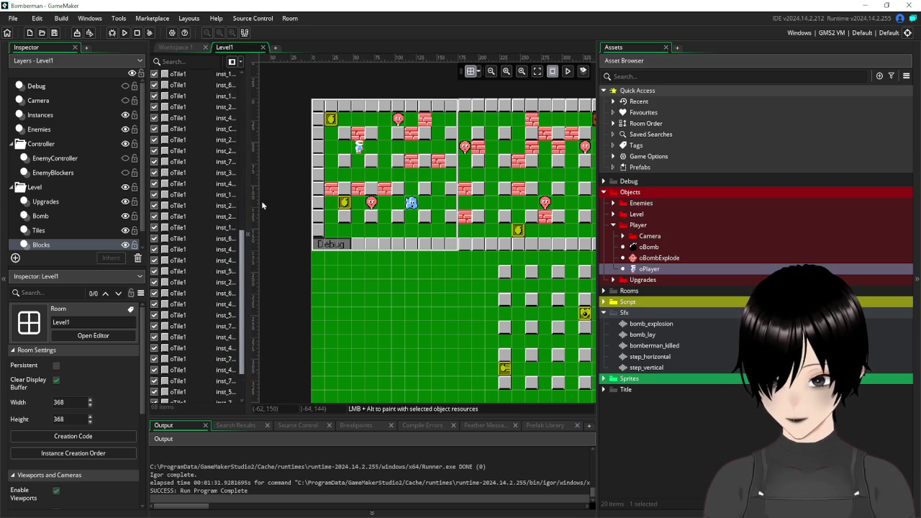
{"action": "left_click", "coordinate": [13, 144]}
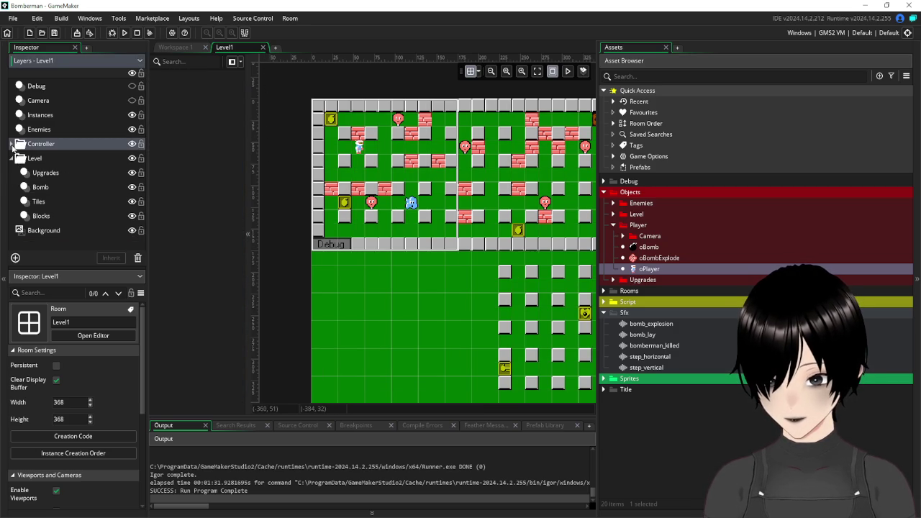
{"action": "left_click", "coordinate": [13, 159]}
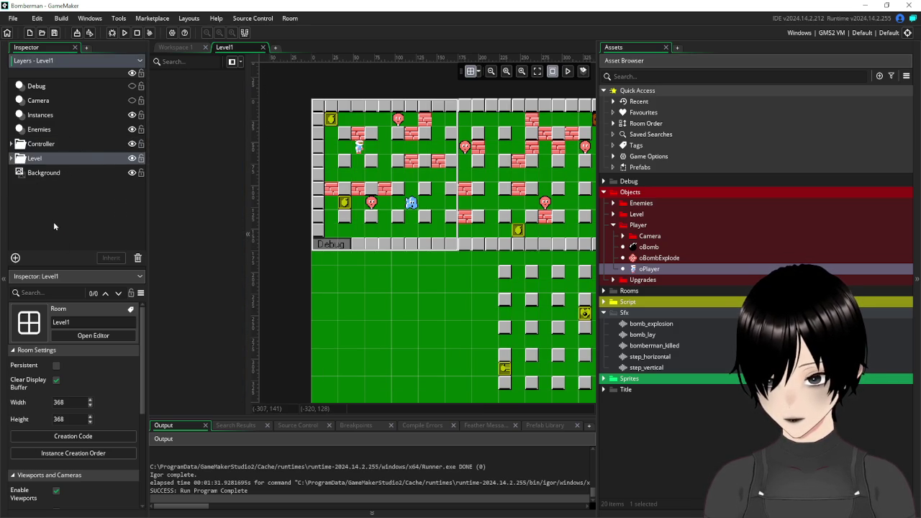
{"action": "left_click", "coordinate": [98, 220]}
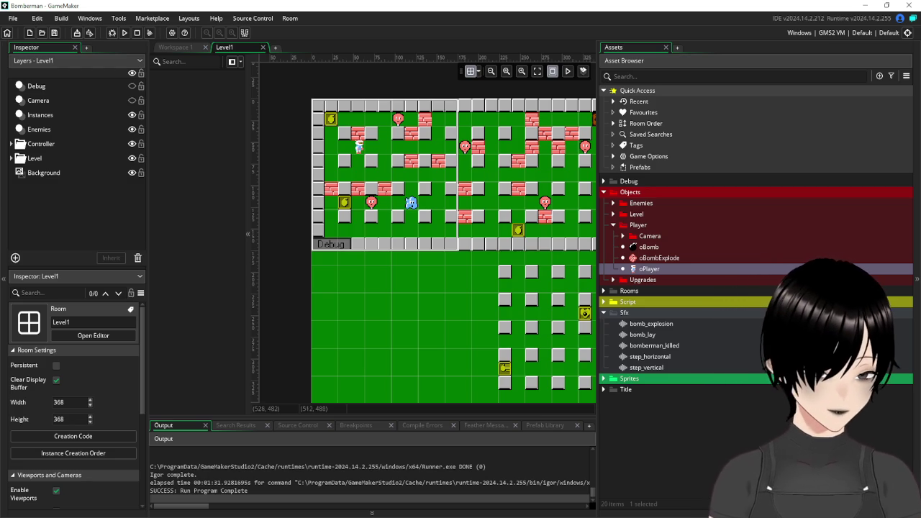
Scroll up and down through the enemy rows of the bomberman_sprites sheet in Paint.
{"action": "scroll", "coordinate": [335, 241], "scroll_direction": "down", "scroll_amount": 10}
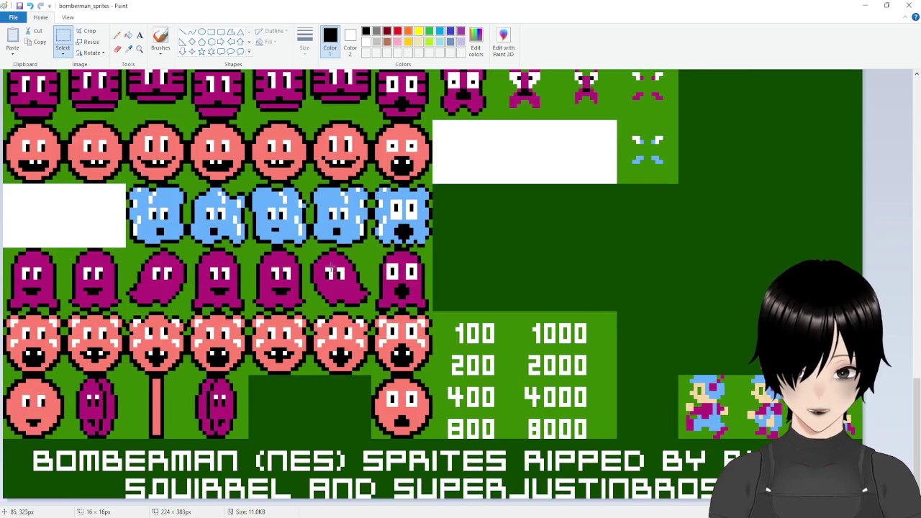
{"action": "scroll", "coordinate": [328, 274], "scroll_direction": "up", "scroll_amount": 5}
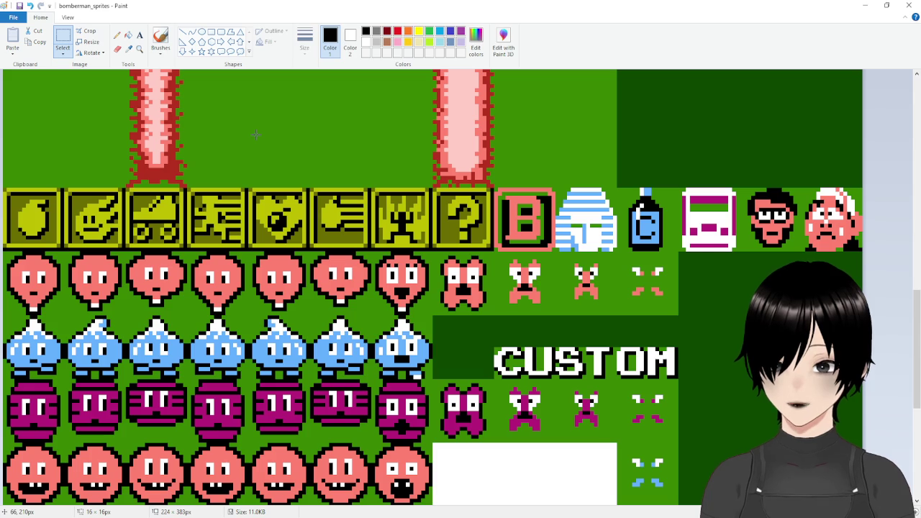
{"action": "scroll", "coordinate": [232, 331], "scroll_direction": "down", "scroll_amount": 3}
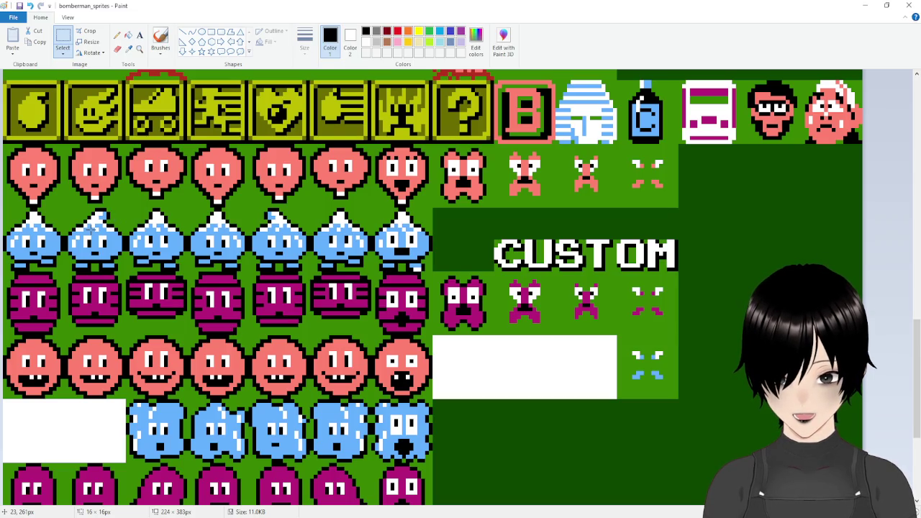
{"action": "scroll", "coordinate": [92, 230], "scroll_direction": "down", "scroll_amount": 3}
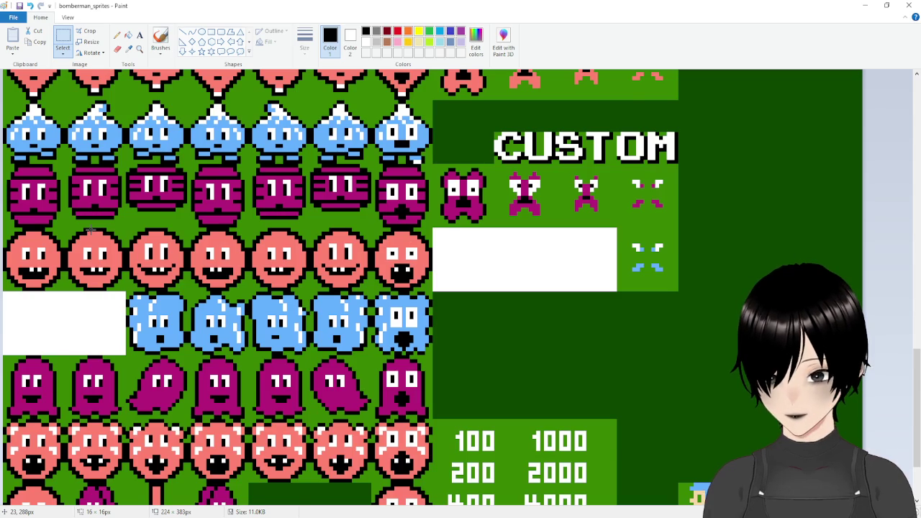
{"action": "scroll", "coordinate": [91, 230], "scroll_direction": "up", "scroll_amount": 3}
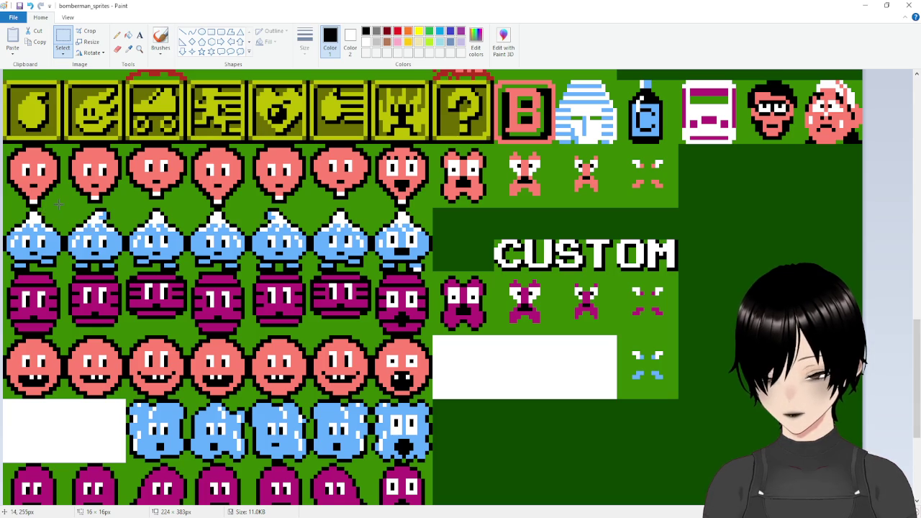
Clear the sheet's selection, scroll it again, and pan the Level1 room into view.
{"action": "left_click", "coordinate": [63, 215]}
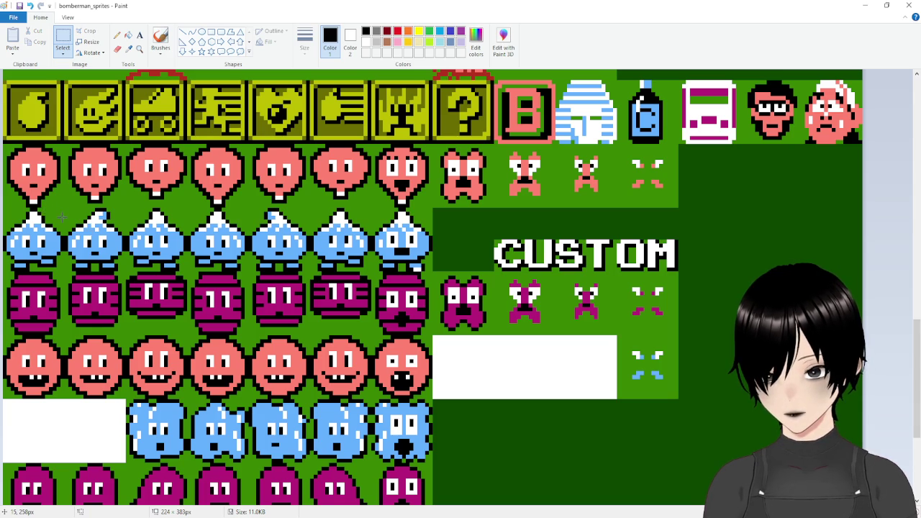
{"action": "scroll", "coordinate": [63, 216], "scroll_direction": "down", "scroll_amount": 3}
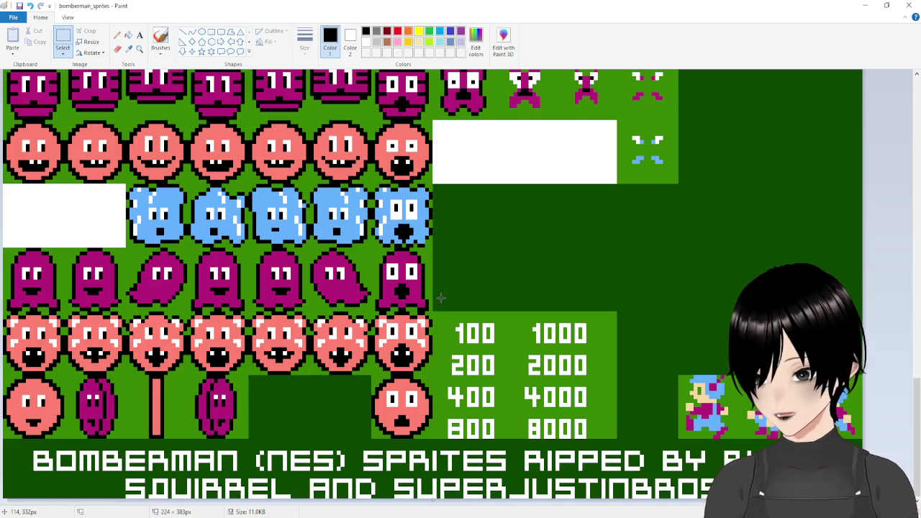
{"action": "scroll", "coordinate": [333, 266], "scroll_direction": "up", "scroll_amount": 3}
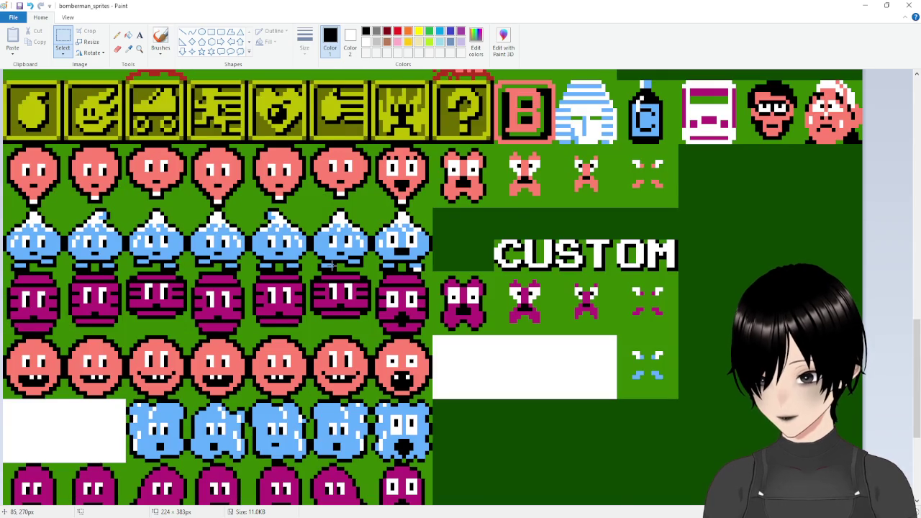
{"action": "scroll", "coordinate": [334, 265], "scroll_direction": "down", "scroll_amount": 3}
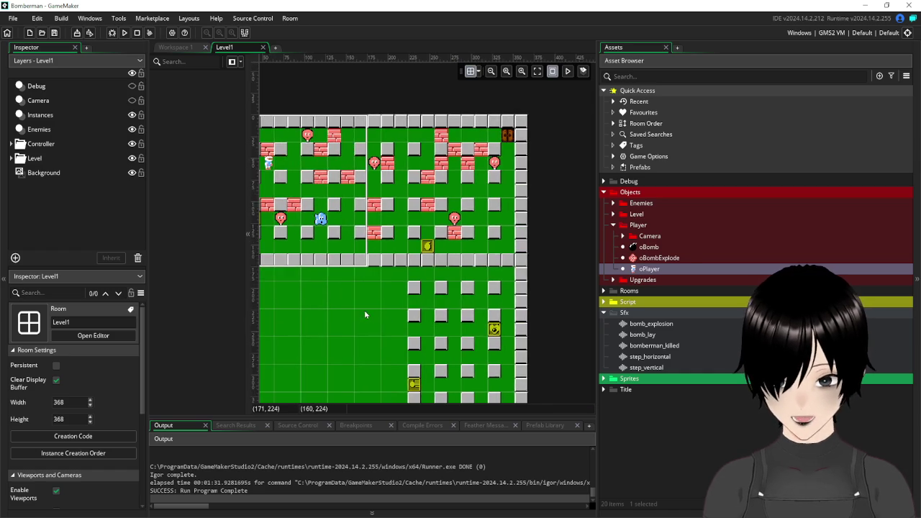
{"action": "left_click_drag", "start_coordinate": [365, 314], "coordinate": [423, 257]}
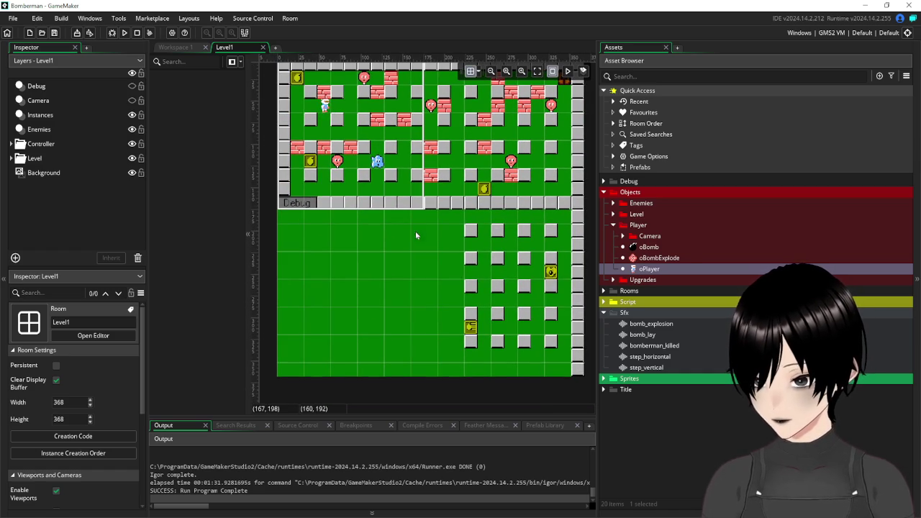
Pan the room view down, collapse the Sfx folder and expand Sprites.
{"action": "mouse_move", "coordinate": [397, 252]}
{"action": "left_mouse_down"}
{"action": "mouse_move", "coordinate": [370, 285]}
{"action": "mouse_move", "coordinate": [384, 362]}
{"action": "mouse_move", "coordinate": [378, 290]}
{"action": "left_mouse_up"}
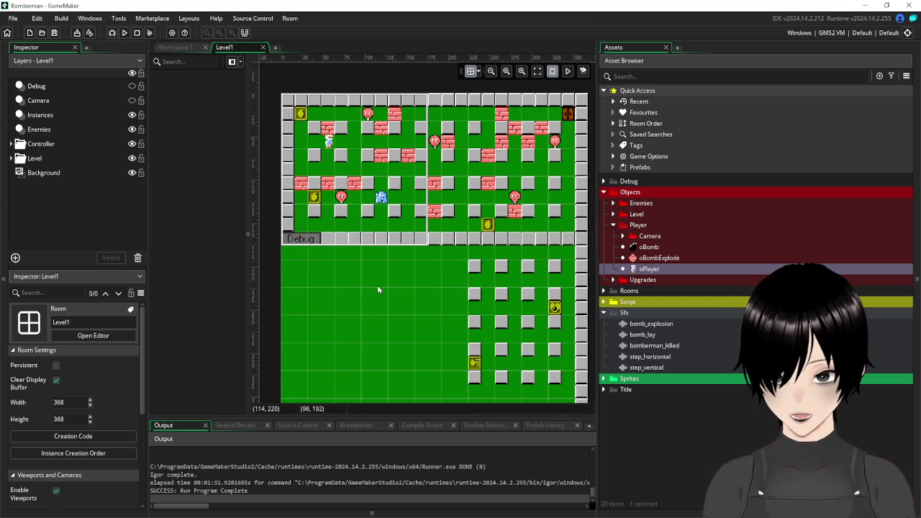
{"action": "left_click", "coordinate": [603, 312]}
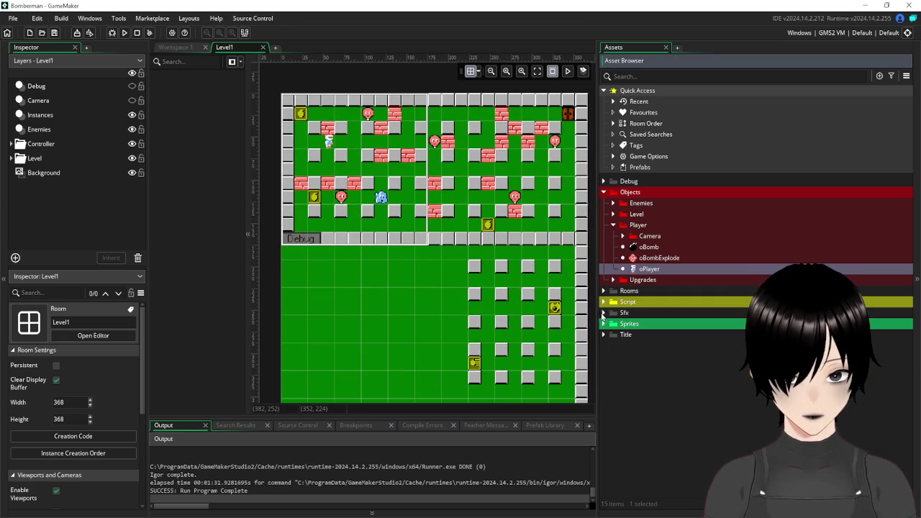
{"action": "left_click", "coordinate": [604, 324]}
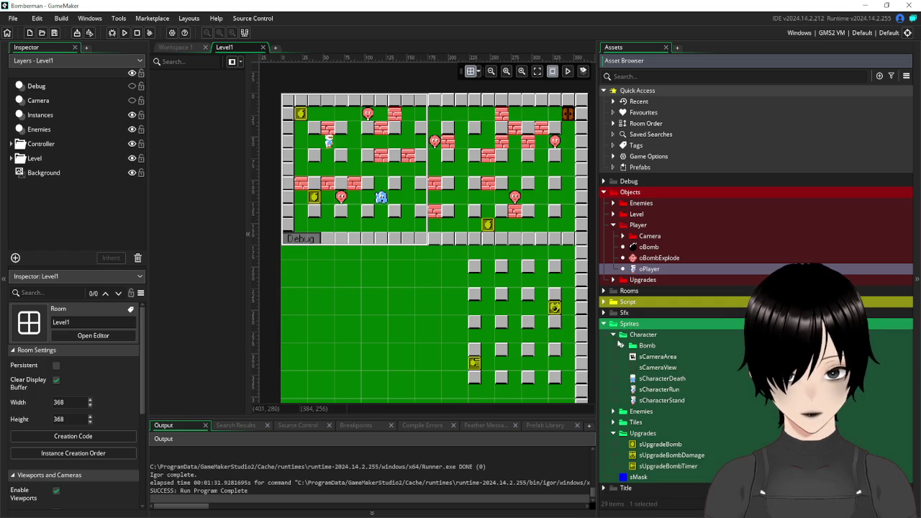
{"action": "left_click", "coordinate": [624, 346]}
{"action": "left_click", "coordinate": [623, 346]}
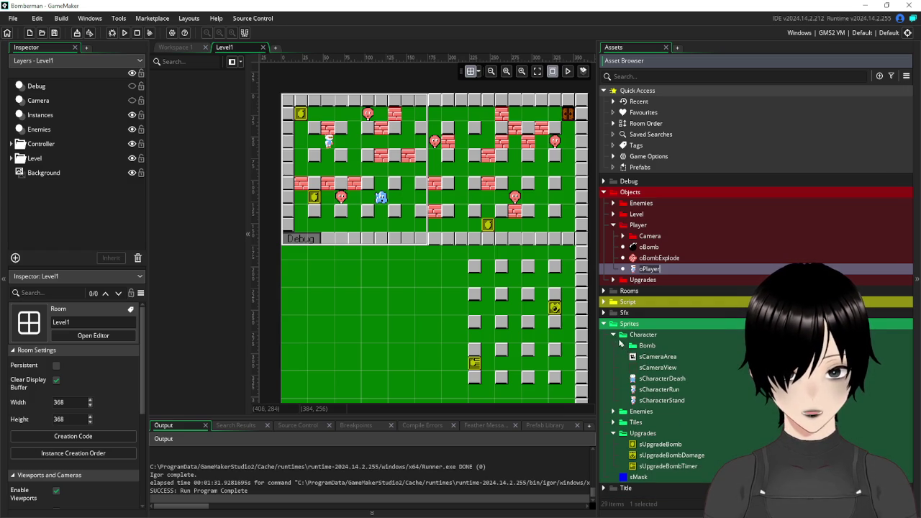
Collapse the Character and Upgrades sprite folders and open Enemies, hiding its controller subfolder.
{"action": "left_click", "coordinate": [613, 335]}
{"action": "left_click", "coordinate": [613, 368]}
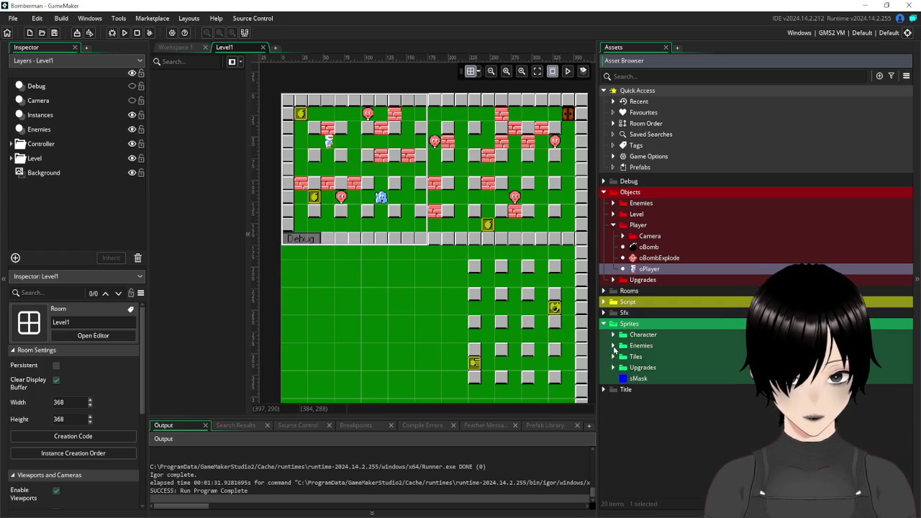
{"action": "left_click", "coordinate": [613, 346]}
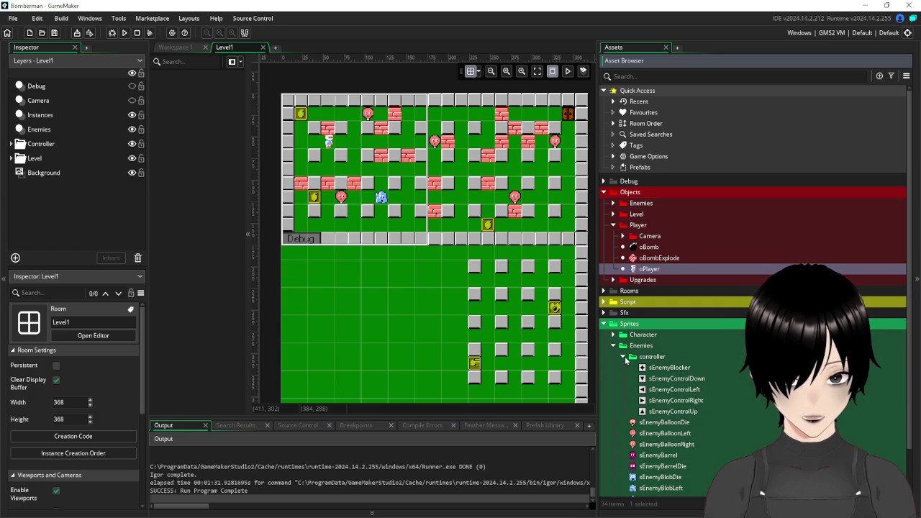
{"action": "left_click", "coordinate": [624, 357]}
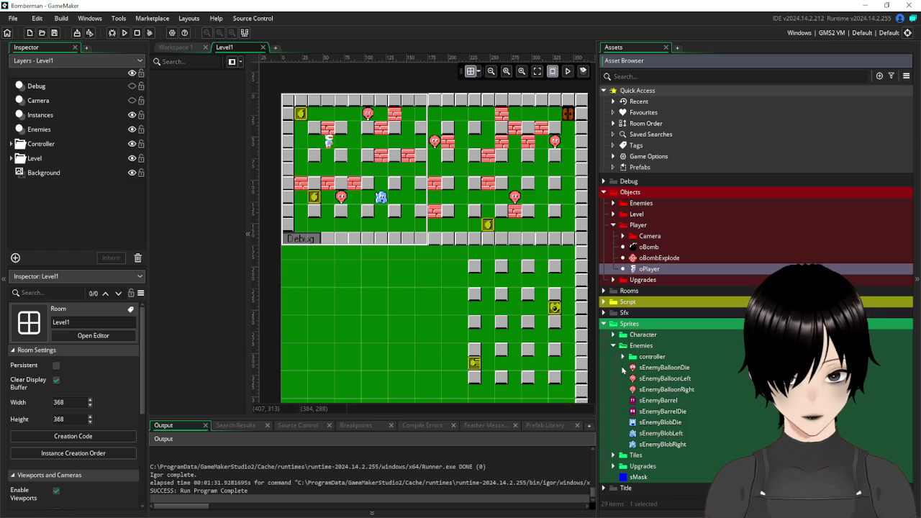
{"action": "left_click", "coordinate": [374, 296]}
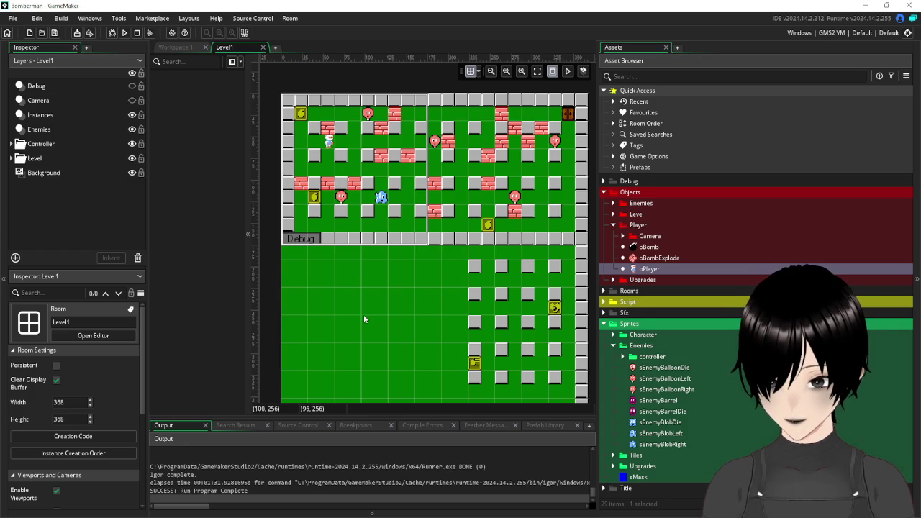
Delete the oDebugButton instance from Level1's Instances layer.
{"action": "left_click", "coordinate": [50, 86]}
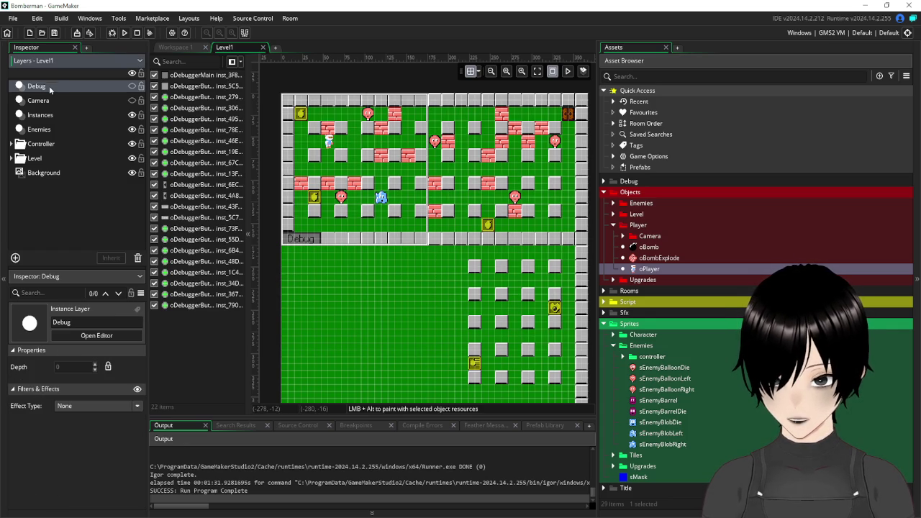
{"action": "left_click", "coordinate": [49, 130]}
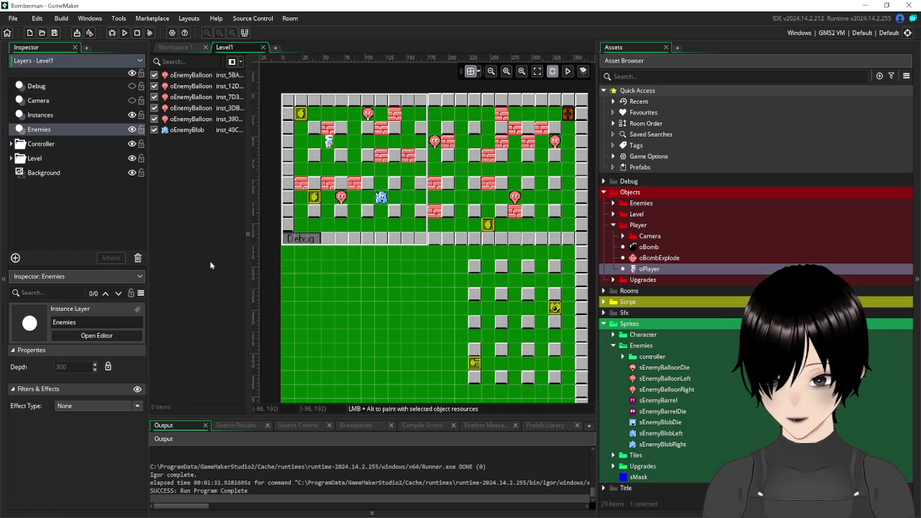
{"action": "left_click", "coordinate": [40, 115]}
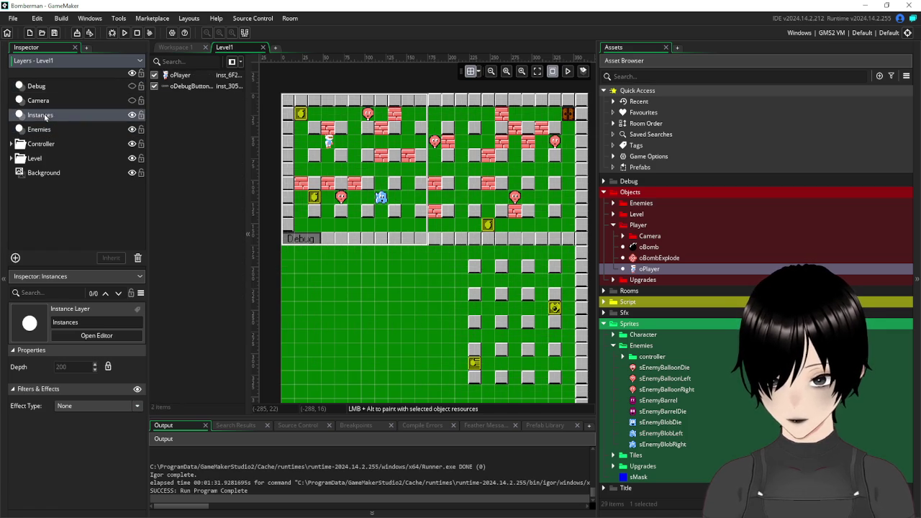
{"action": "left_click", "coordinate": [180, 86]}
{"action": "key", "text": "Delete"}
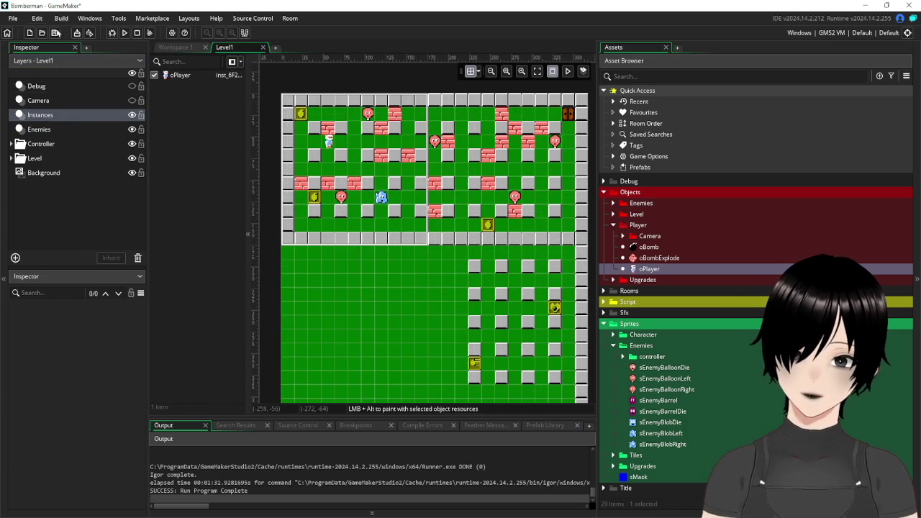
Deselect the layer and collapse the Enemies sprite folder in the Asset Browser.
{"action": "left_click", "coordinate": [101, 212]}
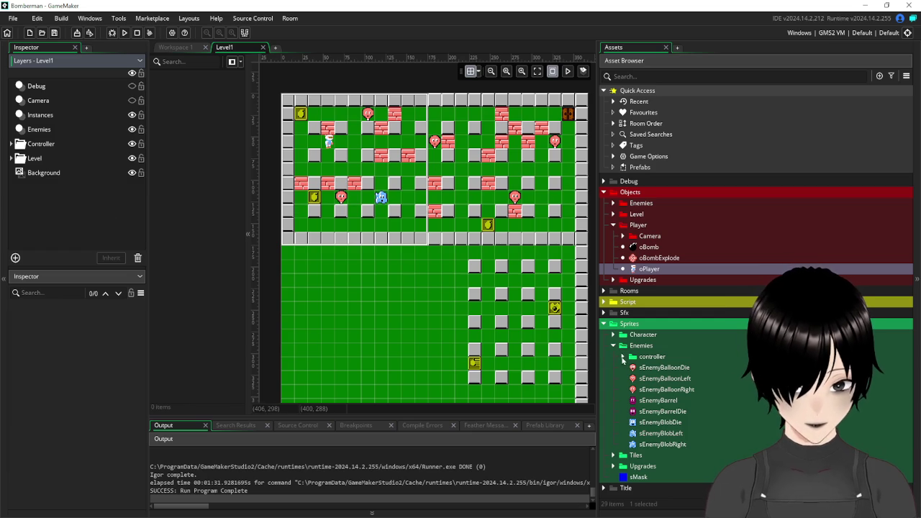
{"action": "left_click", "coordinate": [623, 356]}
{"action": "left_click", "coordinate": [613, 345]}
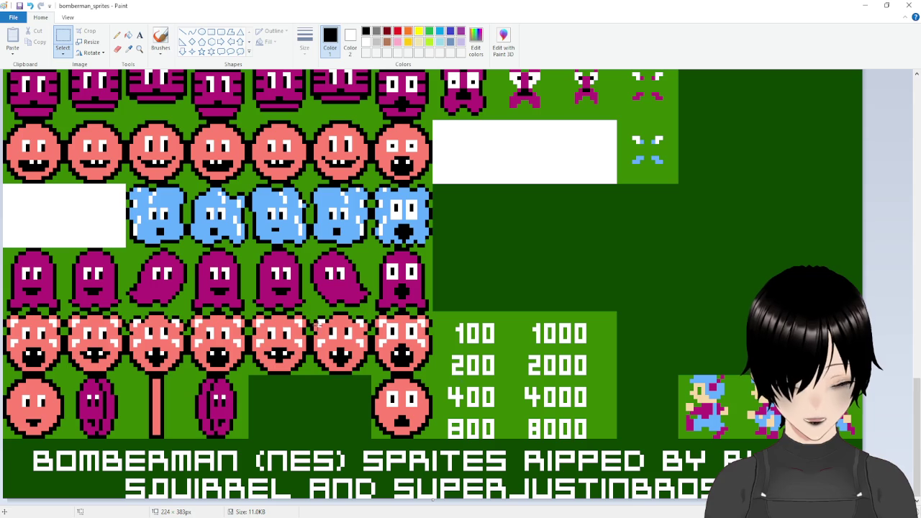
Mark a 16×16 selection around the first blue slime on the Paint sheet, then return to GameMaker.
{"action": "scroll", "coordinate": [180, 157], "scroll_direction": "up", "scroll_amount": 2}
{"action": "scroll", "coordinate": [188, 229], "scroll_direction": "down", "scroll_amount": 2}
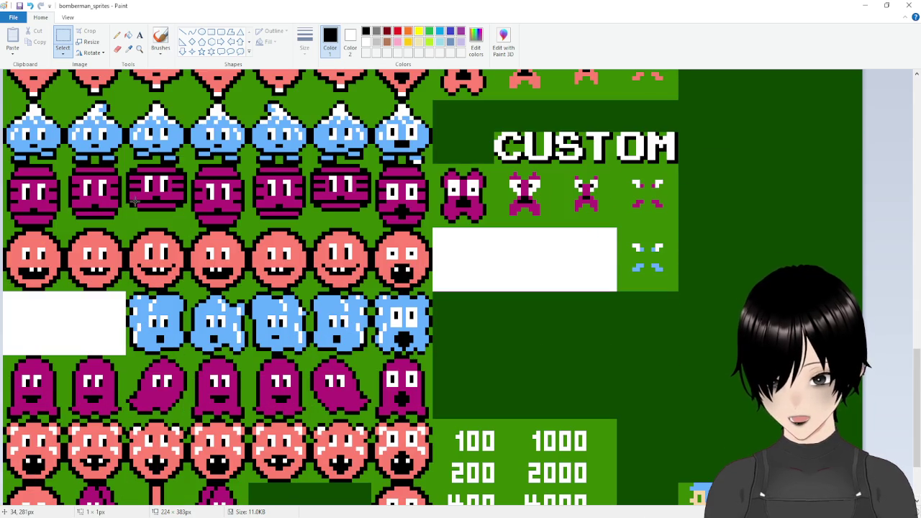
{"action": "scroll", "coordinate": [76, 238], "scroll_direction": "up", "scroll_amount": 1}
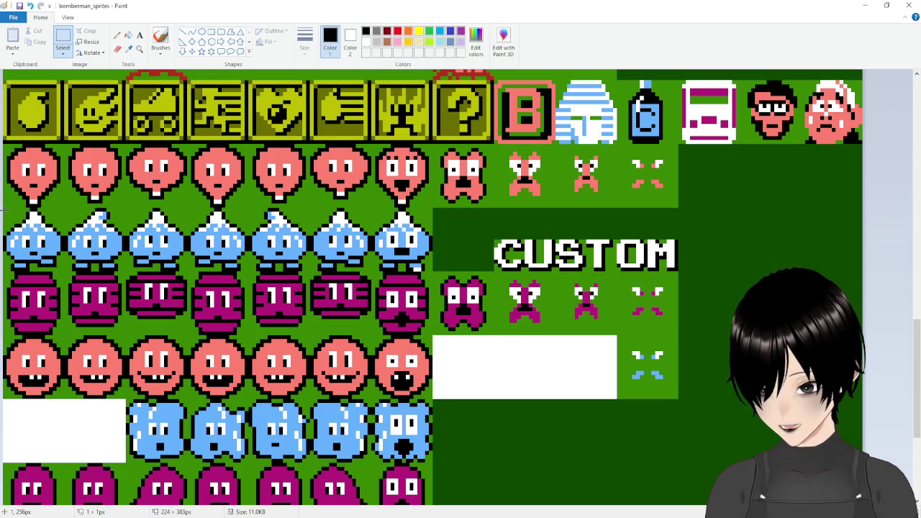
{"action": "left_click_drag", "start_coordinate": [3, 209], "coordinate": [64, 271]}
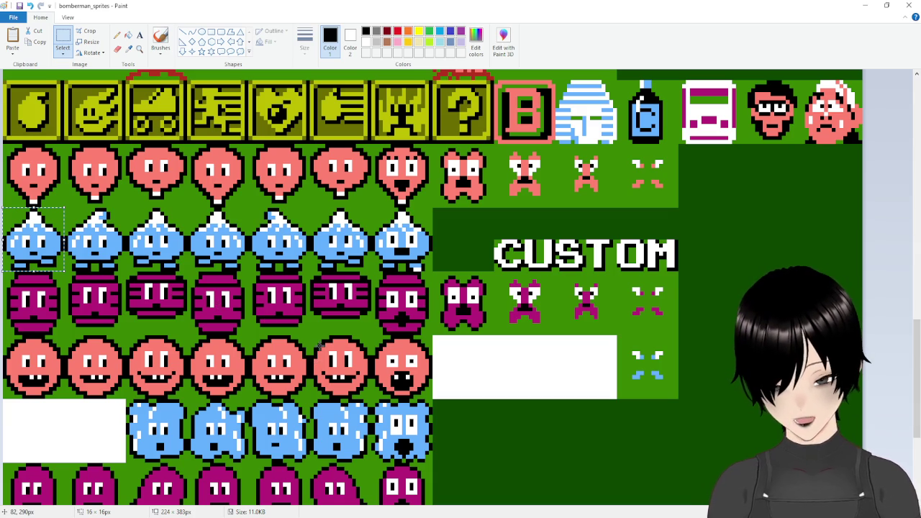
{"action": "left_click", "coordinate": [657, 515]}
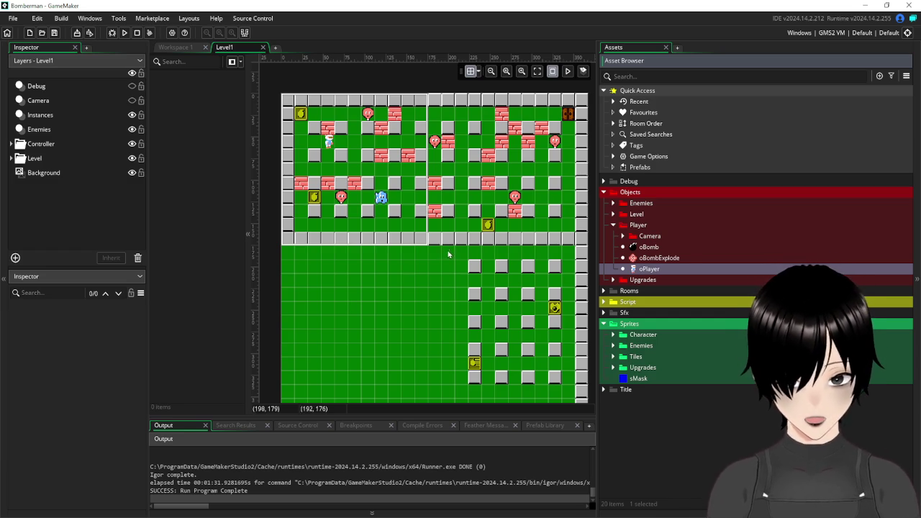
Expand Level1's Level layer group and browse its Tiles, Upgrades and Blocks layers.
{"action": "left_click", "coordinate": [355, 286]}
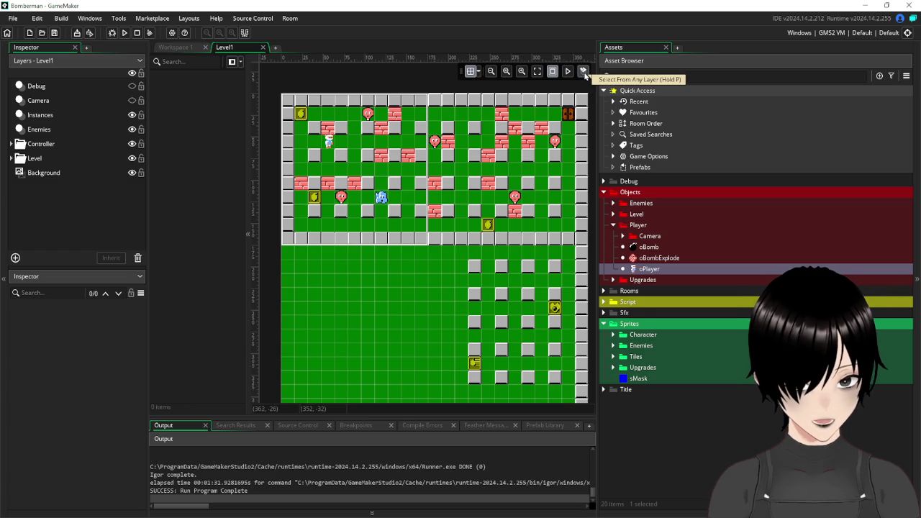
{"action": "left_click", "coordinate": [15, 160]}
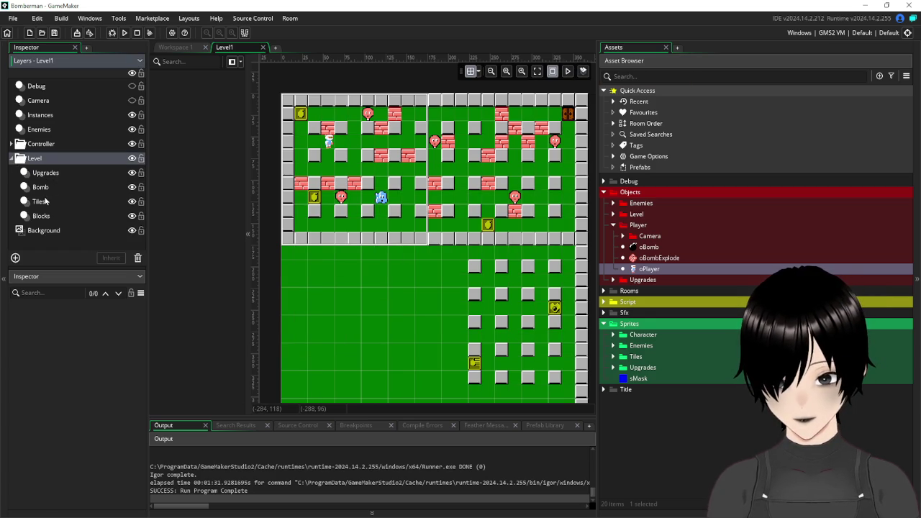
{"action": "left_click", "coordinate": [41, 202]}
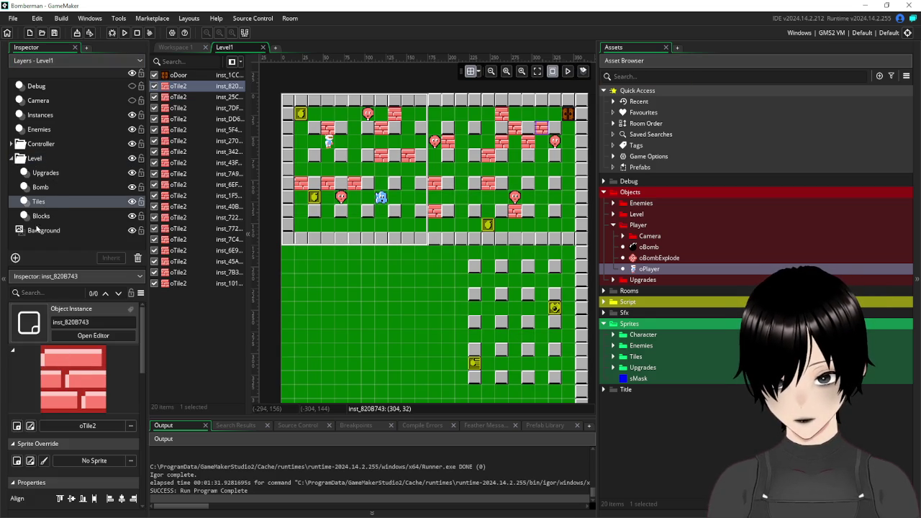
{"action": "left_click", "coordinate": [45, 174]}
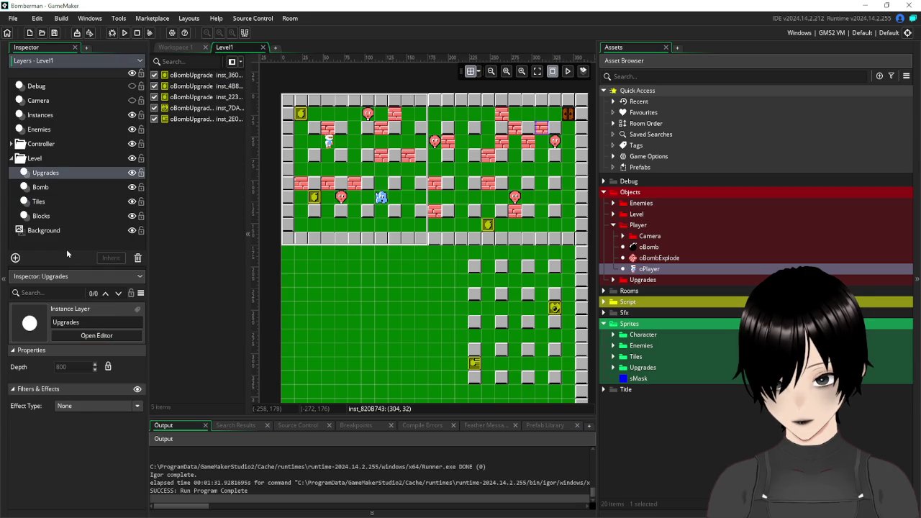
{"action": "left_click", "coordinate": [43, 203]}
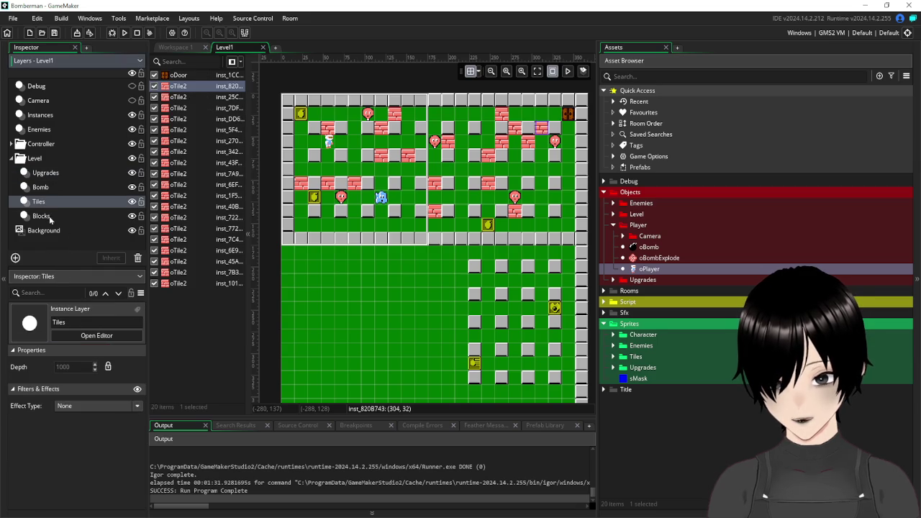
{"action": "left_click", "coordinate": [49, 217]}
{"action": "left_click", "coordinate": [44, 173]}
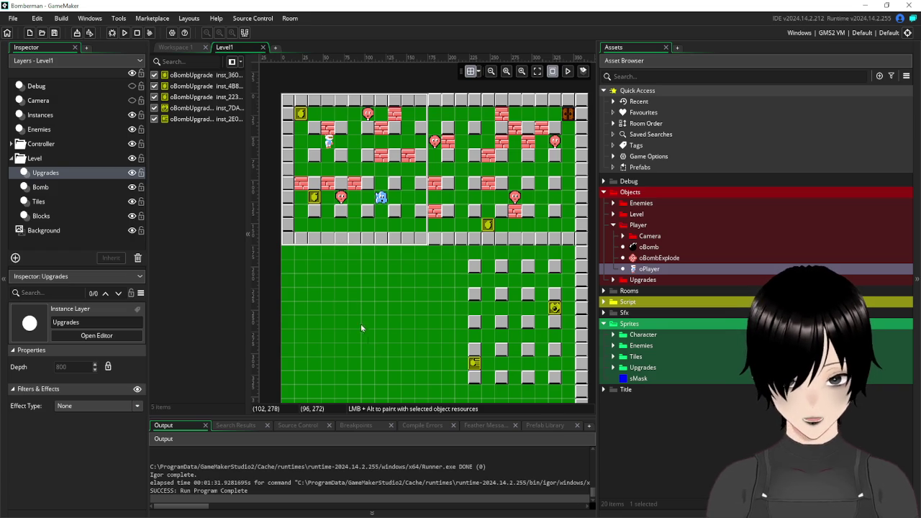
{"action": "left_click", "coordinate": [176, 48]}
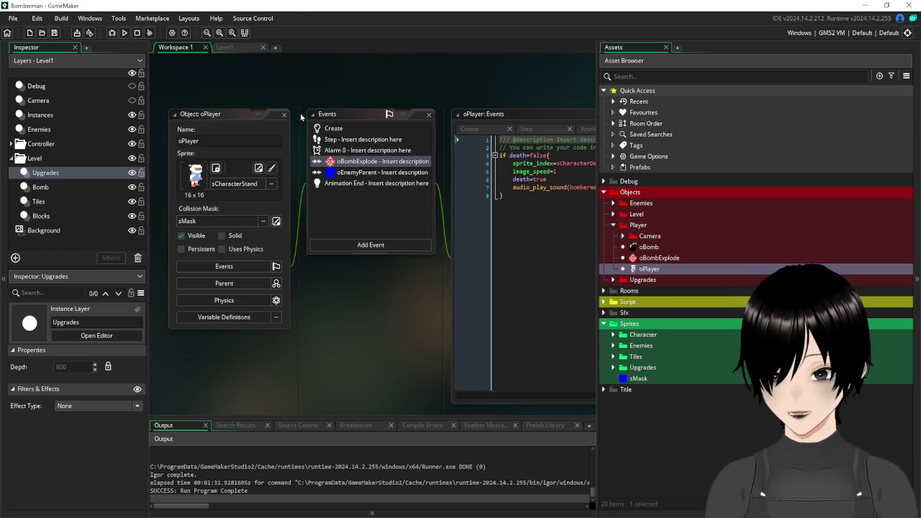
Copy the selected blue slime from the Paint sprite sheet.
{"action": "double_click", "coordinate": [280, 113]}
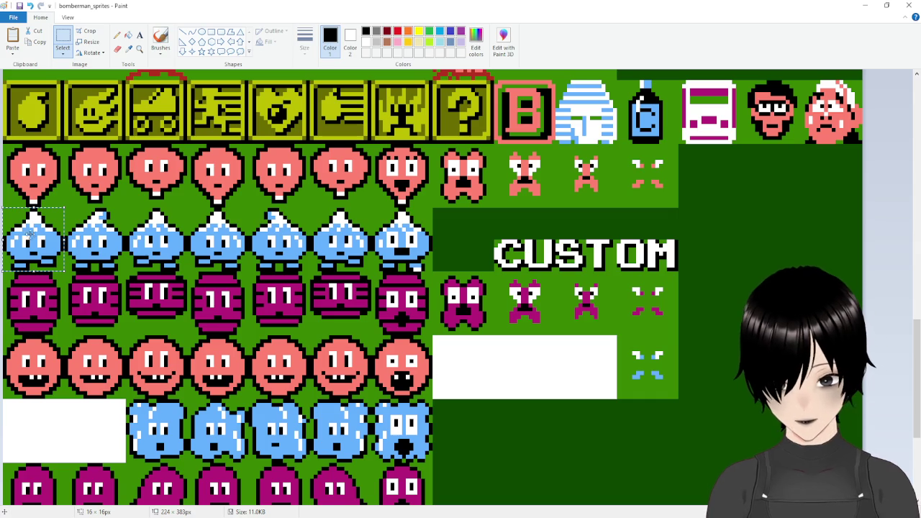
{"action": "right_click", "coordinate": [31, 236]}
{"action": "left_click", "coordinate": [63, 258]}
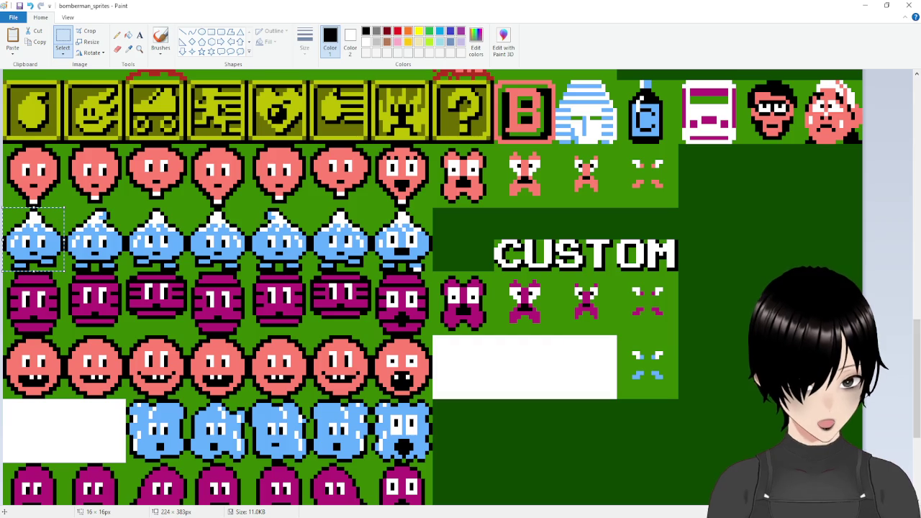
{"action": "key", "text": "alt+Tab"}
{"action": "key", "text": "alt+Tab"}
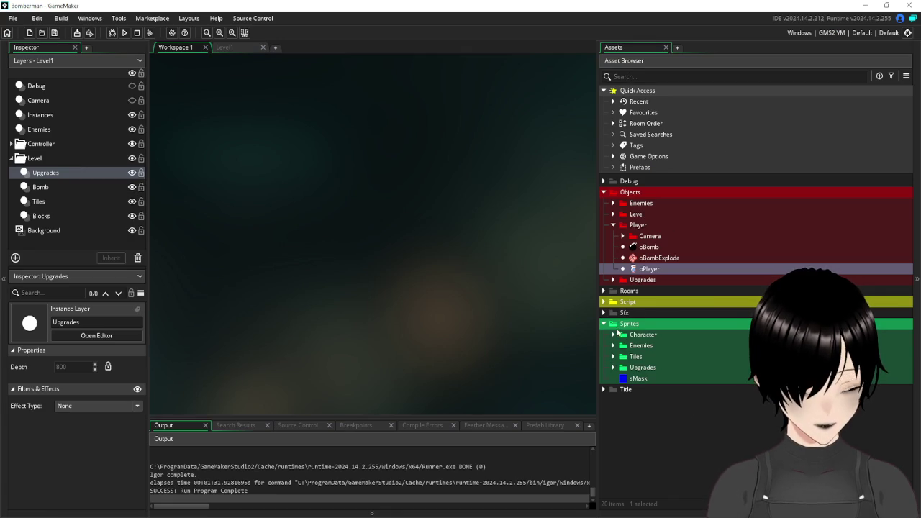
Create a new sprite named sEnemyTear in the Sprites Enemies group.
{"action": "left_click", "coordinate": [616, 347]}
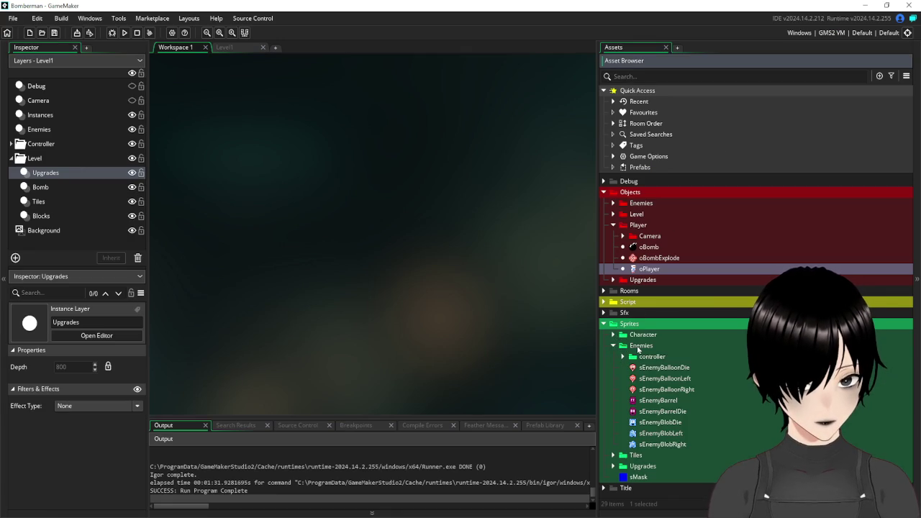
{"action": "right_click", "coordinate": [637, 346]}
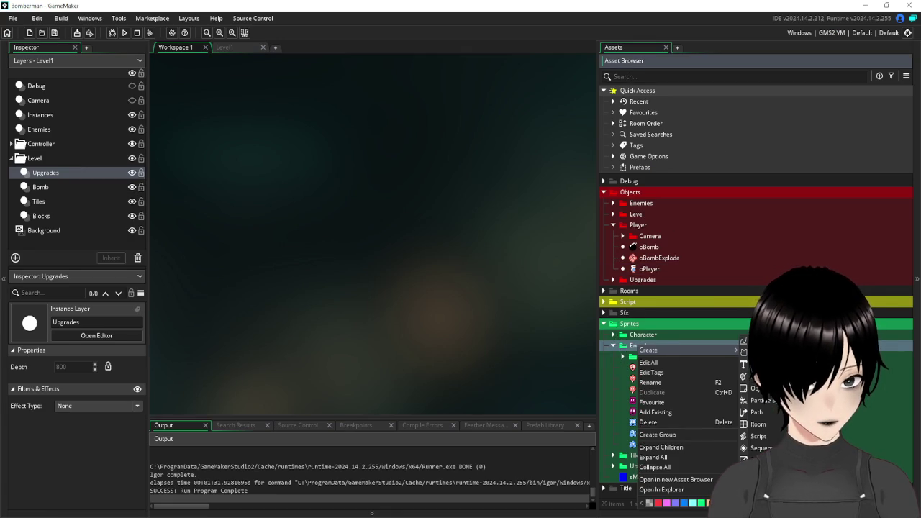
{"action": "left_click", "coordinate": [756, 485]}
{"action": "type", "text": "sE"}
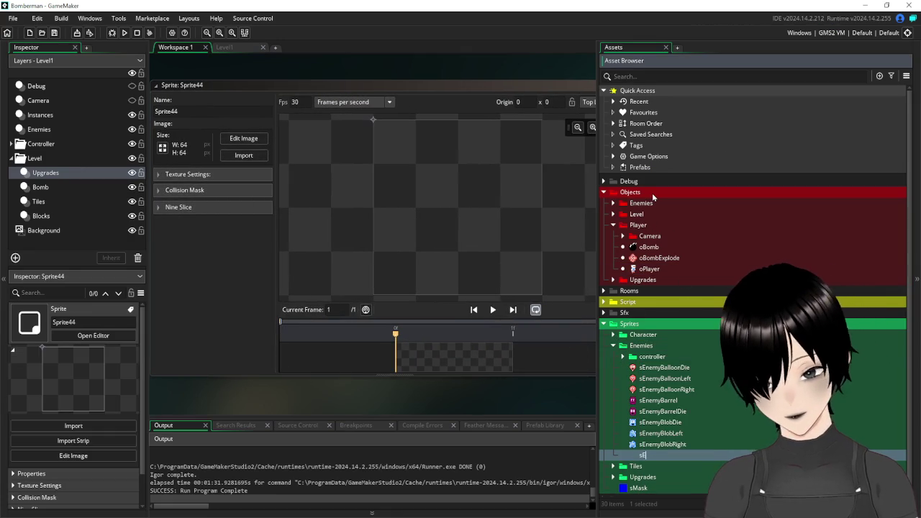
{"action": "type", "text": "nemyTear"}
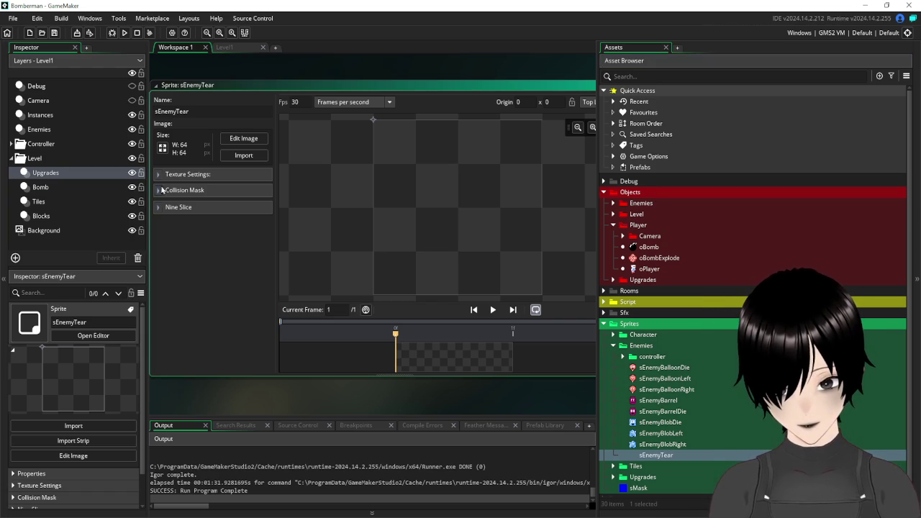
Resize sEnemyTear to 16×16 and open its image for editing.
{"action": "left_click", "coordinate": [163, 147]}
{"action": "double_click", "coordinate": [94, 132]}
{"action": "type", "text": "17"}
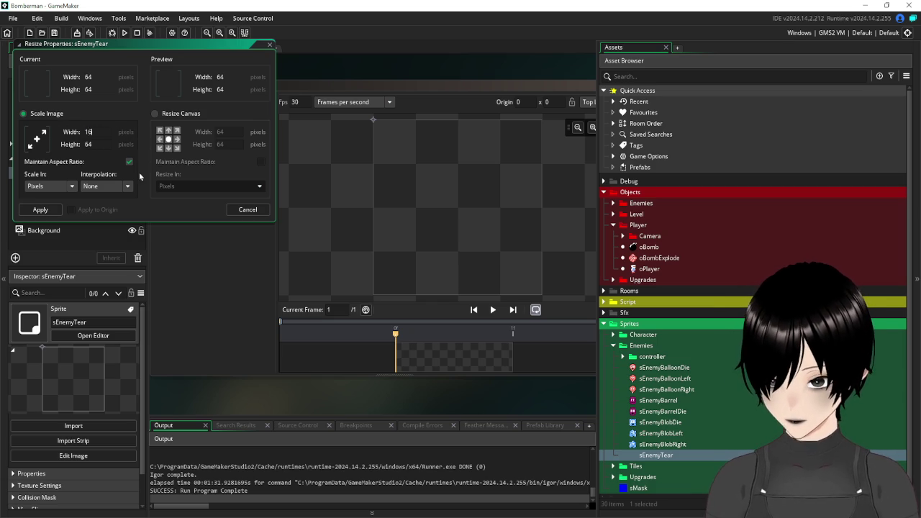
{"action": "key", "text": "Return"}
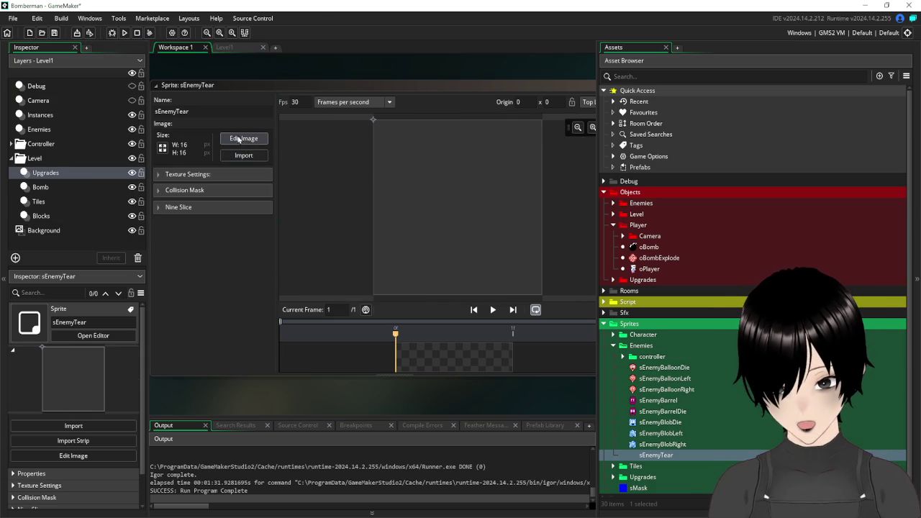
{"action": "left_click", "coordinate": [240, 139]}
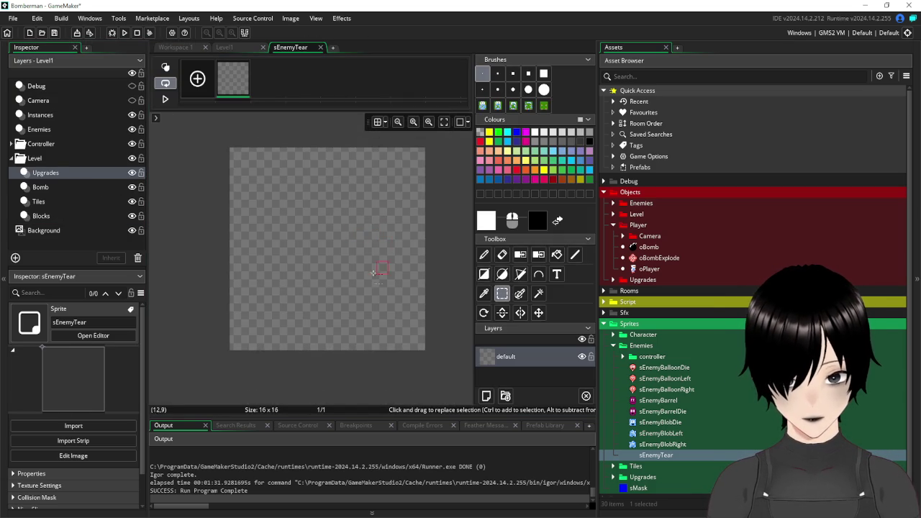
Paste the copied blue slime into frame 1 of sEnemyTear and erase it from the sheet.
{"action": "key", "text": "ctrl+v"}
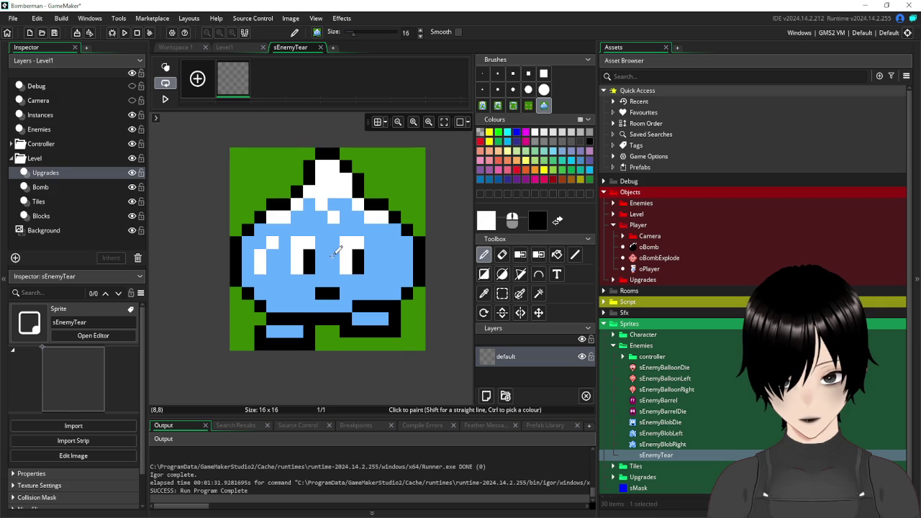
{"action": "left_click", "coordinate": [335, 252]}
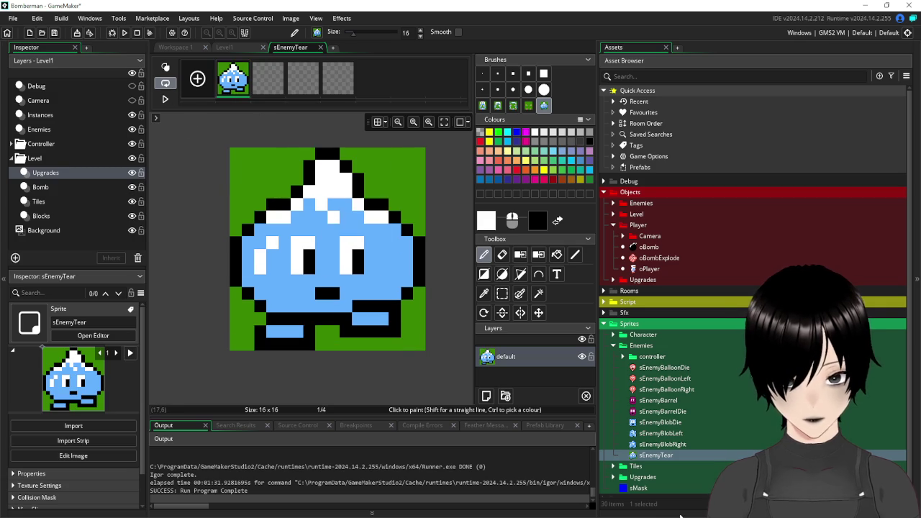
{"action": "key", "text": "alt+Tab"}
{"action": "key", "text": "Delete"}
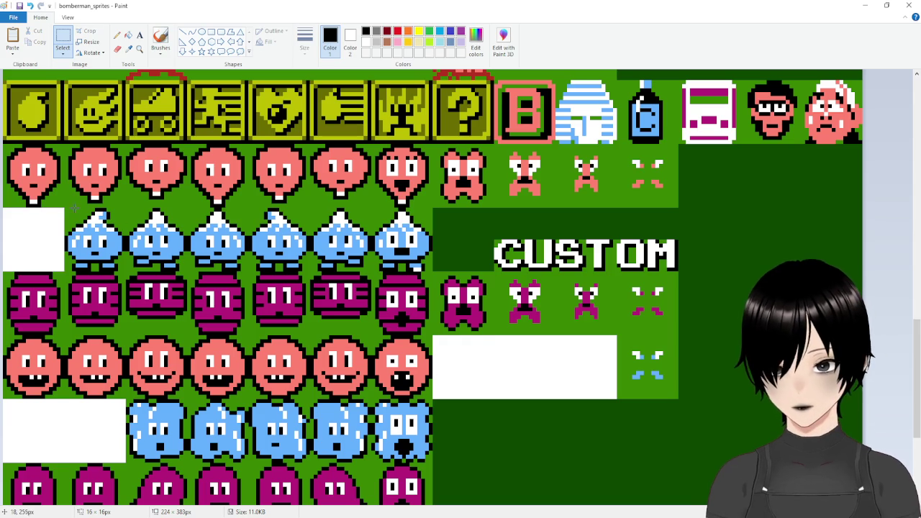
Select the second blue slime on the sheet and paste it into frame 2.
{"action": "mouse_move", "coordinate": [65, 209]}
{"action": "left_mouse_down"}
{"action": "mouse_move", "coordinate": [98, 262]}
{"action": "mouse_move", "coordinate": [126, 271]}
{"action": "left_mouse_up"}
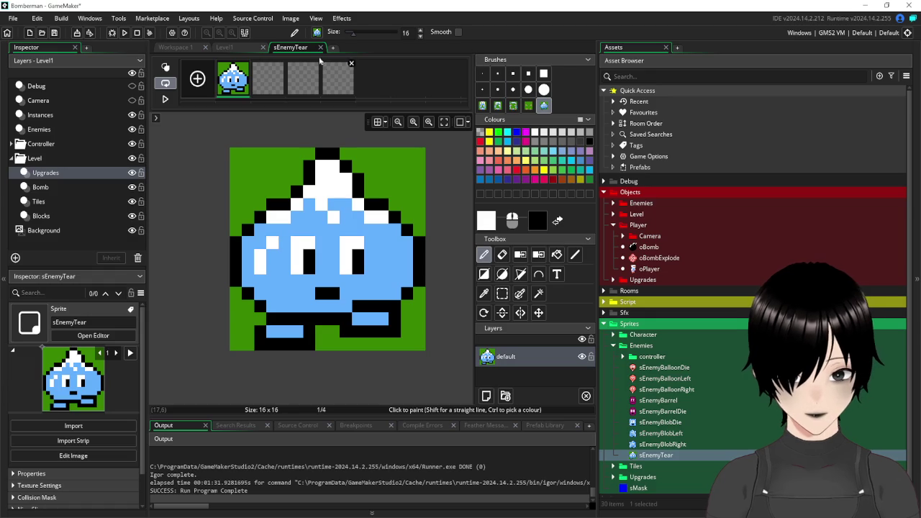
{"action": "left_click", "coordinate": [267, 79]}
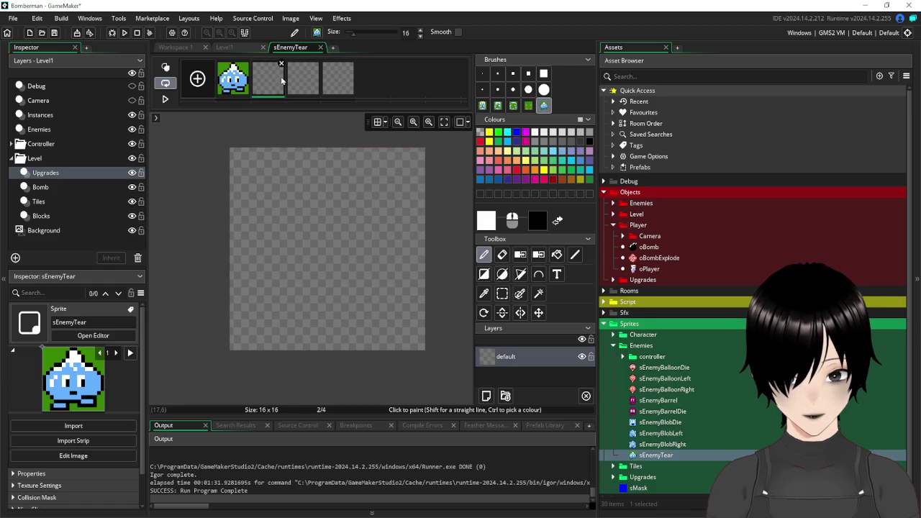
{"action": "key", "text": "ctrl+v"}
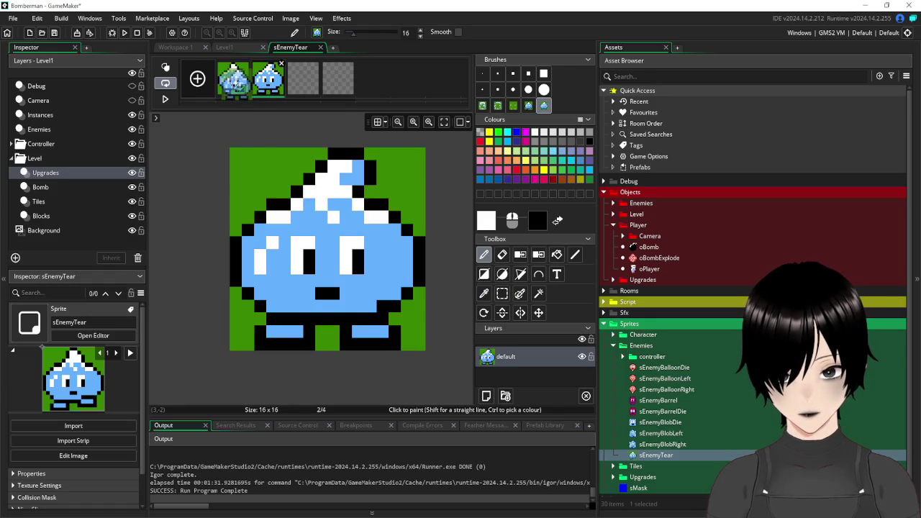
{"action": "key", "text": "ctrl+v"}
{"action": "left_click", "coordinate": [230, 91]}
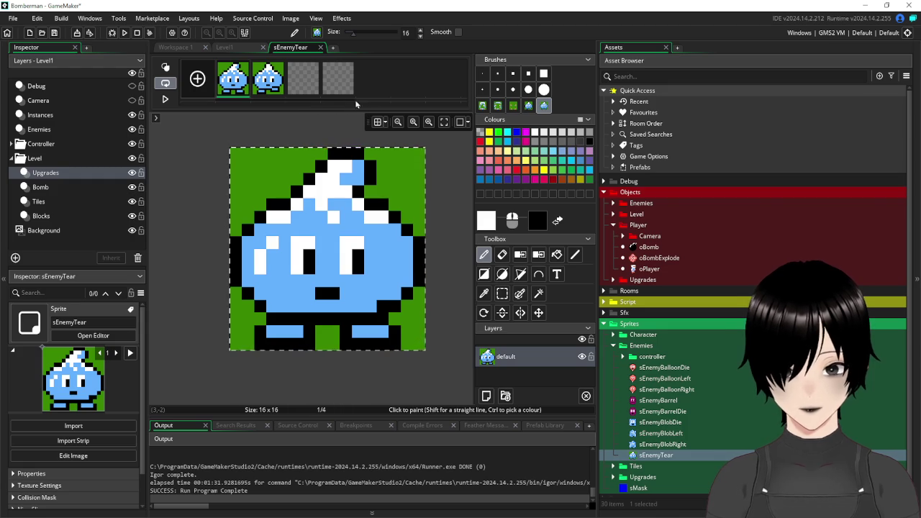
Paste a slime into frame 3, nudge it up one pixel, and erase the second sheet slime.
{"action": "left_click", "coordinate": [317, 81]}
{"action": "key", "text": "ctrl+v"}
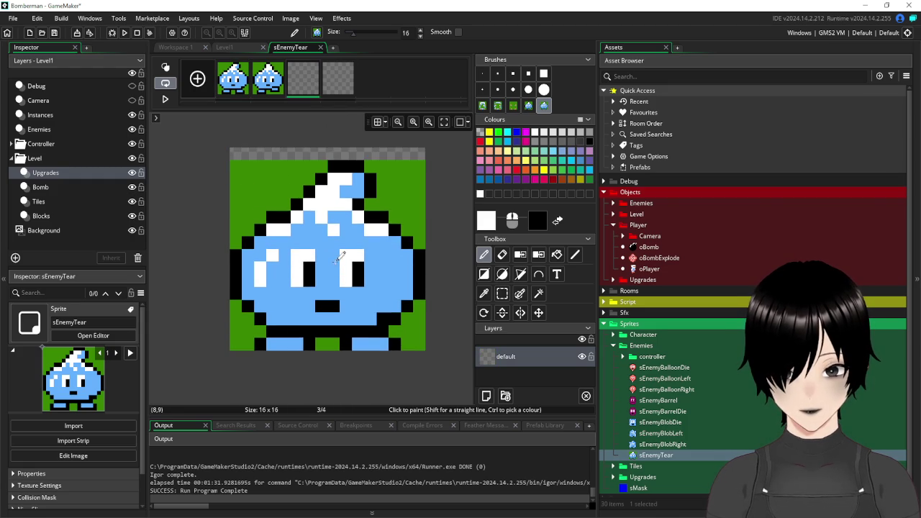
{"action": "key", "text": "Up"}
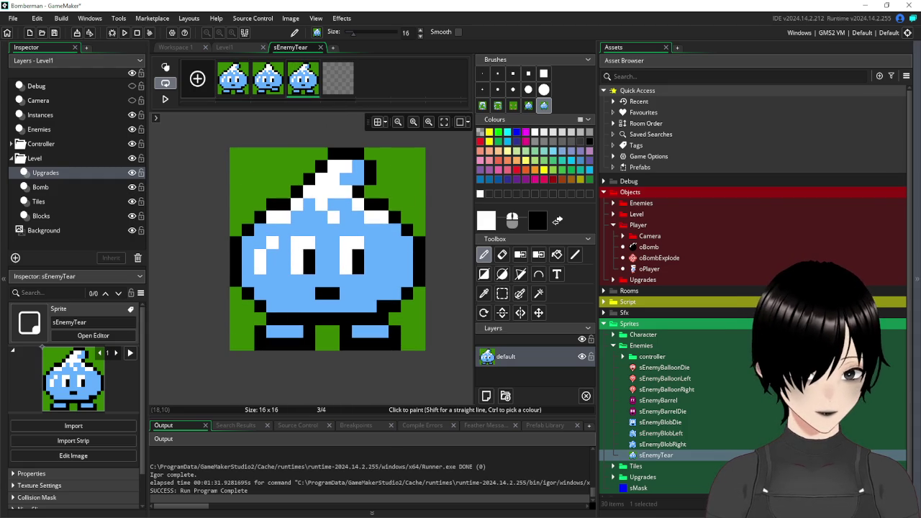
{"action": "key", "text": "alt+Tab"}
{"action": "key", "text": "Delete"}
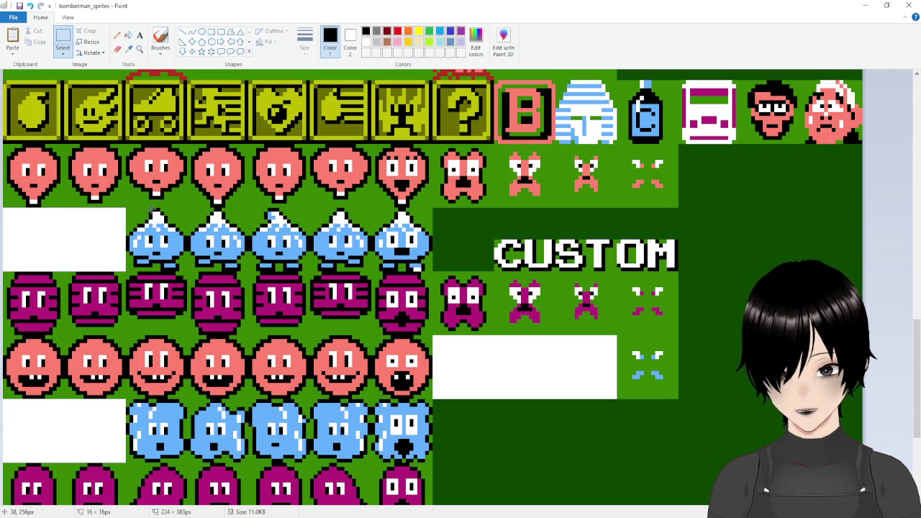
Copy the third blue slime from the sheet and paste it into frame 4.
{"action": "left_click_drag", "start_coordinate": [128, 209], "coordinate": [186, 272]}
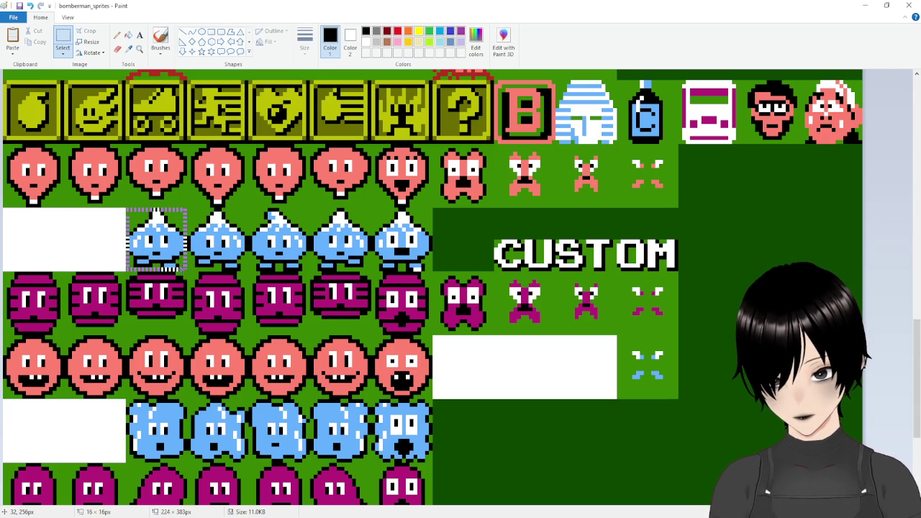
{"action": "key", "text": "ctrl+c"}
{"action": "key", "text": "alt+Tab"}
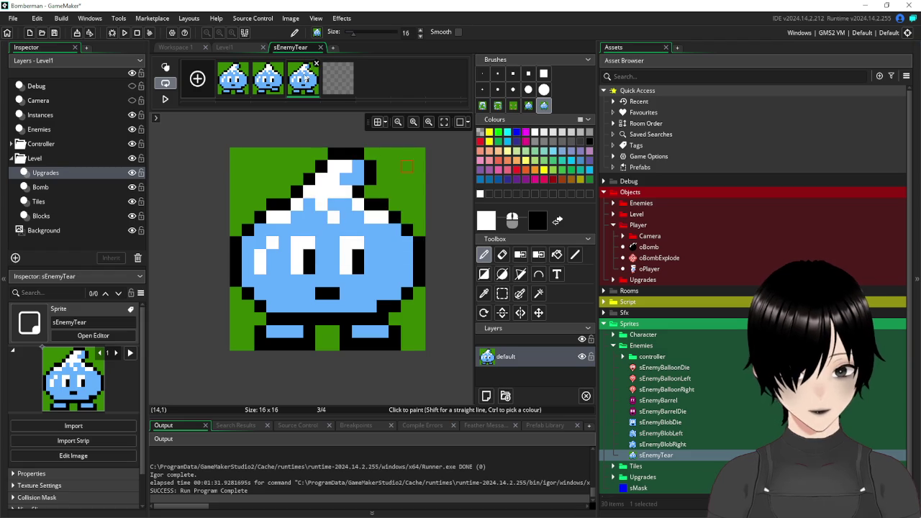
{"action": "left_click", "coordinate": [339, 79]}
{"action": "key", "text": "ctrl+v"}
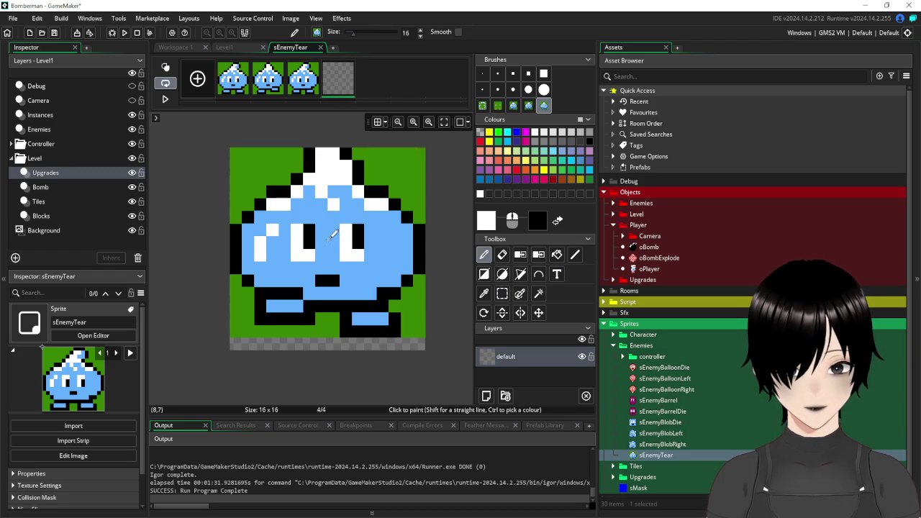
{"action": "left_click", "coordinate": [334, 249]}
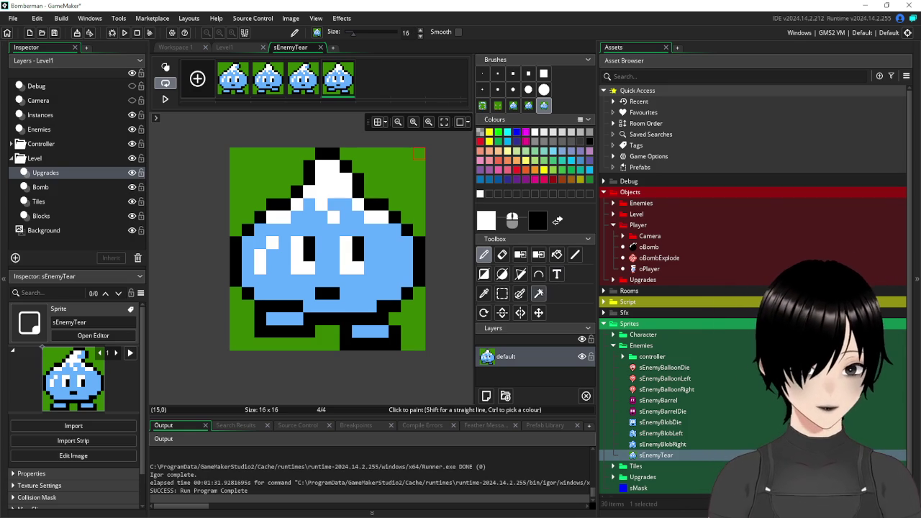
Use the Magic Wand to delete the green background areas in frame 4.
{"action": "left_click", "coordinate": [539, 293]}
{"action": "left_click", "coordinate": [397, 165]}
{"action": "key", "text": "Delete"}
{"action": "left_click", "coordinate": [240, 175]}
{"action": "key", "text": "Delete"}
{"action": "left_click", "coordinate": [244, 332]}
{"action": "key", "text": "Delete"}
{"action": "left_click", "coordinate": [410, 328]}
{"action": "key", "text": "Delete"}
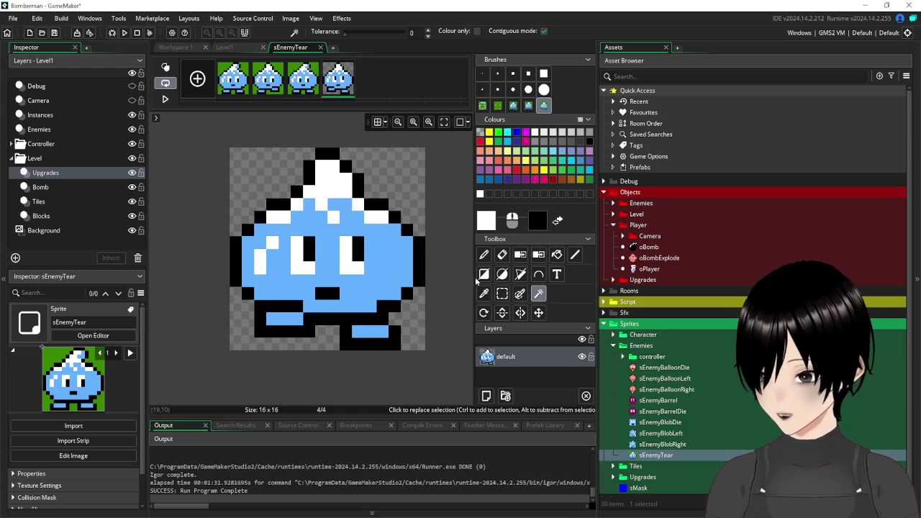
Delete the green background areas from frame 3.
{"action": "key", "text": "ctrl+z"}
{"action": "key", "text": "Delete"}
{"action": "left_click", "coordinate": [392, 165]}
{"action": "key", "text": "Delete"}
{"action": "left_click", "coordinate": [414, 331]}
{"action": "key", "text": "Delete"}
{"action": "left_click", "coordinate": [327, 344]}
{"action": "key", "text": "Delete"}
{"action": "left_click", "coordinate": [240, 332]}
Delete the green background areas from frame 2.
{"action": "key", "text": "Delete"}
{"action": "left_click", "coordinate": [281, 66]}
{"action": "left_click", "coordinate": [263, 165]}
{"action": "key", "text": "Delete"}
{"action": "left_click", "coordinate": [393, 166]}
{"action": "key", "text": "Delete"}
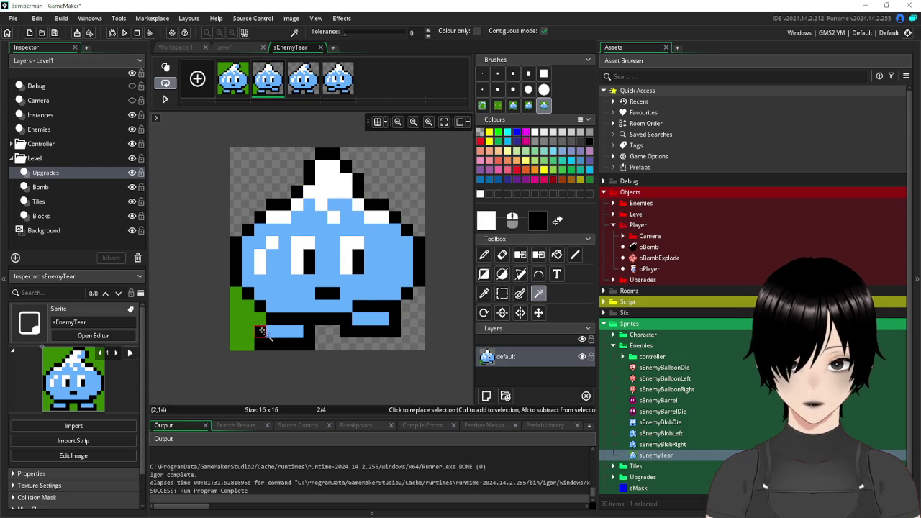
Delete the green background from frame 1 and close the image editor.
{"action": "left_click", "coordinate": [227, 92]}
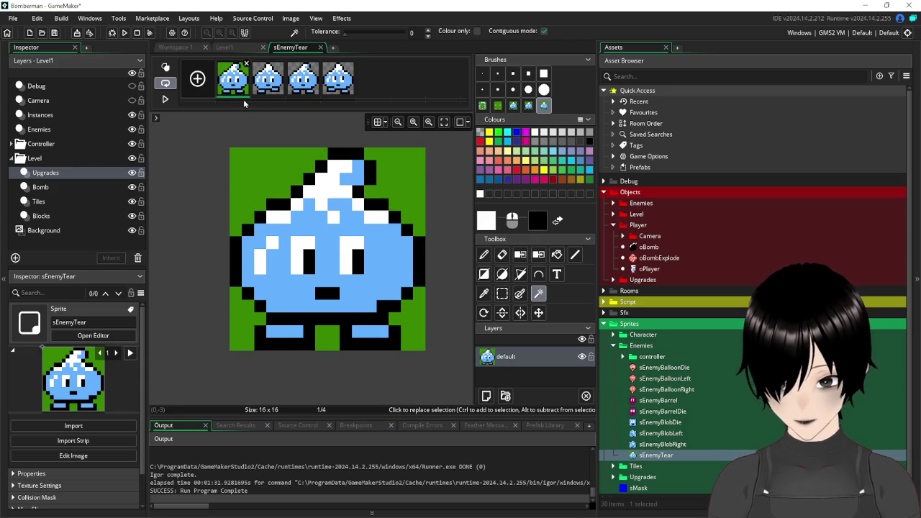
{"action": "left_click", "coordinate": [247, 154]}
{"action": "key", "text": "Delete"}
{"action": "left_click", "coordinate": [408, 176]}
{"action": "key", "text": "Delete"}
{"action": "left_click", "coordinate": [422, 329]}
{"action": "key", "text": "Delete"}
{"action": "left_click", "coordinate": [243, 312]}
{"action": "key", "text": "Delete"}
{"action": "left_click", "coordinate": [327, 348]}
{"action": "key", "text": "Delete"}
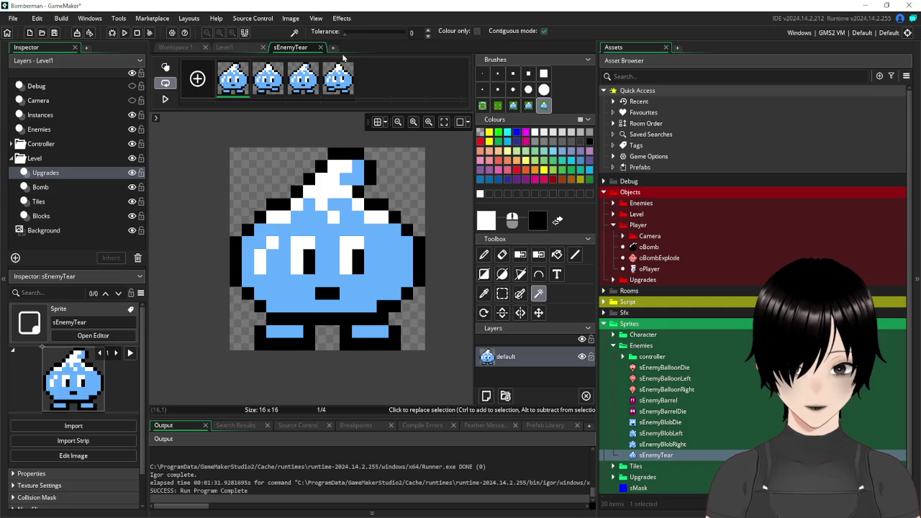
{"action": "key", "text": "ctrl+w"}
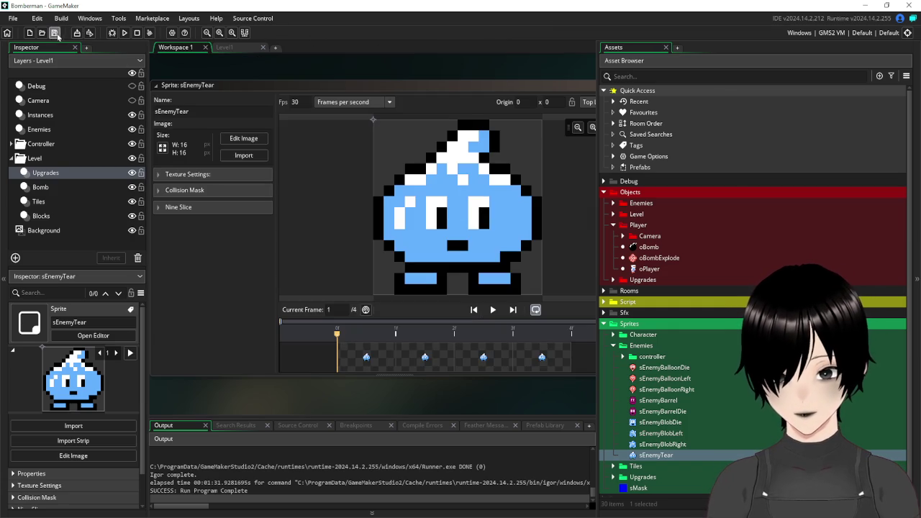
Close the sprite editor, switch to Level1 and expand the Enemies objects folder.
{"action": "left_click_drag", "start_coordinate": [435, 85], "coordinate": [241, 165]}
{"action": "left_click", "coordinate": [435, 167]}
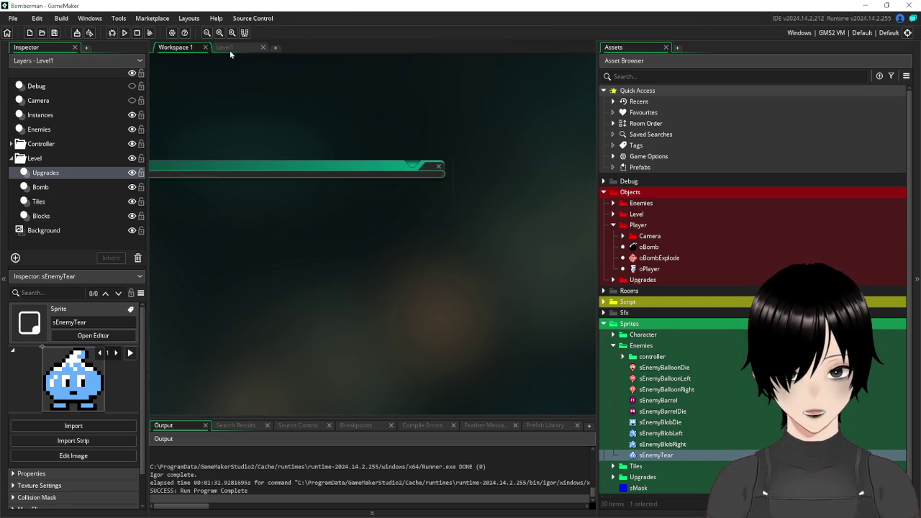
{"action": "left_click", "coordinate": [230, 49]}
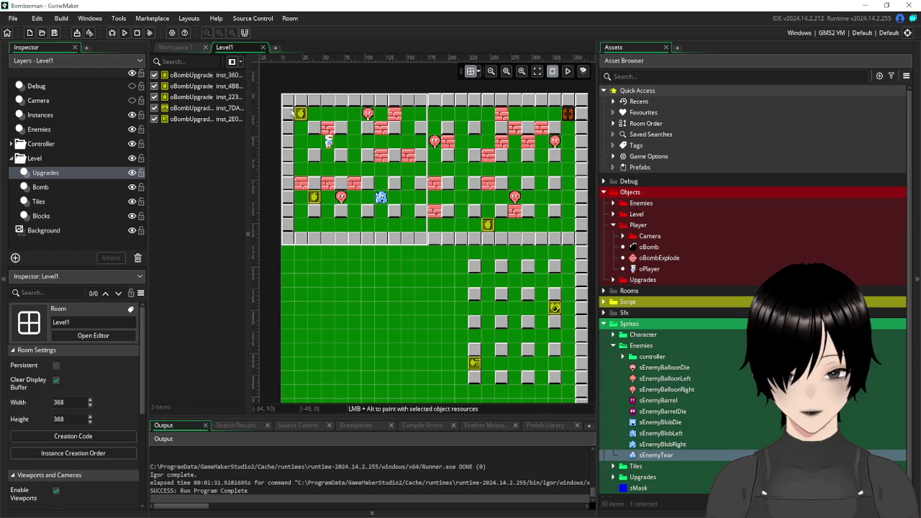
{"action": "left_click", "coordinate": [614, 226]}
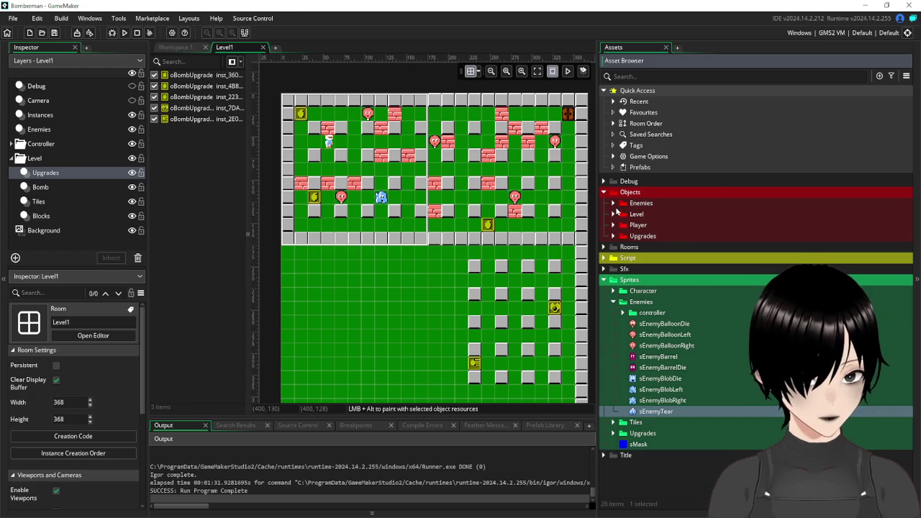
{"action": "left_click", "coordinate": [614, 204]}
Duplicate oEnemyBlob as oEnemyTear and open oEnemyParent.
{"action": "right_click", "coordinate": [662, 249]}
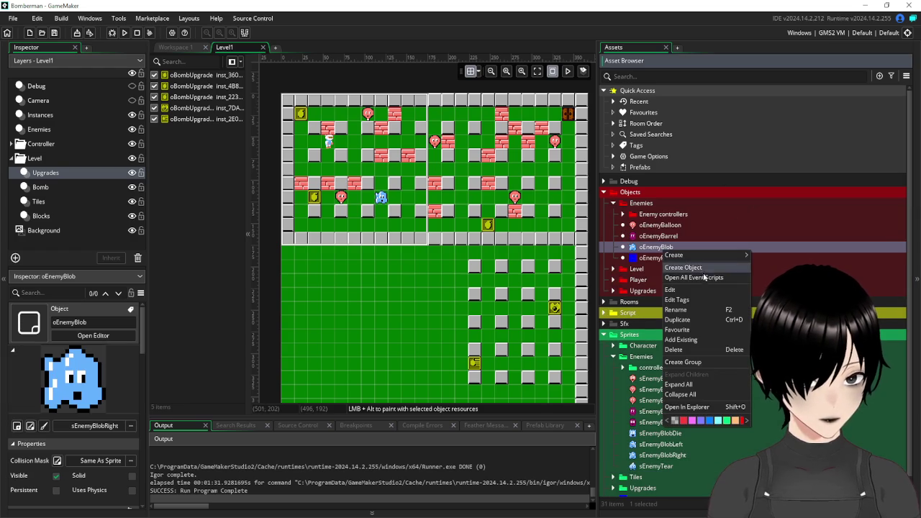
{"action": "left_click", "coordinate": [695, 319]}
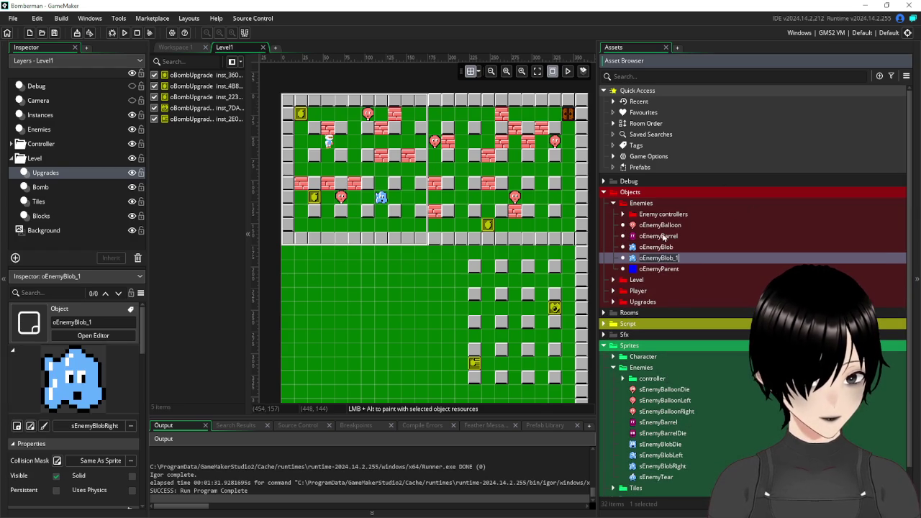
{"action": "type", "text": "oEnemyTear"}
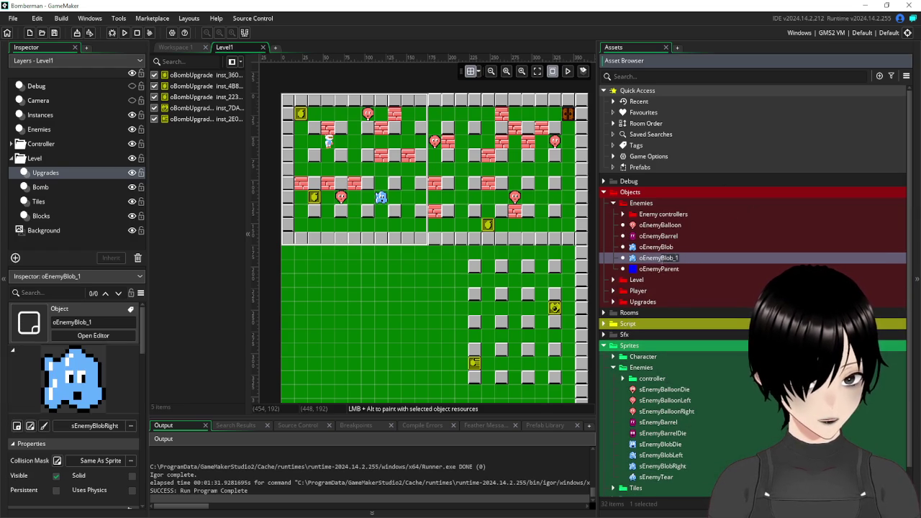
{"action": "key", "text": "Return"}
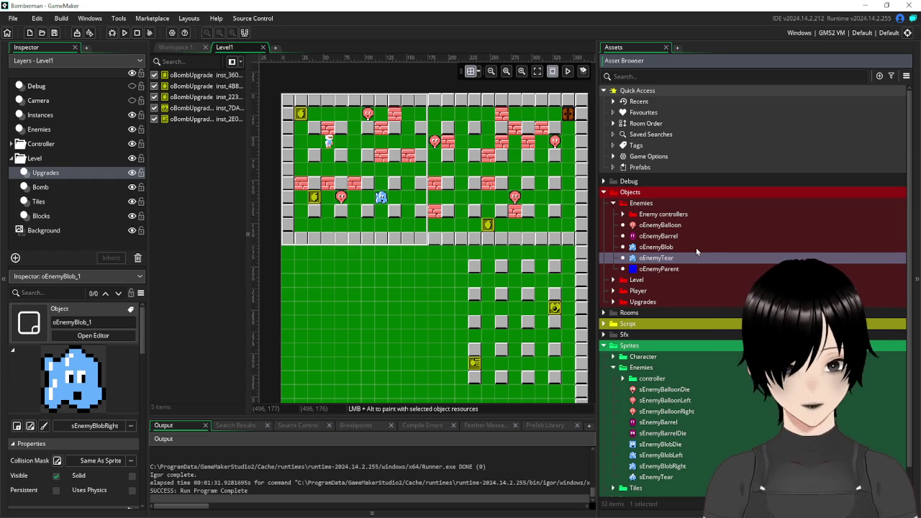
{"action": "double_click", "coordinate": [635, 269]}
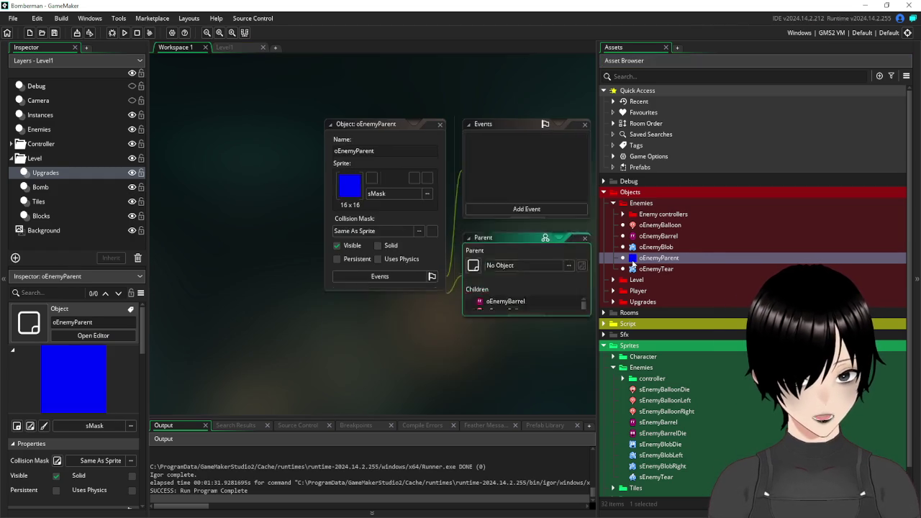
Open oEnemyTear's oEnemyControlDown code and start an 'if grid_al' line above moveDir=3.
{"action": "double_click", "coordinate": [659, 268]}
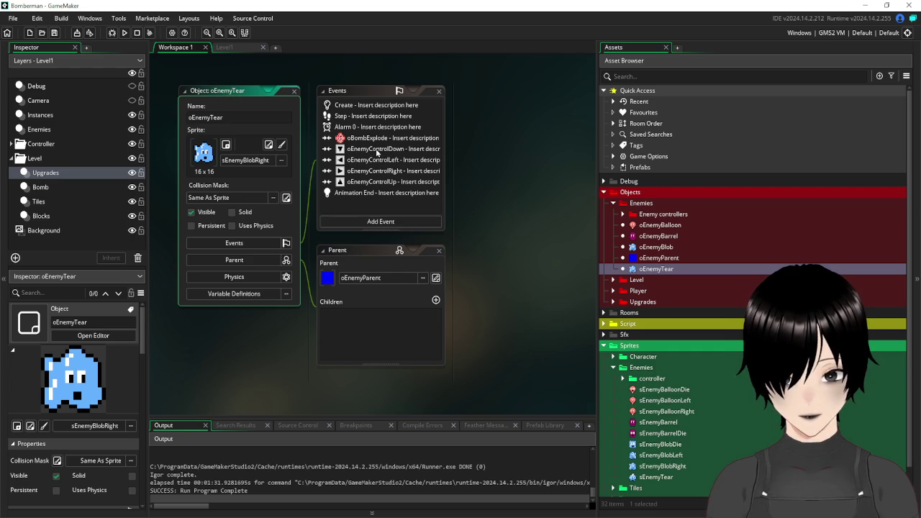
{"action": "double_click", "coordinate": [377, 149]}
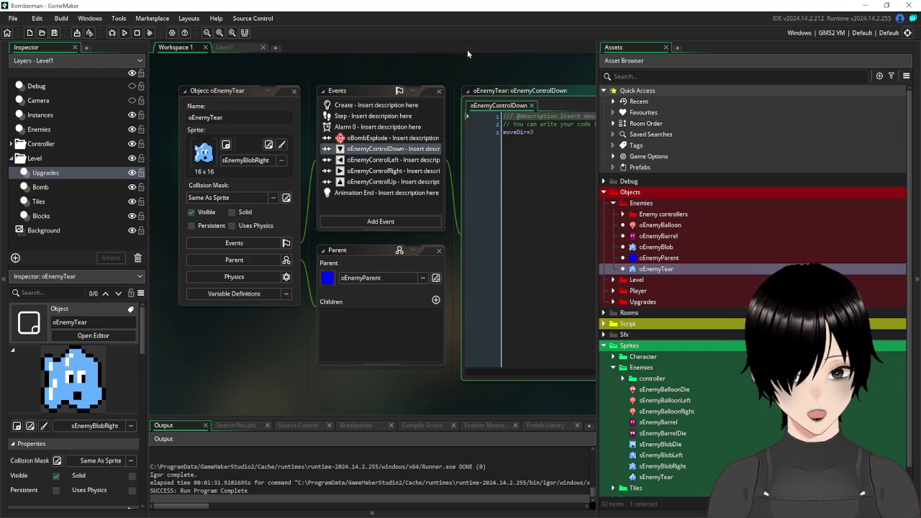
{"action": "left_click", "coordinate": [524, 139]}
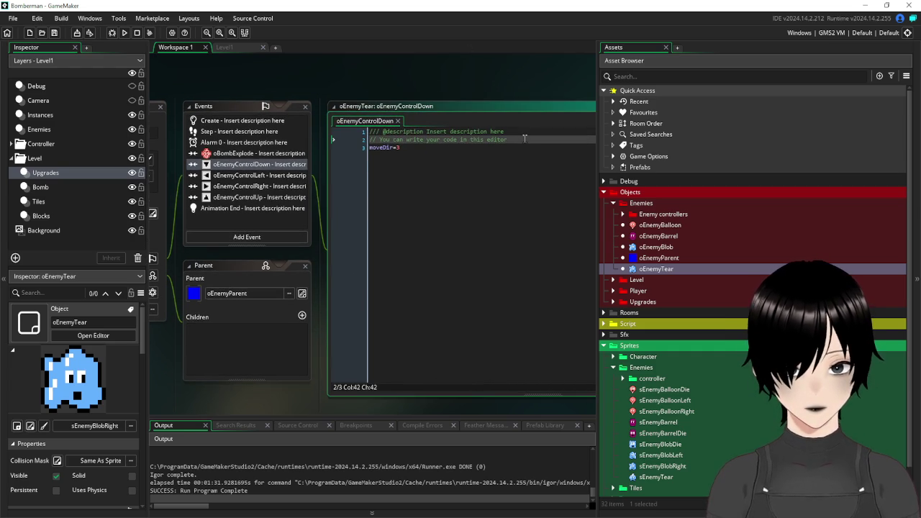
{"action": "key", "text": "Return"}
{"action": "type", "text": "if g"}
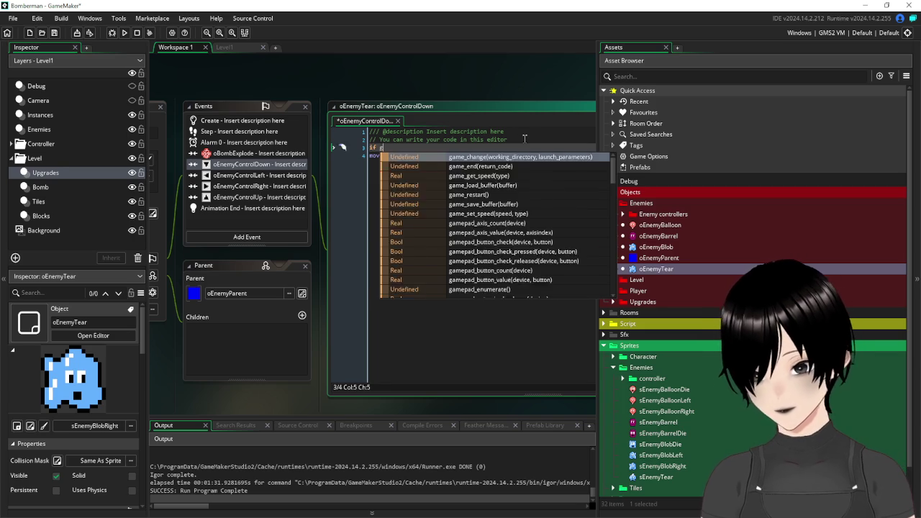
{"action": "type", "text": "rid_"}
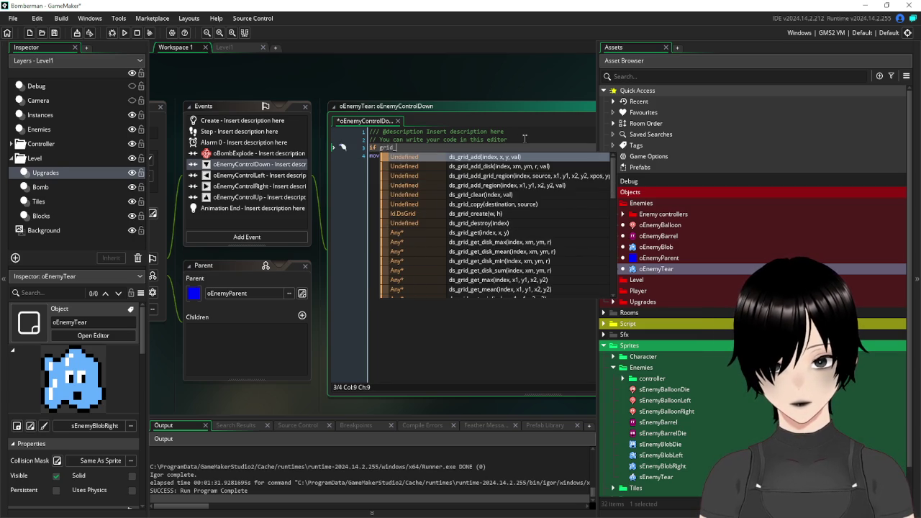
{"action": "type", "text": "a"}
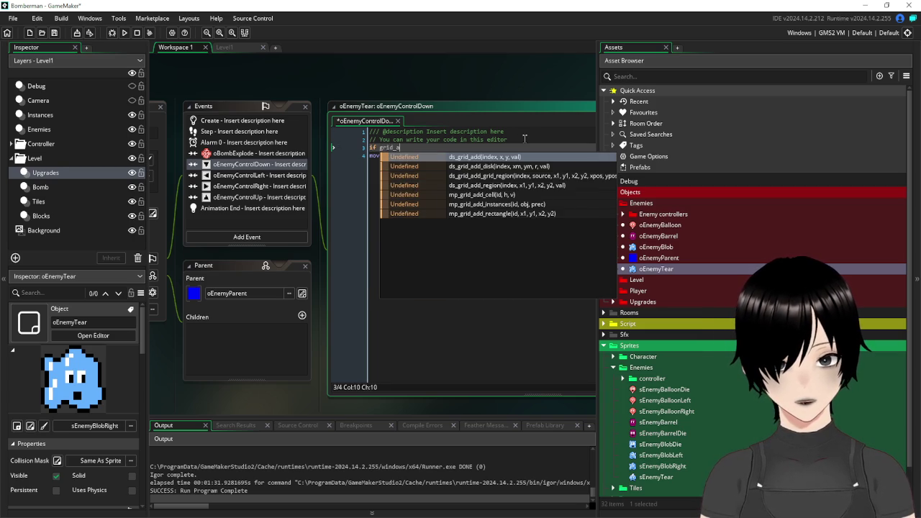
{"action": "type", "text": "l"}
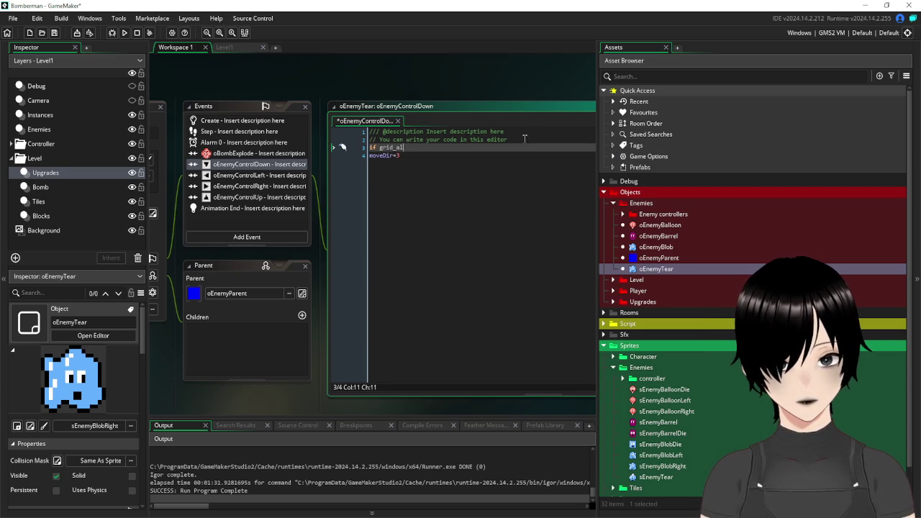
Trim the condition back to 'if grid_' and browse the grid function suggestions.
{"action": "key", "text": "BackSpace"}
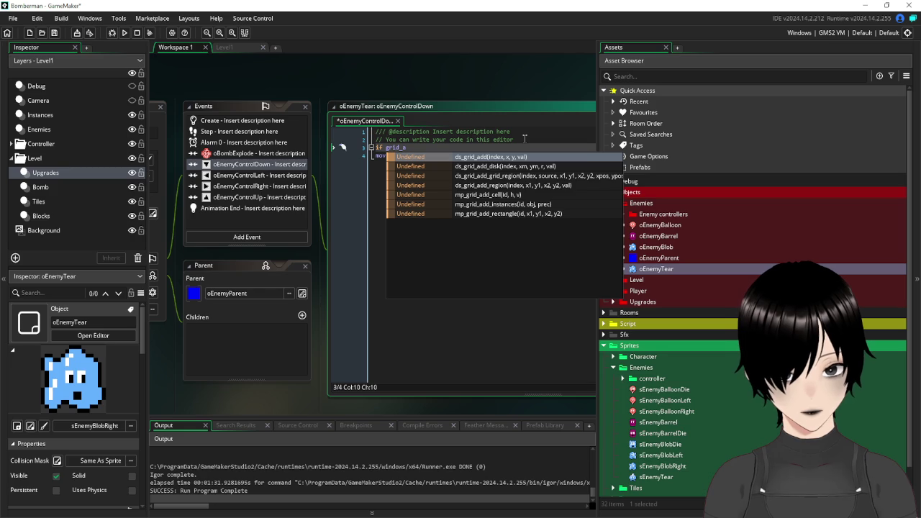
{"action": "key", "text": "BackSpace"}
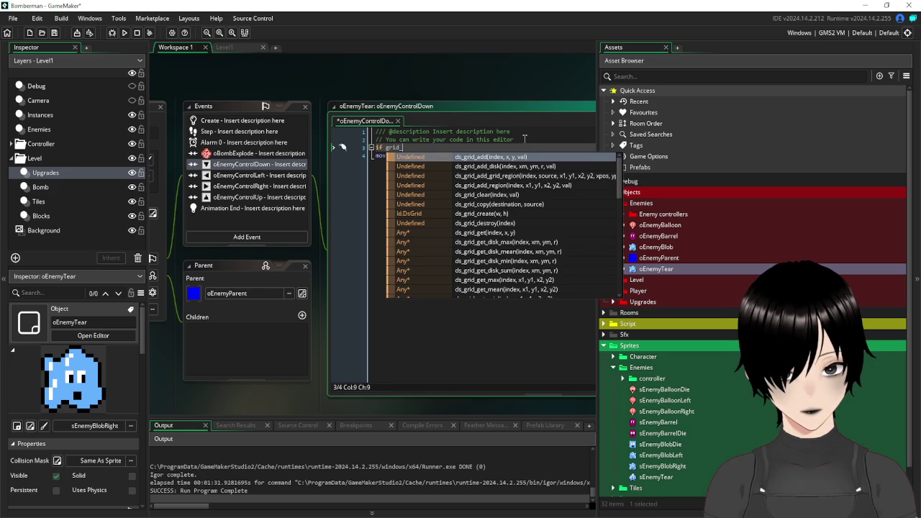
{"action": "type", "text": "g"}
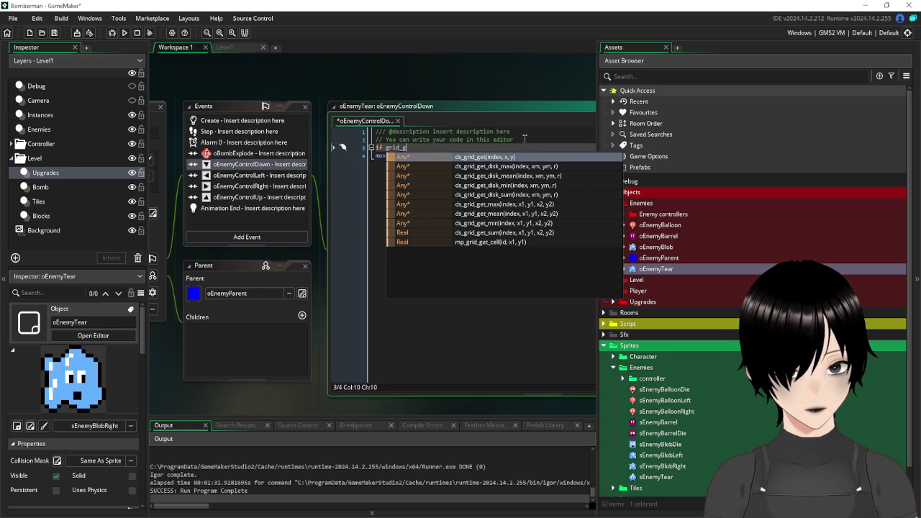
{"action": "key", "text": "BackSpace"}
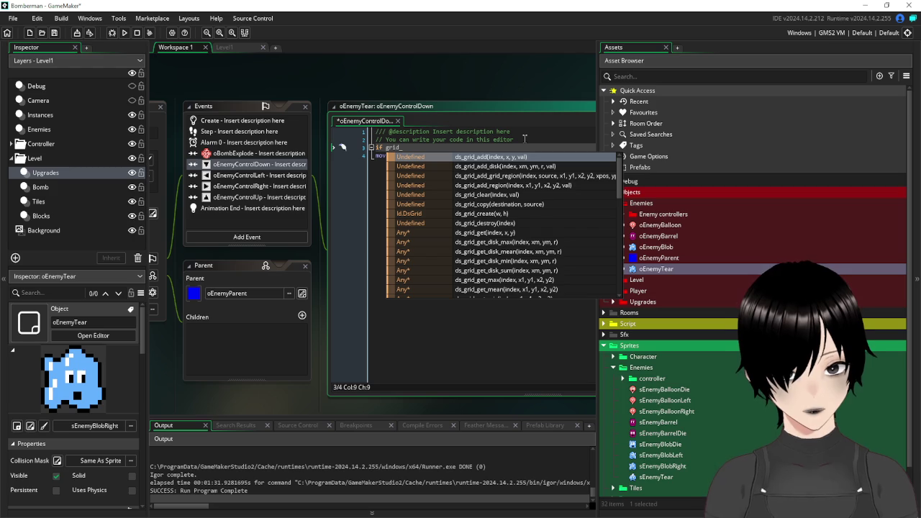
{"action": "scroll", "coordinate": [563, 210], "scroll_direction": "down", "scroll_amount": 1}
{"action": "scroll", "coordinate": [563, 210], "scroll_direction": "down", "scroll_amount": 1}
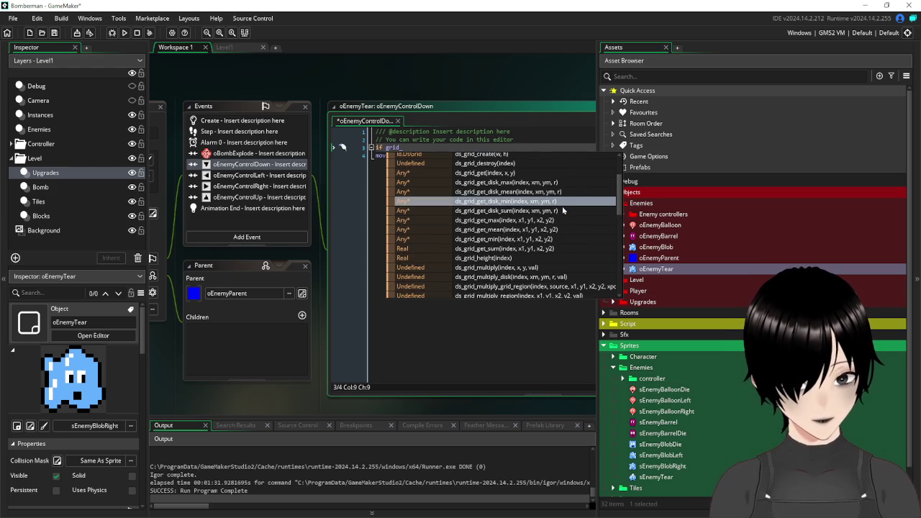
{"action": "scroll", "coordinate": [563, 210], "scroll_direction": "down", "scroll_amount": 2}
{"action": "scroll", "coordinate": [563, 210], "scroll_direction": "down", "scroll_amount": 5}
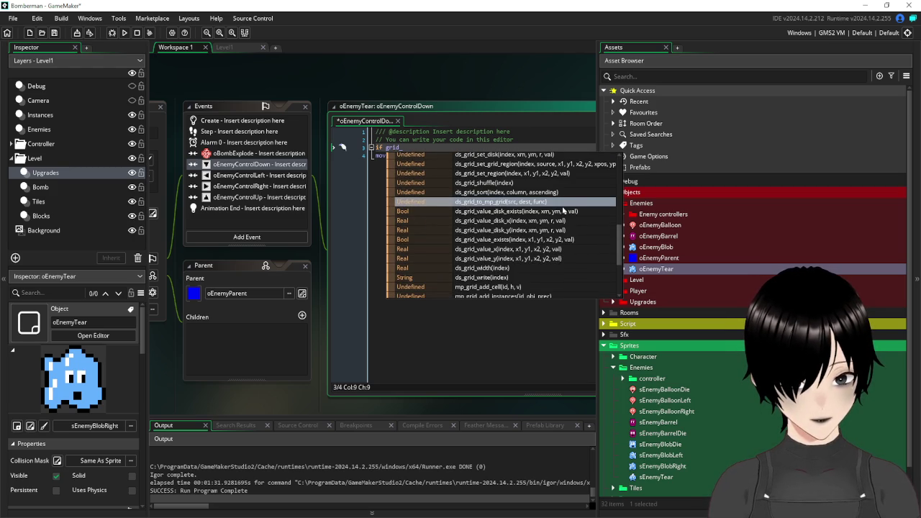
{"action": "scroll", "coordinate": [564, 210], "scroll_direction": "down", "scroll_amount": 1}
{"action": "scroll", "coordinate": [563, 210], "scroll_direction": "down", "scroll_amount": 2}
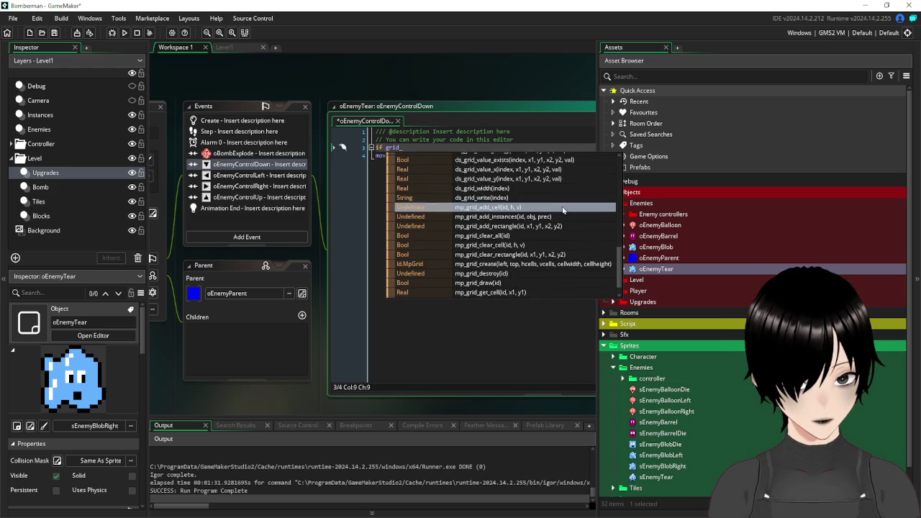
{"action": "scroll", "coordinate": [563, 211], "scroll_direction": "down", "scroll_amount": 1}
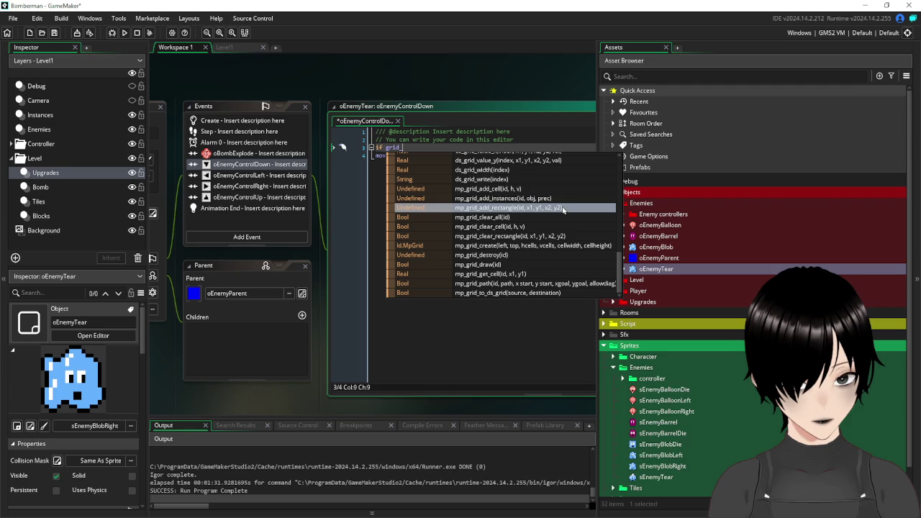
{"action": "left_click", "coordinate": [455, 367]}
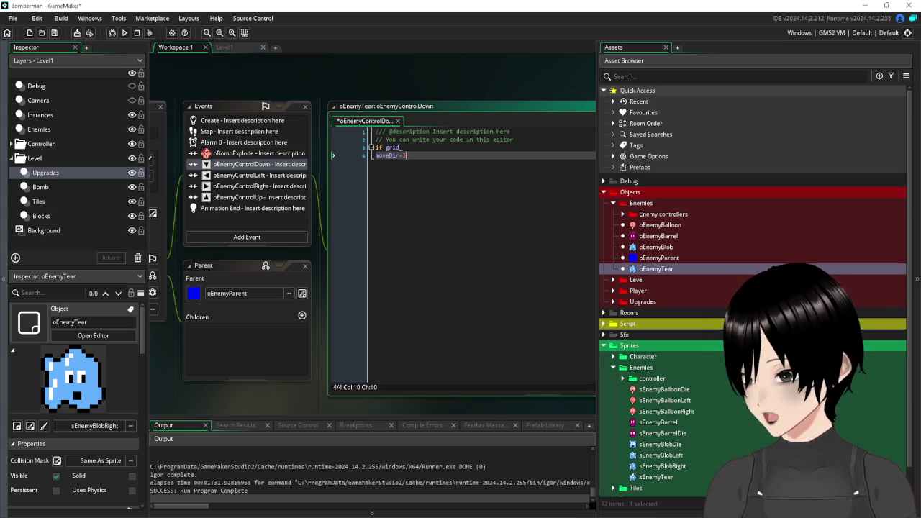
Replace grid_ with place_snapped(16,16) and indent moveDir=3 under the condition.
{"action": "left_click", "coordinate": [421, 147]}
{"action": "left_click_drag", "start_coordinate": [401, 148], "coordinate": [387, 148]}
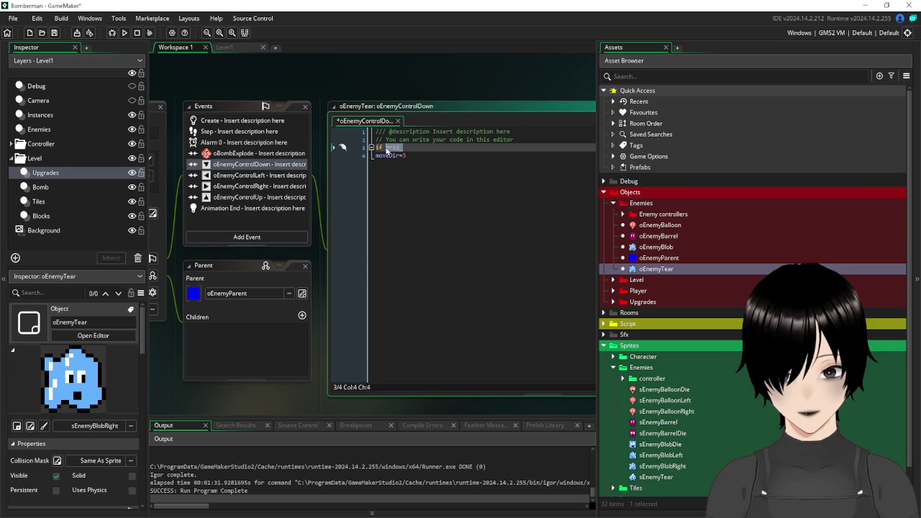
{"action": "type", "text": "place"}
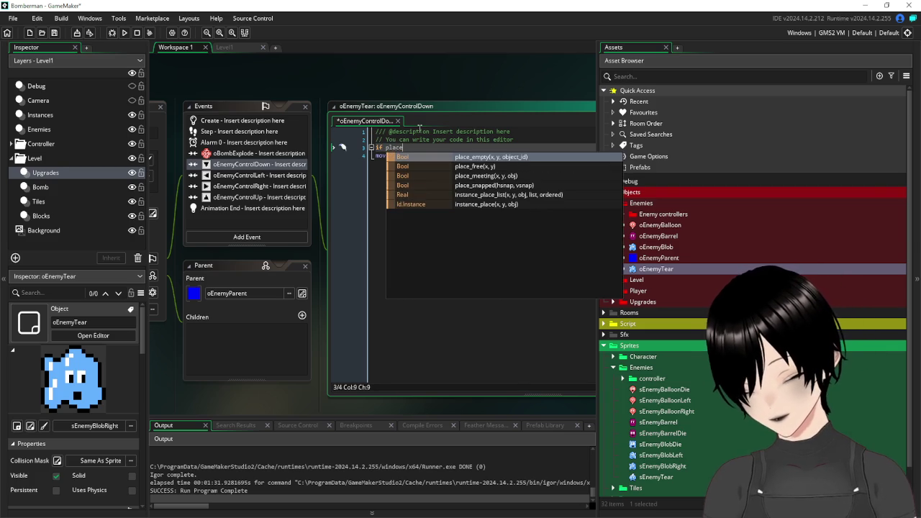
{"action": "type", "text": "_s"}
{"action": "key", "text": "Return"}
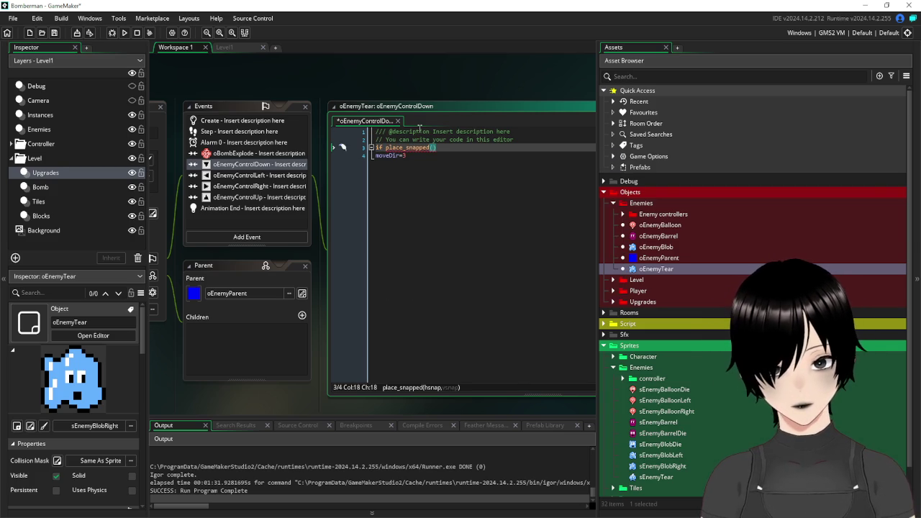
{"action": "type", "text": "16,16"}
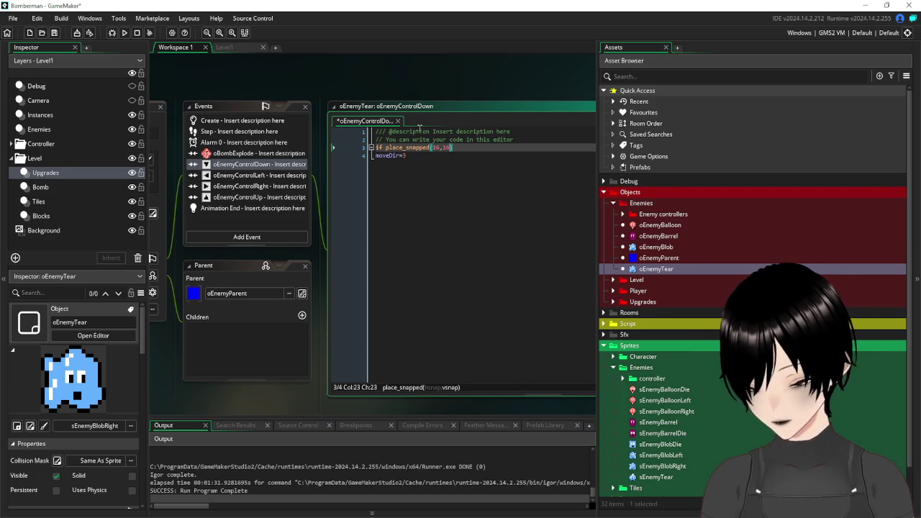
{"action": "left_click", "coordinate": [375, 157]}
{"action": "key", "text": "Tab"}
Copy the if place_snapped(16,16) line.
{"action": "left_click_drag", "start_coordinate": [472, 149], "coordinate": [380, 150]}
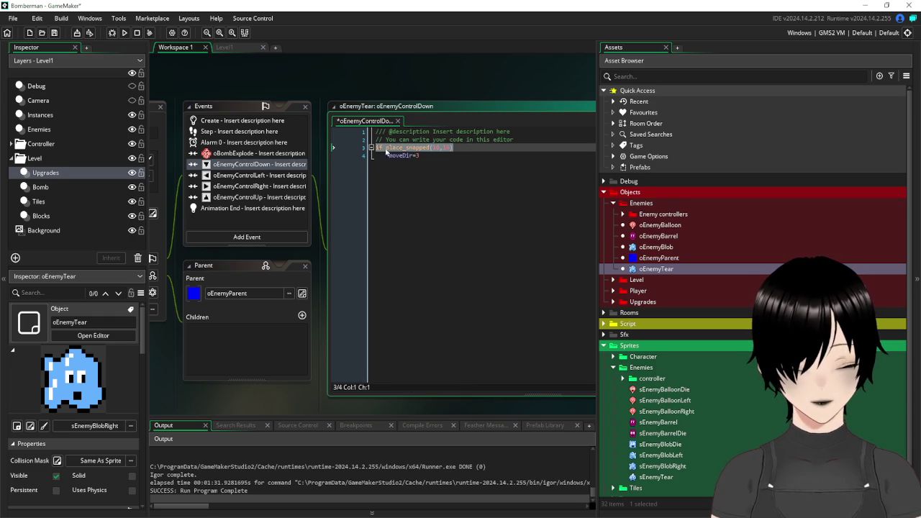
{"action": "mouse_move", "coordinate": [232, 68]}
{"action": "left_mouse_down"}
{"action": "mouse_move", "coordinate": [318, 79]}
{"action": "mouse_move", "coordinate": [284, 80]}
{"action": "mouse_move", "coordinate": [398, 53]}
{"action": "mouse_move", "coordinate": [322, 76]}
{"action": "mouse_move", "coordinate": [253, 74]}
{"action": "left_mouse_up"}
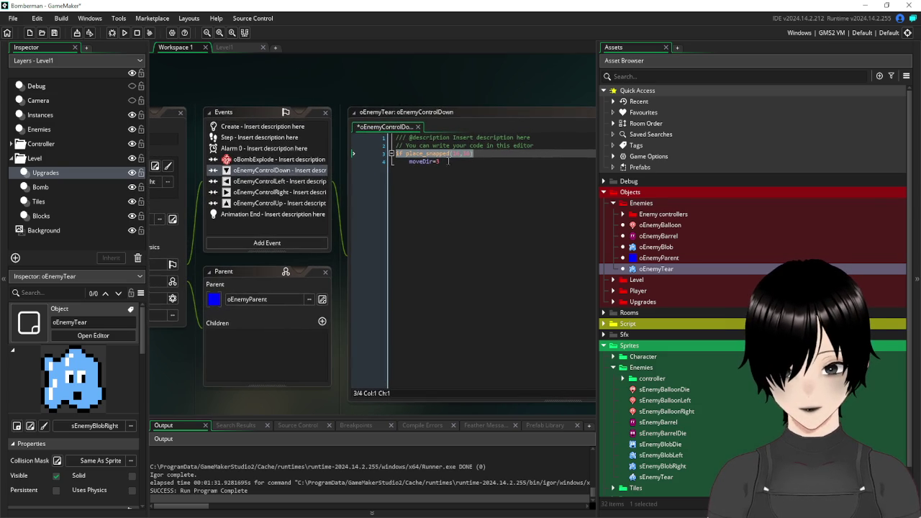
{"action": "right_click", "coordinate": [429, 158]}
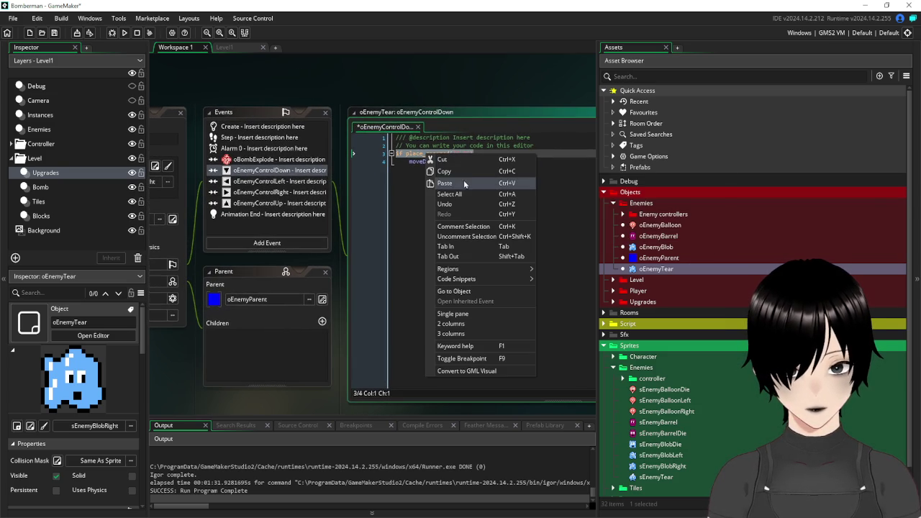
{"action": "left_click", "coordinate": [455, 175]}
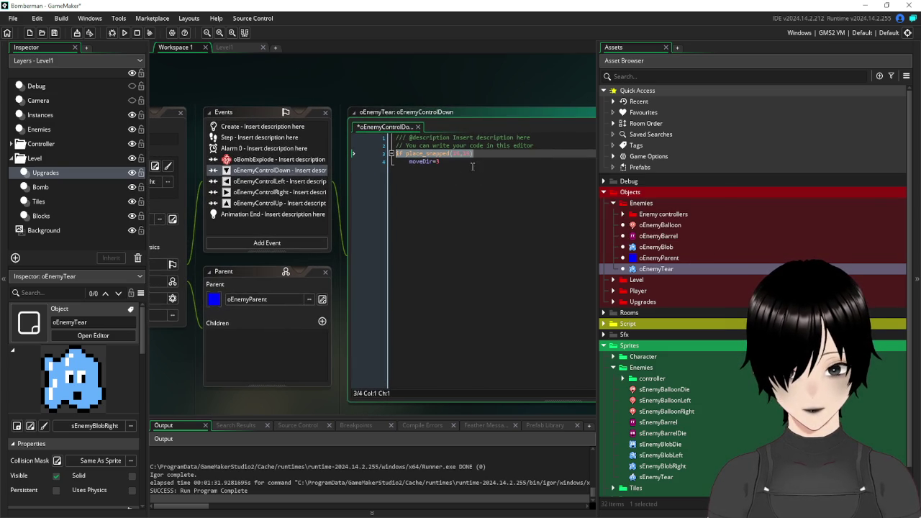
{"action": "left_click", "coordinate": [472, 166]}
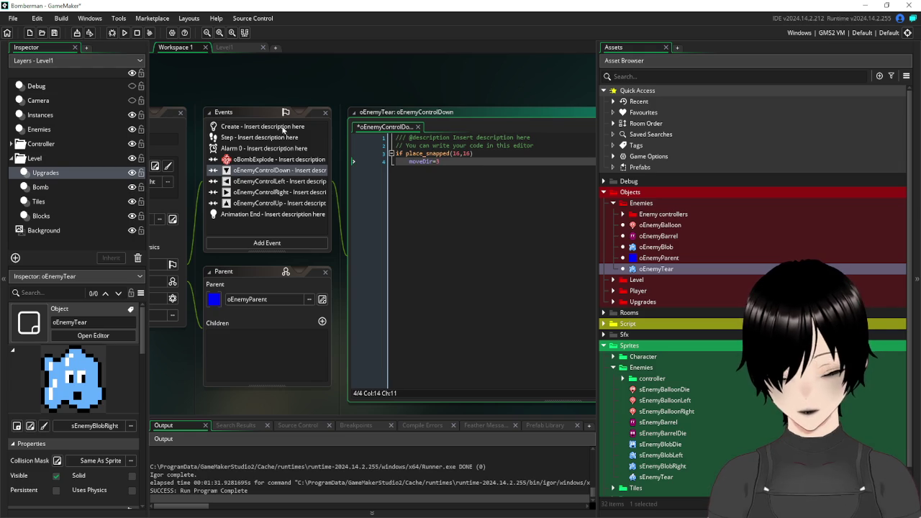
{"action": "left_click_drag", "start_coordinate": [488, 152], "coordinate": [386, 154]}
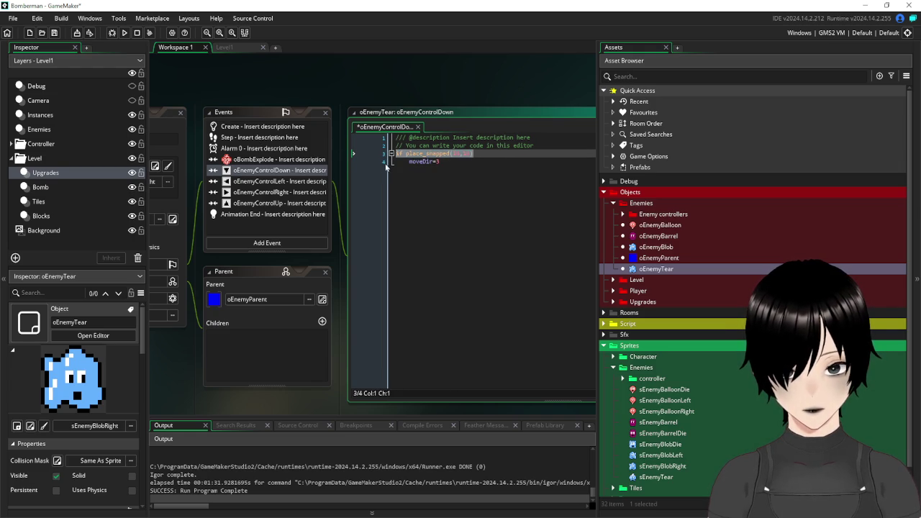
Add a line above moveDir in the Left event and paste the place_snapped check into the Right event.
{"action": "left_click", "coordinate": [273, 181]}
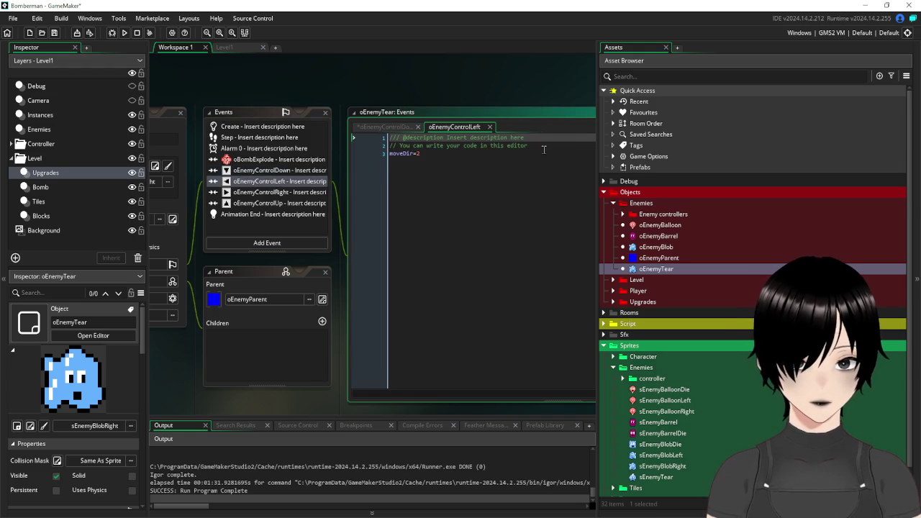
{"action": "left_click", "coordinate": [538, 146]}
{"action": "key", "text": "Return"}
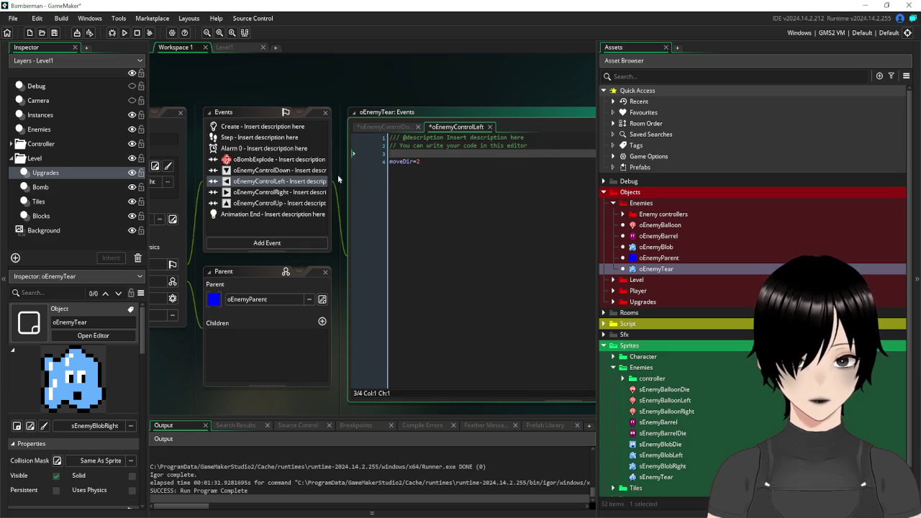
{"action": "type", "text": "if place_snapped(16,16)"}
{"action": "left_click", "coordinate": [298, 192]}
{"action": "left_click", "coordinate": [543, 147]}
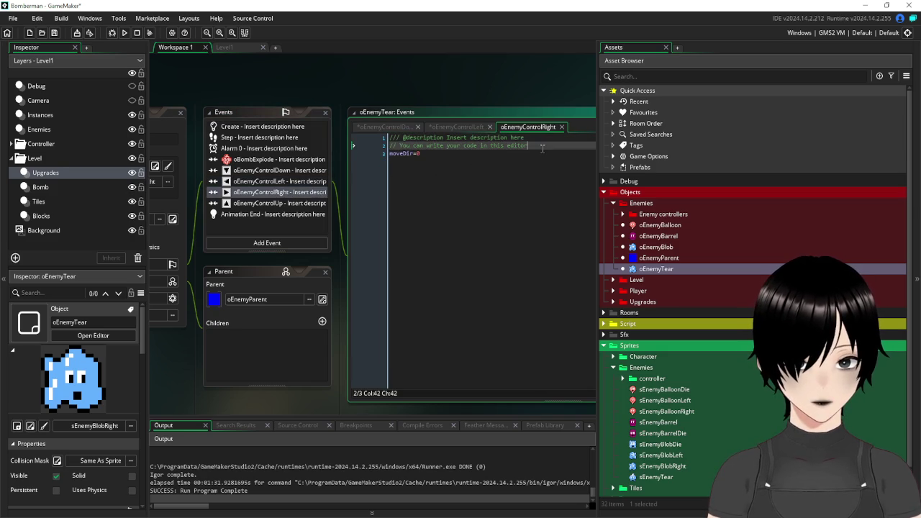
{"action": "key", "text": "Return"}
{"action": "key", "text": "ctrl+v"}
Paste the if place_snapped(16,16) check above moveDir=1 in the Up event.
{"action": "left_click", "coordinate": [302, 207]}
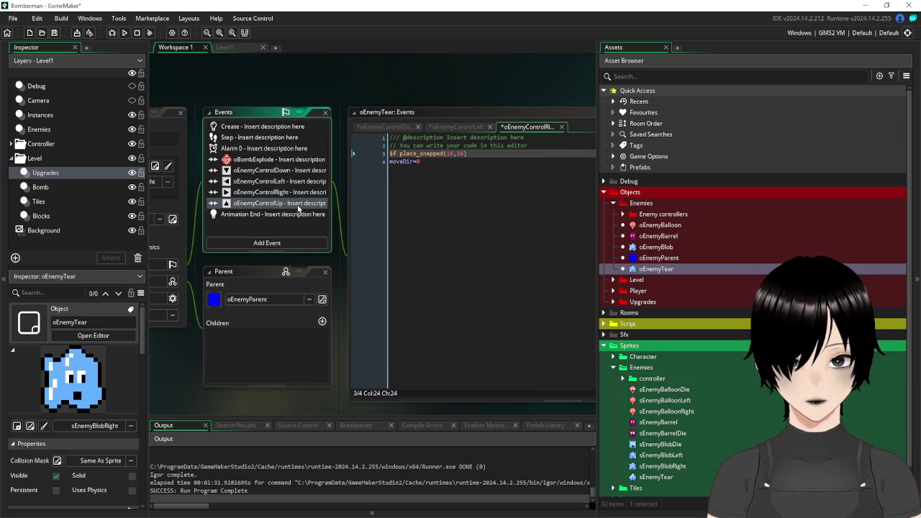
{"action": "left_click", "coordinate": [549, 147]}
{"action": "key", "text": "Return"}
{"action": "key", "text": "ctrl+v"}
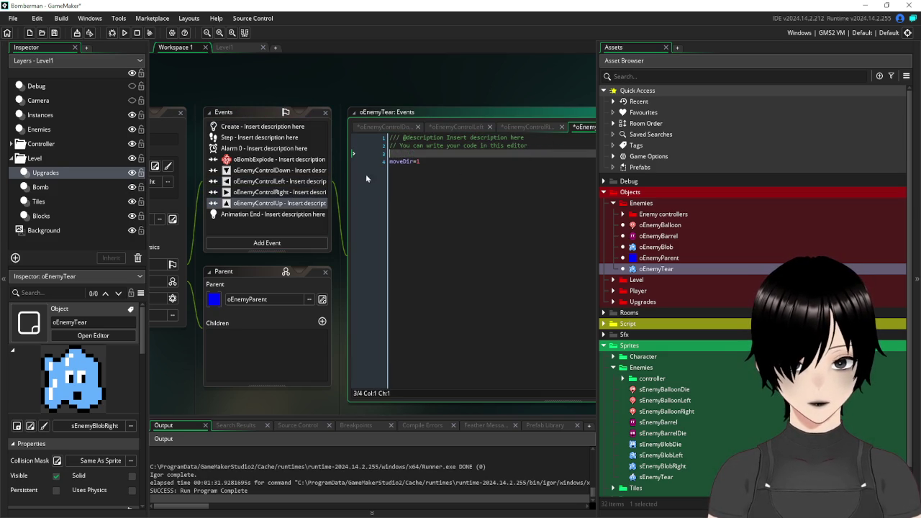
{"action": "left_click", "coordinate": [250, 151]}
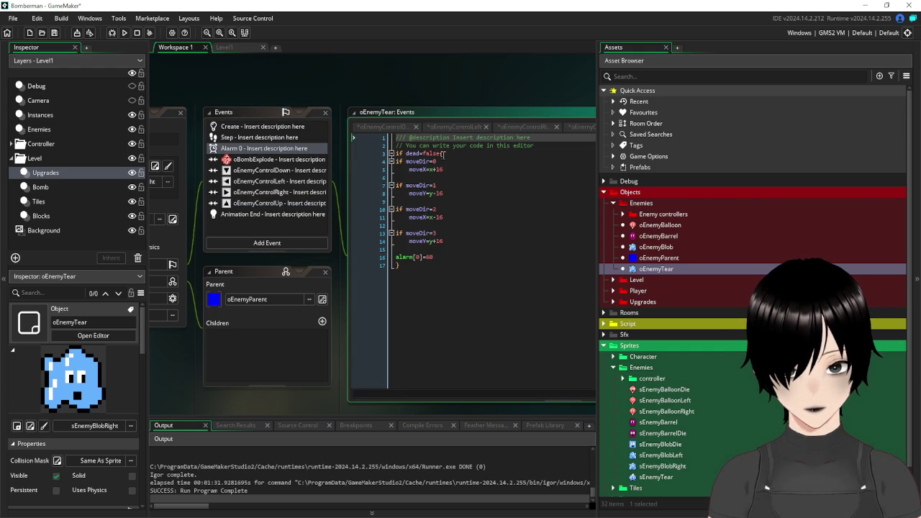
In Alarm 0, nest movement inside if place_snapped(16,16){ } and delete the alarm[0]=60 line.
{"action": "left_click", "coordinate": [465, 155]}
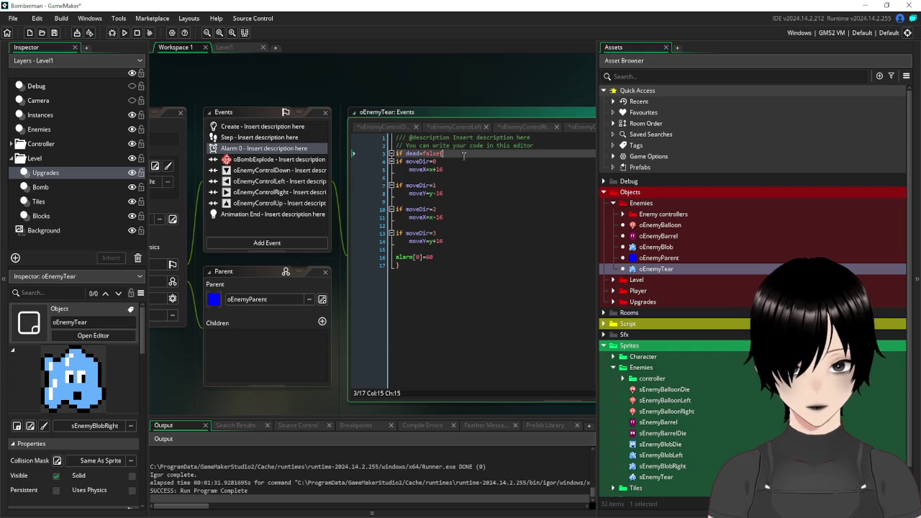
{"action": "key", "text": "Return"}
{"action": "type", "text": "if place_snapped(16,16)"}
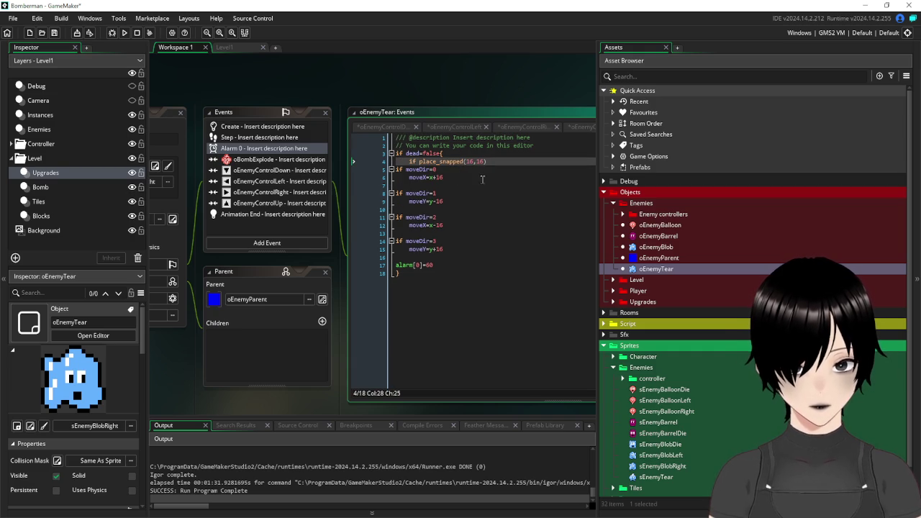
{"action": "type", "text": "{"}
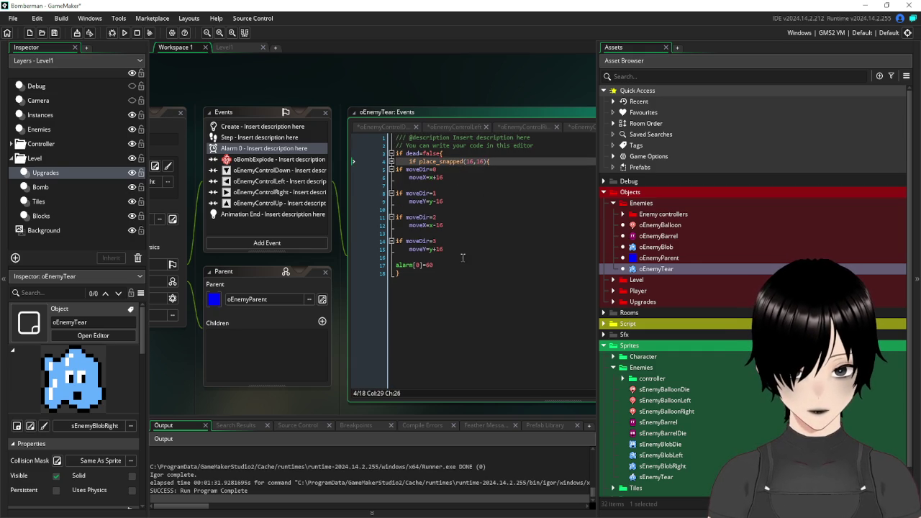
{"action": "left_click", "coordinate": [463, 261]}
{"action": "key", "text": "Return"}
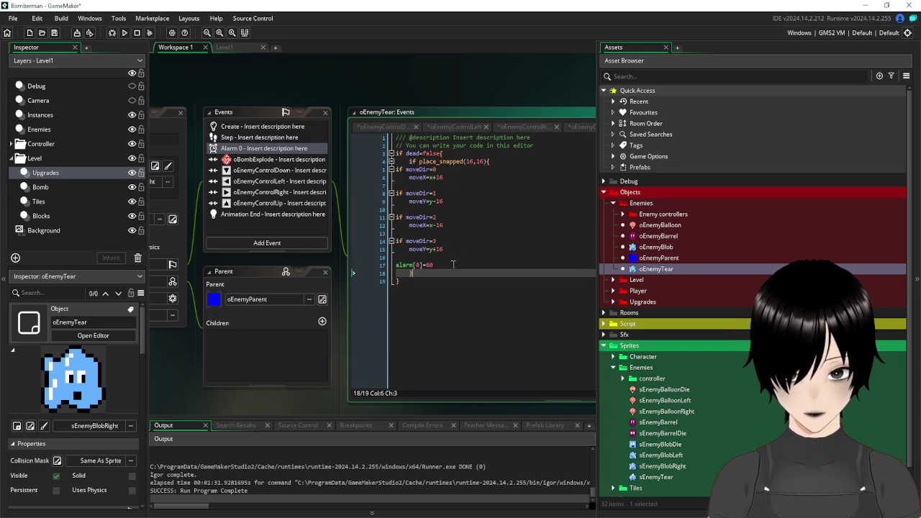
{"action": "left_click", "coordinate": [434, 265]}
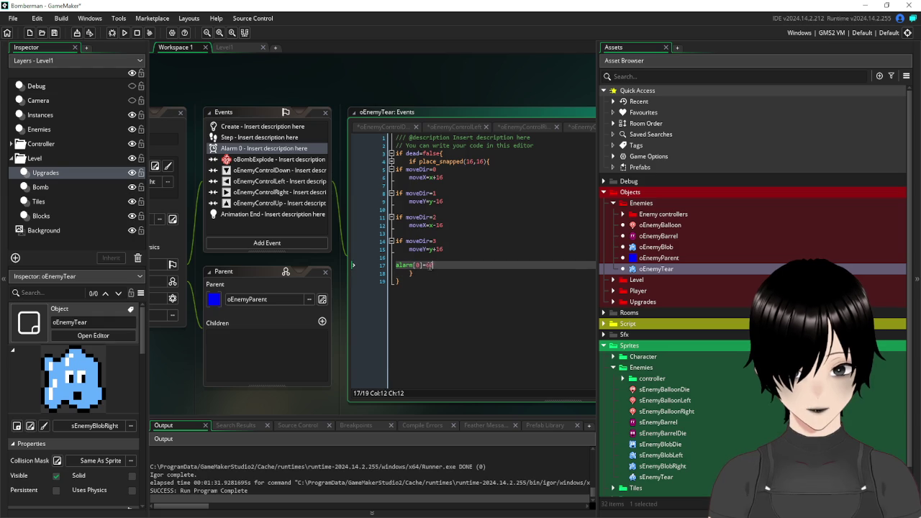
{"action": "type", "text": "3"}
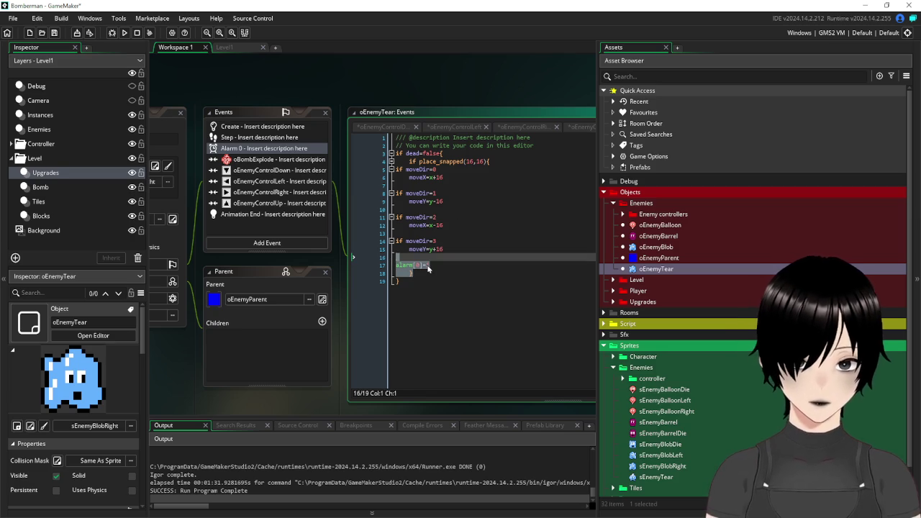
{"action": "key", "text": "BackSpace"}
{"action": "type", "text": "1"}
{"action": "key", "text": "BackSpace"}
{"action": "key", "text": "BackSpace"}
{"action": "key", "text": "BackSpace"}
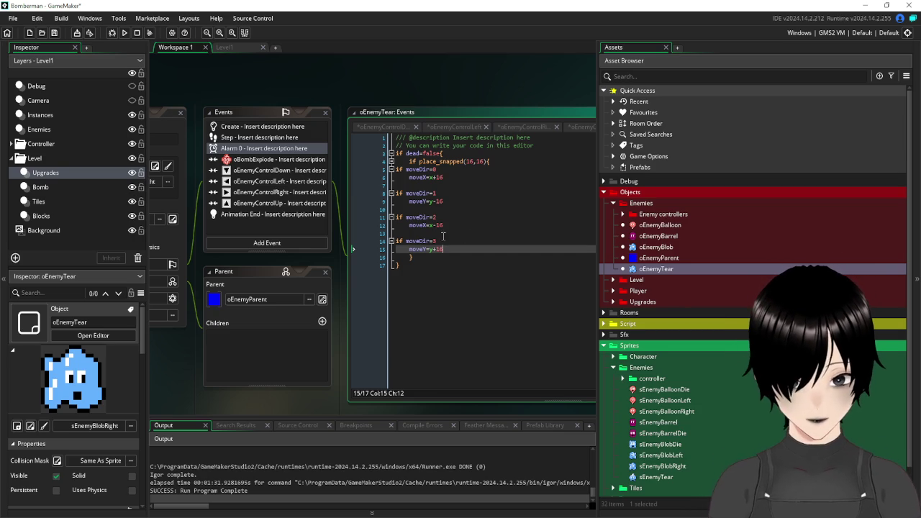
Indent the moveDir blocks and paste the dead=false movement block at the end of the Step event.
{"action": "mouse_move", "coordinate": [461, 248]}
{"action": "left_mouse_down"}
{"action": "mouse_move", "coordinate": [425, 242]}
{"action": "mouse_move", "coordinate": [382, 174]}
{"action": "left_mouse_up"}
{"action": "key", "text": "Tab"}
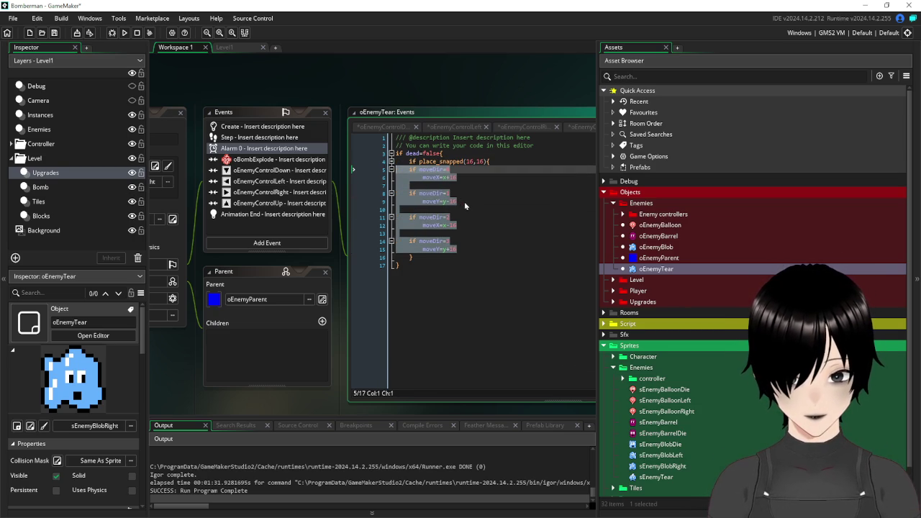
{"action": "key", "text": "Tab"}
{"action": "left_click", "coordinate": [427, 272]}
{"action": "left_click_drag", "start_coordinate": [407, 265], "coordinate": [388, 154]}
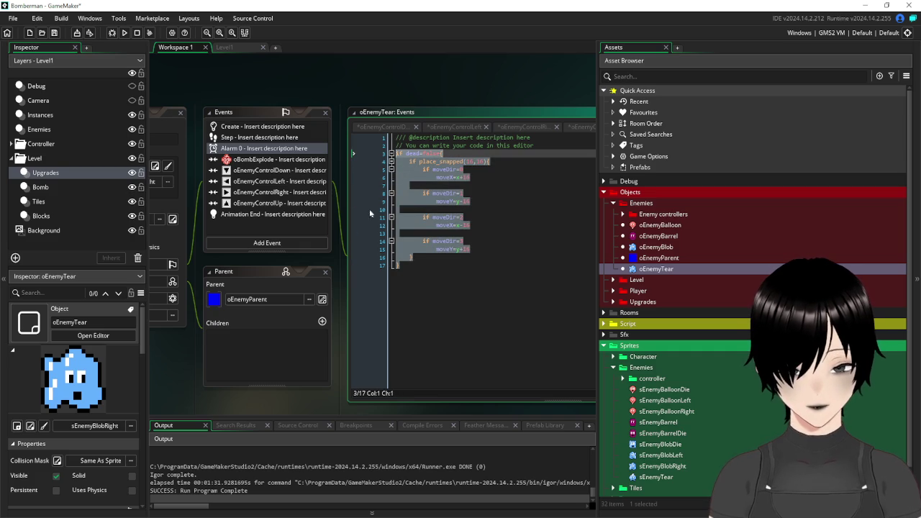
{"action": "left_click", "coordinate": [250, 137]}
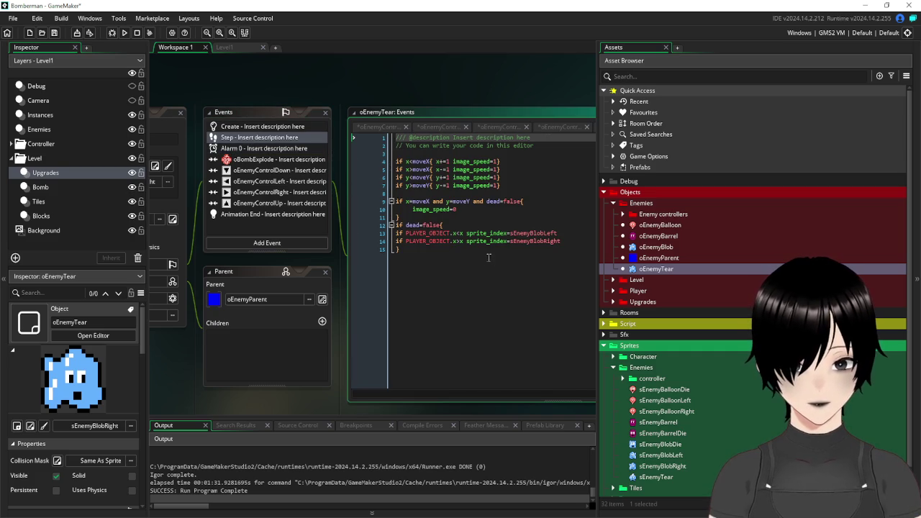
{"action": "left_click", "coordinate": [493, 270]}
{"action": "key", "text": "Return"}
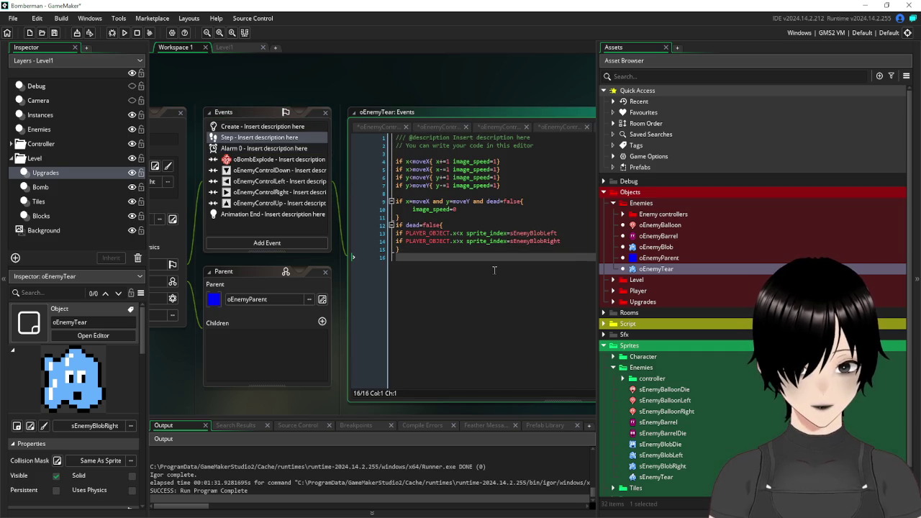
{"action": "key", "text": "Return"}
{"action": "key", "text": "ctrl+v"}
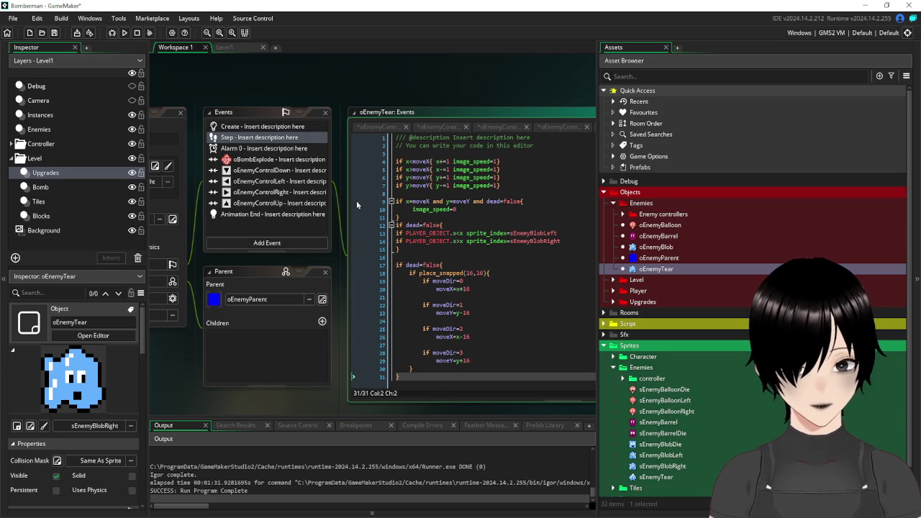
Delete the Alarm 0 event and remove the alarm[0]=60 line from the Create code.
{"action": "scroll", "coordinate": [461, 237], "scroll_direction": "down", "scroll_amount": 1}
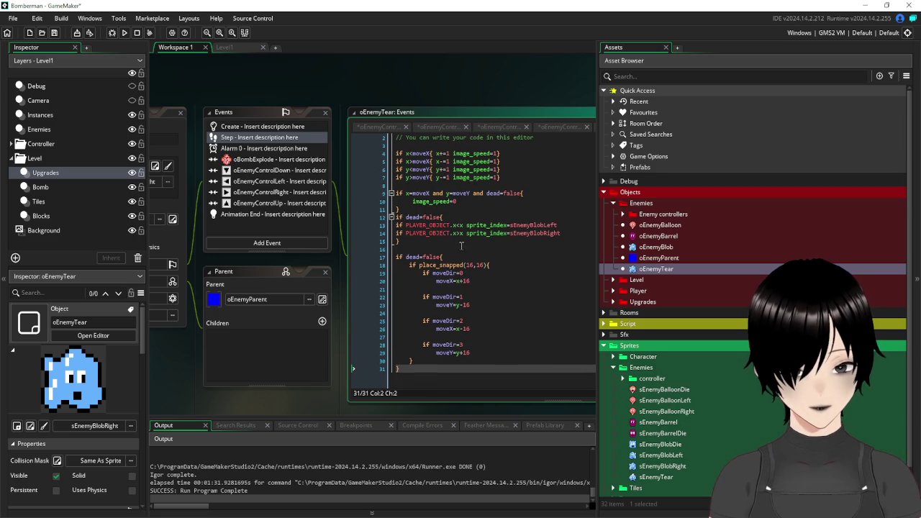
{"action": "left_click", "coordinate": [241, 149]}
{"action": "right_click", "coordinate": [240, 149]}
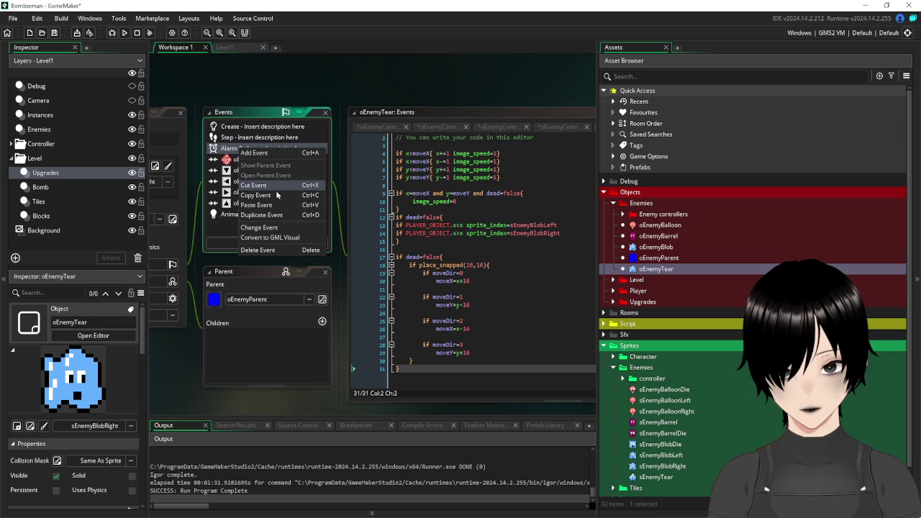
{"action": "left_click", "coordinate": [232, 127]}
{"action": "left_click_drag", "start_coordinate": [432, 153], "coordinate": [369, 156]}
{"action": "key", "text": "BackSpace"}
{"action": "key", "text": "BackSpace"}
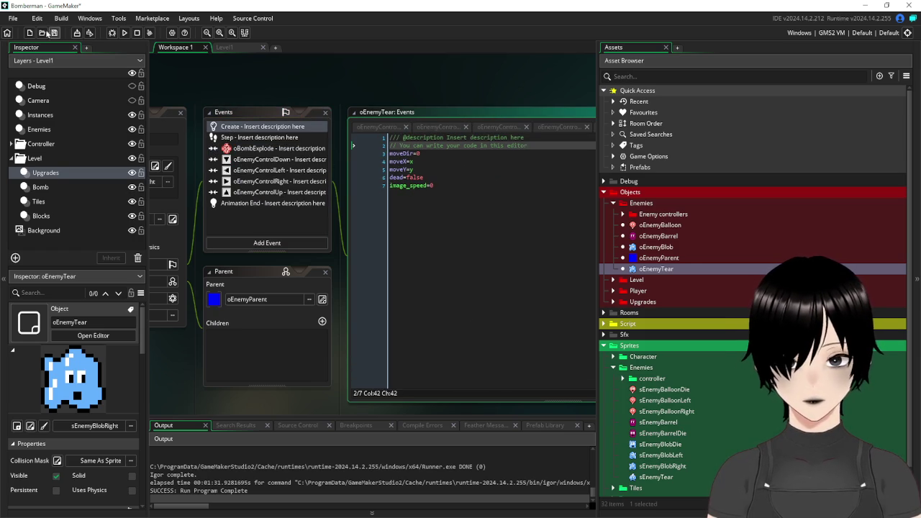
{"action": "left_click", "coordinate": [229, 49]}
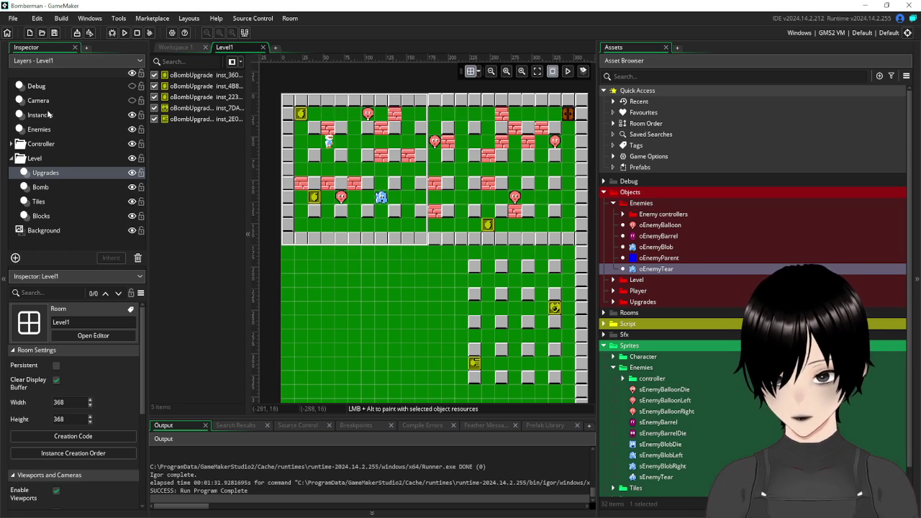
Show EnemyController arrows, delete the blob enemy, and drop an oEnemyTear in its place in Level1.
{"action": "left_click", "coordinate": [11, 148]}
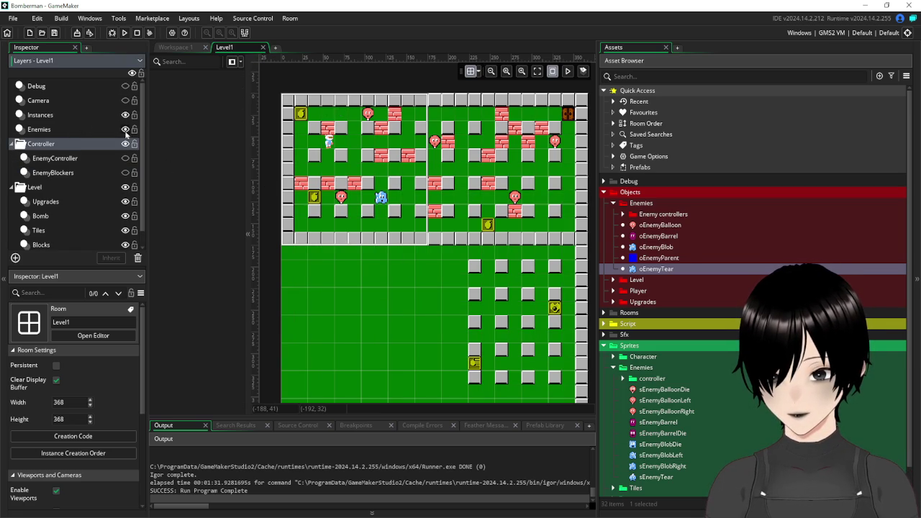
{"action": "left_click", "coordinate": [125, 159]}
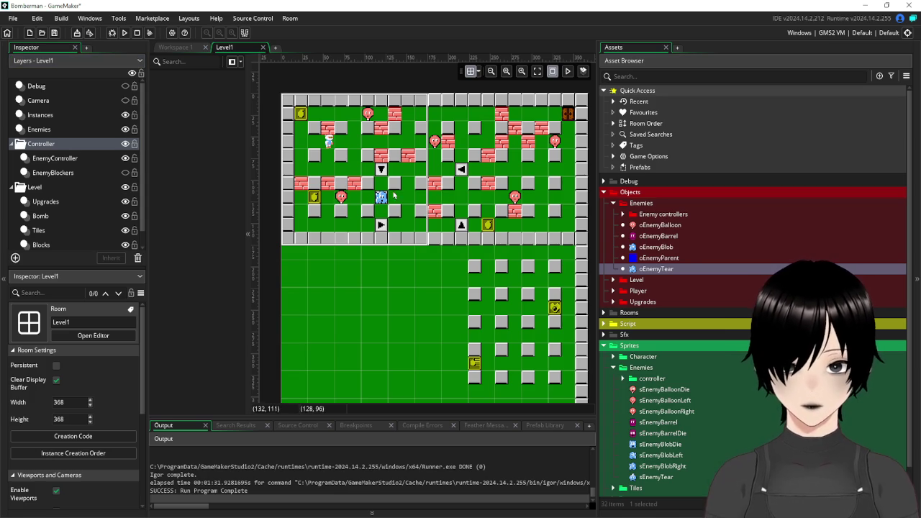
{"action": "left_click", "coordinate": [44, 130]}
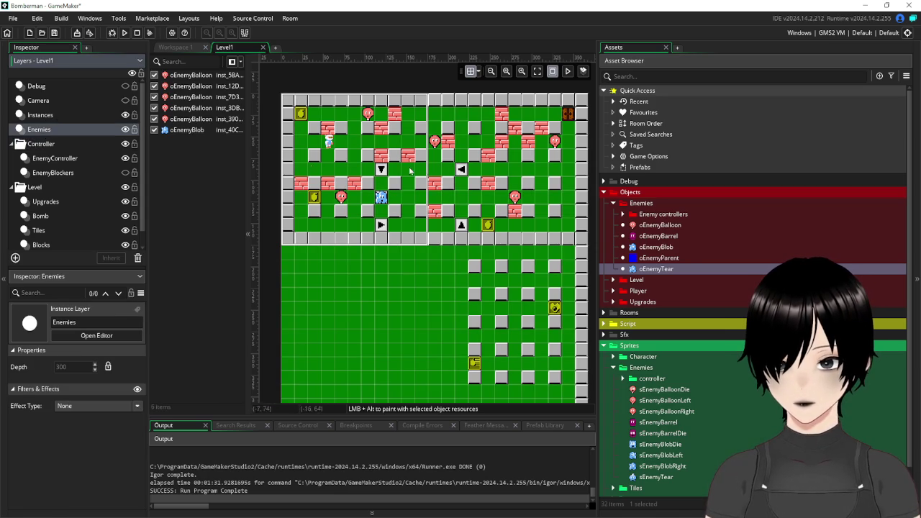
{"action": "left_click", "coordinate": [383, 199]}
{"action": "key", "text": "Delete"}
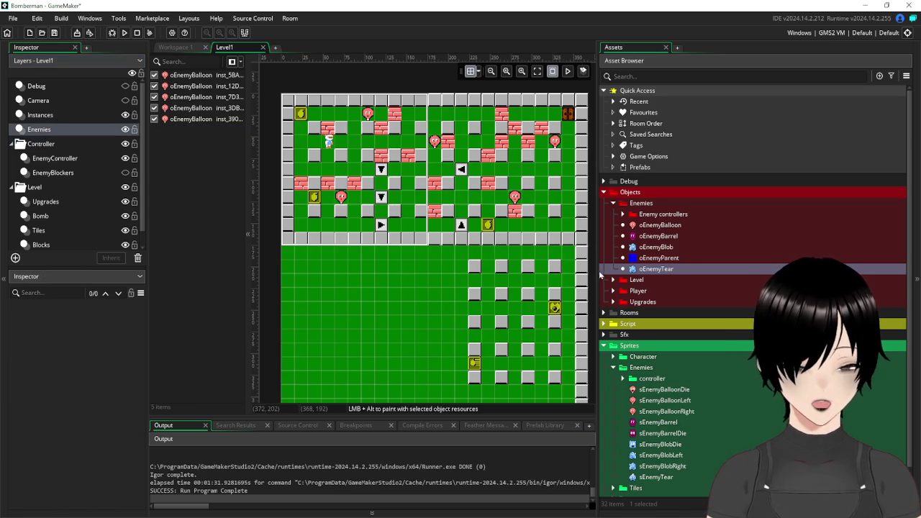
{"action": "left_click_drag", "start_coordinate": [668, 274], "coordinate": [368, 184]}
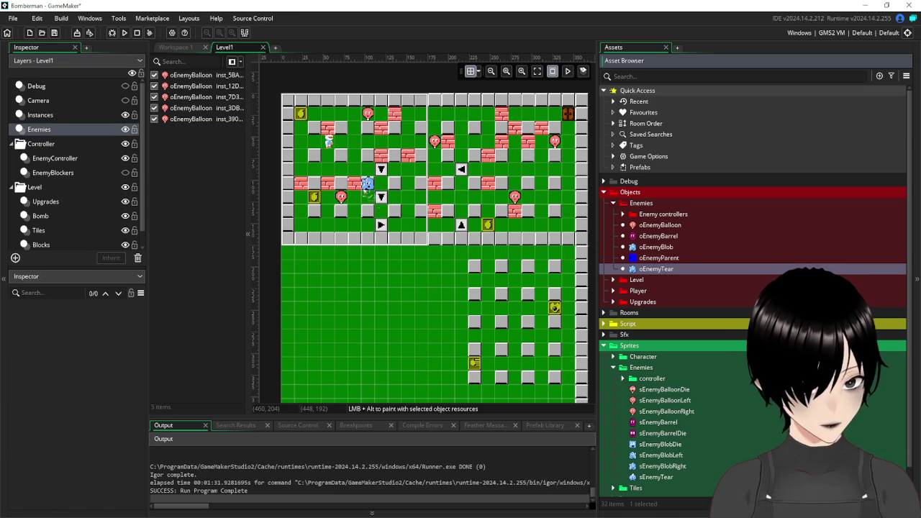
{"action": "left_click", "coordinate": [180, 46]}
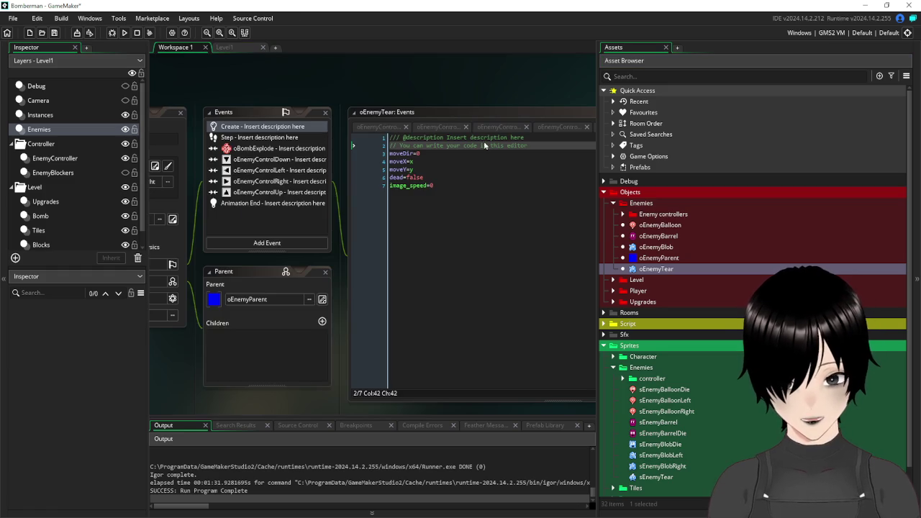
Assign the Sprites > Enemies > sEnemyTear sprite to oEnemyTear.
{"action": "mouse_move", "coordinate": [193, 94]}
{"action": "left_mouse_down"}
{"action": "mouse_move", "coordinate": [372, 82]}
{"action": "mouse_move", "coordinate": [303, 83]}
{"action": "left_mouse_up"}
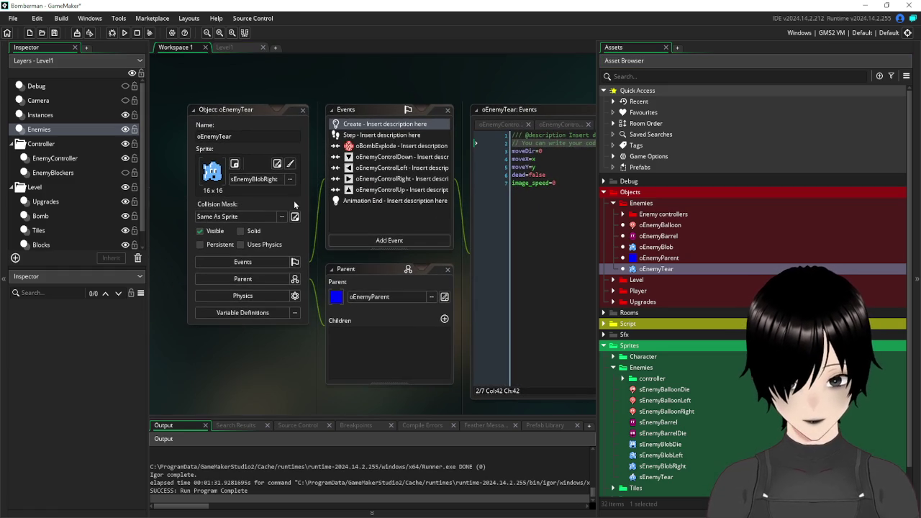
{"action": "left_click", "coordinate": [273, 180]}
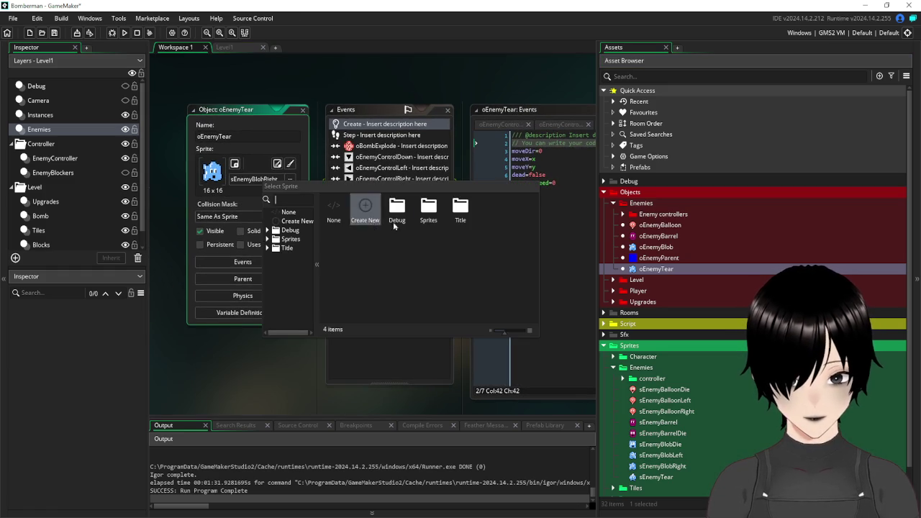
{"action": "double_click", "coordinate": [428, 208]}
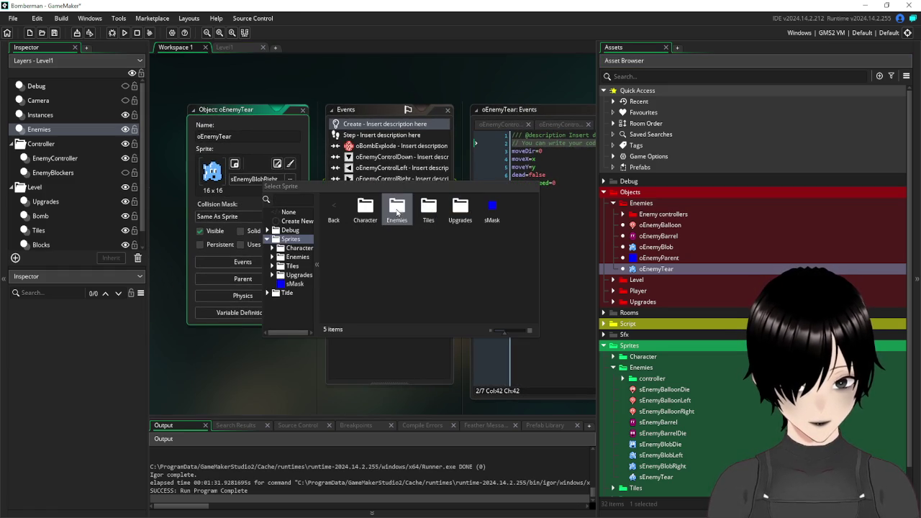
{"action": "double_click", "coordinate": [397, 209]}
{"action": "double_click", "coordinate": [461, 239]}
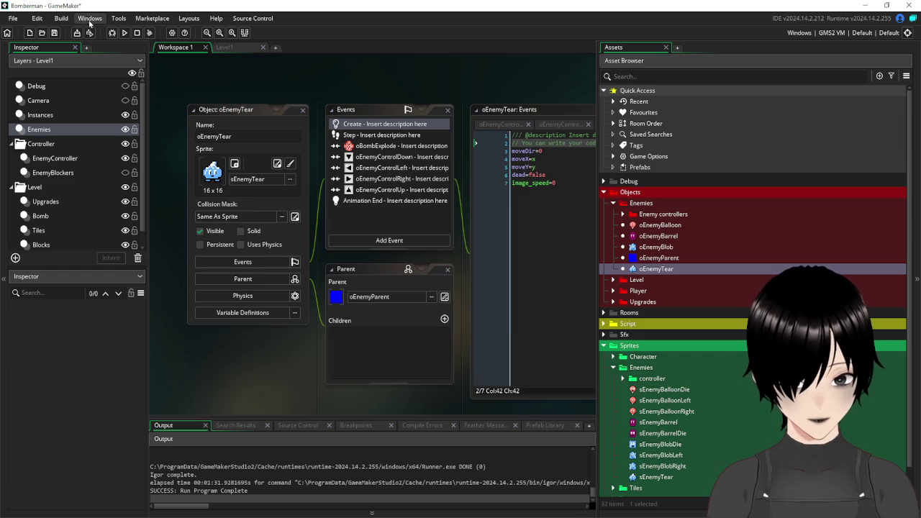
Run the game, start it from the title screen, then close it.
{"action": "left_click", "coordinate": [124, 33]}
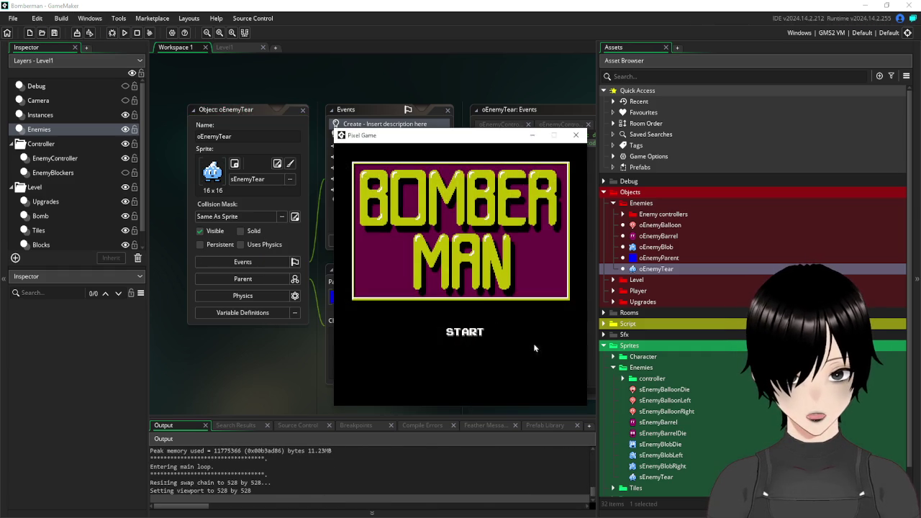
{"action": "left_click", "coordinate": [450, 334]}
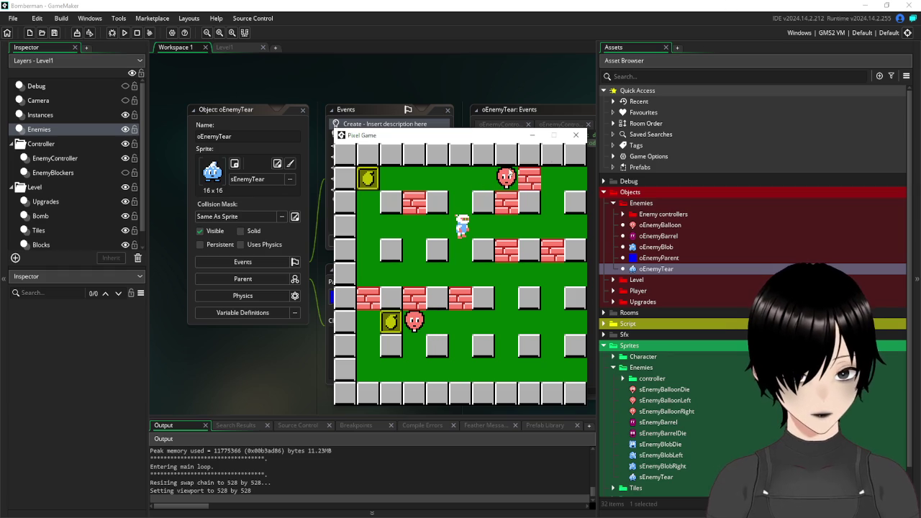
{"action": "left_click", "coordinate": [573, 136]}
{"action": "mouse_move", "coordinate": [239, 109]}
{"action": "left_mouse_down"}
{"action": "mouse_move", "coordinate": [210, 62]}
{"action": "mouse_move", "coordinate": [210, 80]}
{"action": "left_mouse_up"}
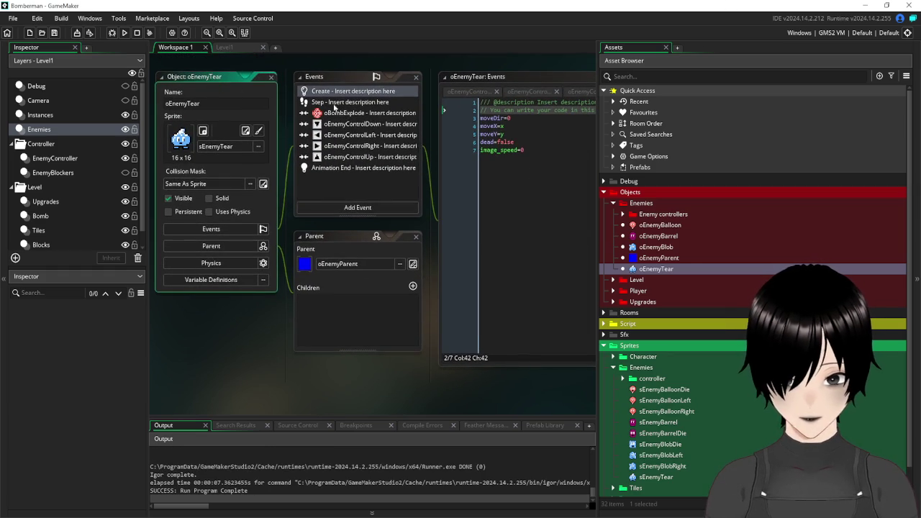
Move the oEnemyTear instance in Level1 down to (128,144).
{"action": "left_click", "coordinate": [337, 94]}
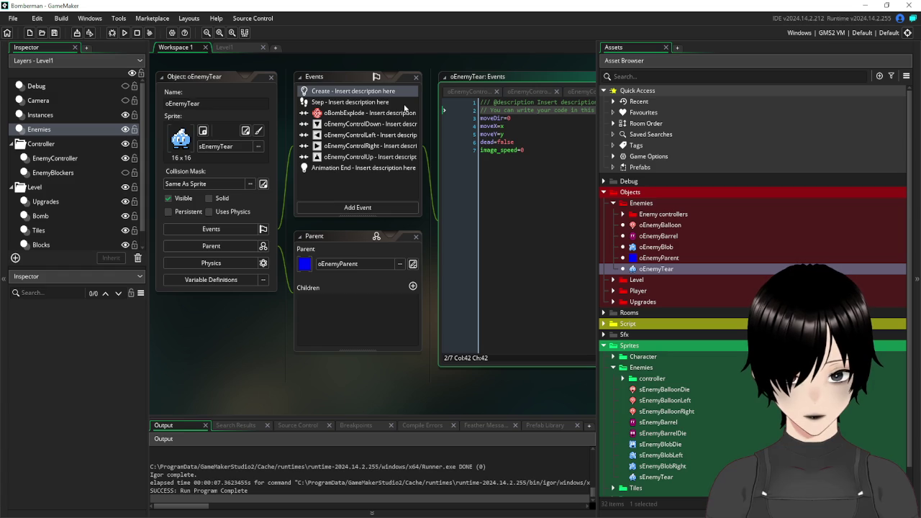
{"action": "left_click", "coordinate": [224, 47]}
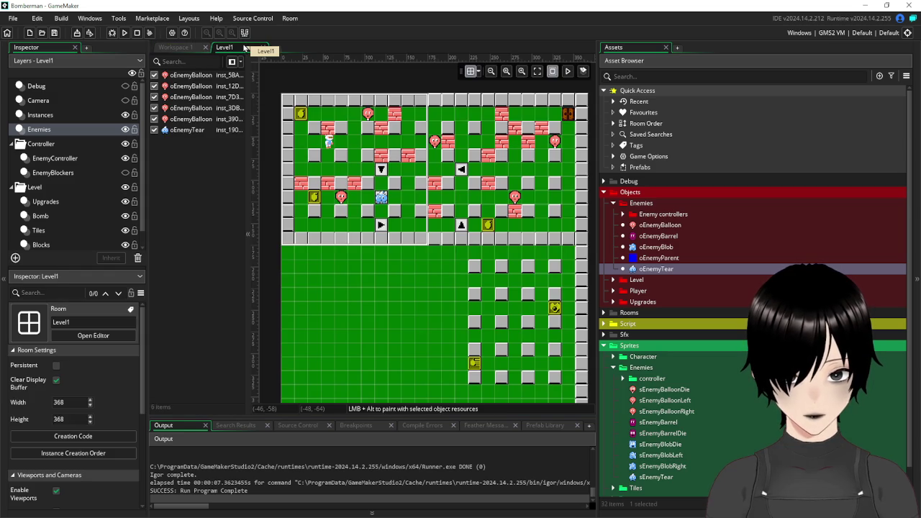
{"action": "left_click", "coordinate": [384, 200]}
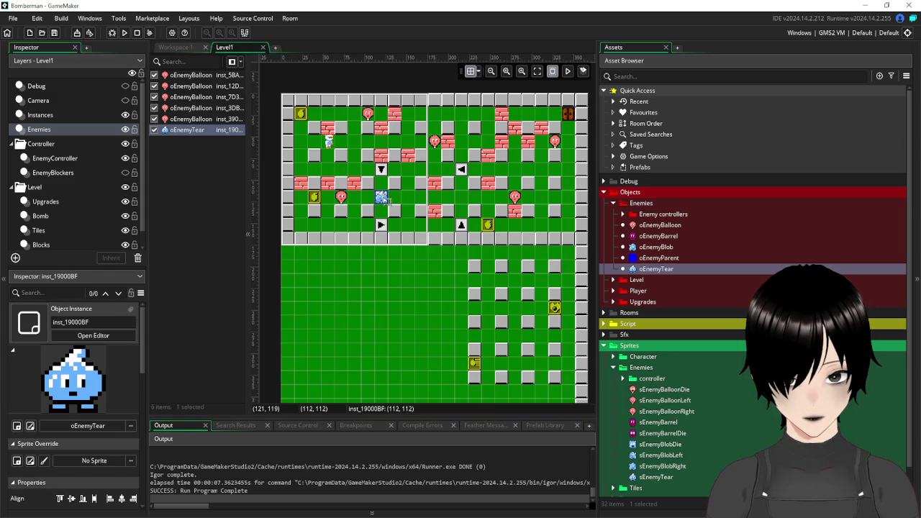
{"action": "mouse_move", "coordinate": [392, 214]}
{"action": "left_mouse_down"}
{"action": "mouse_move", "coordinate": [412, 230]}
{"action": "mouse_move", "coordinate": [400, 232]}
{"action": "left_mouse_up"}
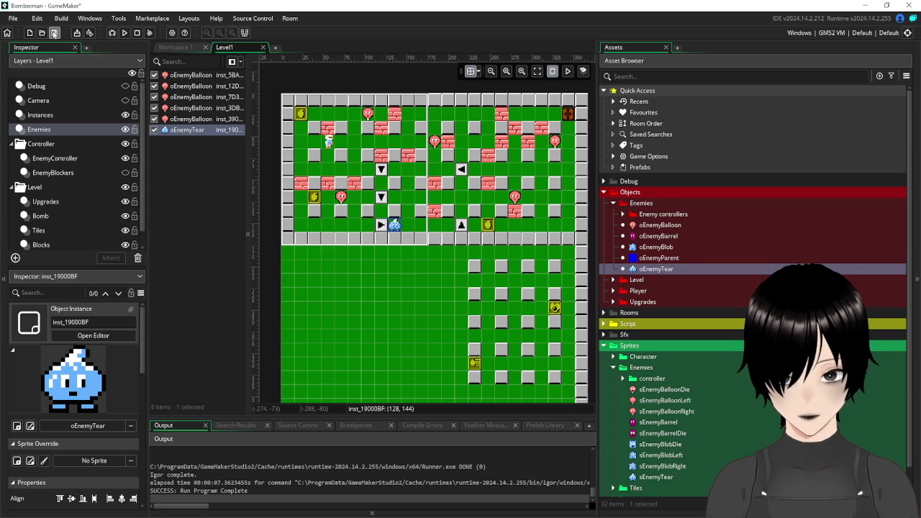
Test-play the game, walking the player right and down before exiting.
{"action": "left_click", "coordinate": [125, 34]}
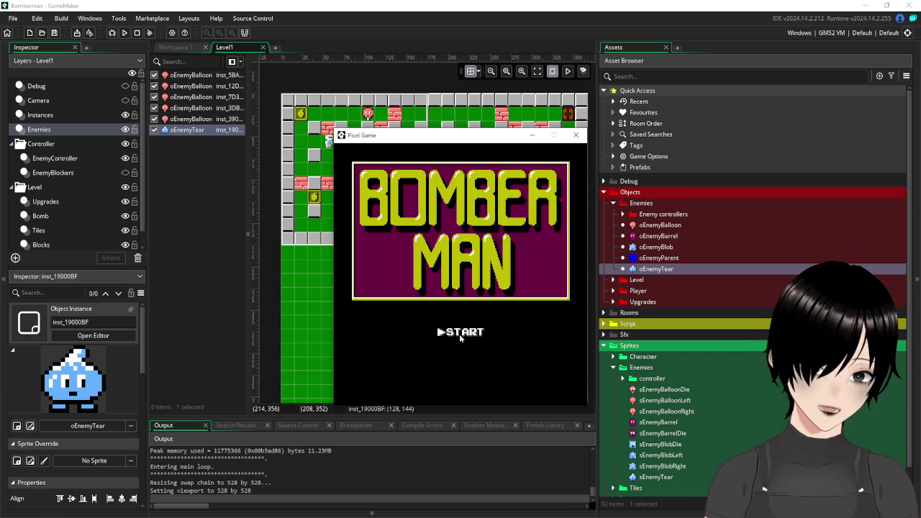
{"action": "left_click", "coordinate": [461, 332]}
{"action": "key", "text": "Right"}
{"action": "key", "text": "Down"}
{"action": "key", "text": "Right"}
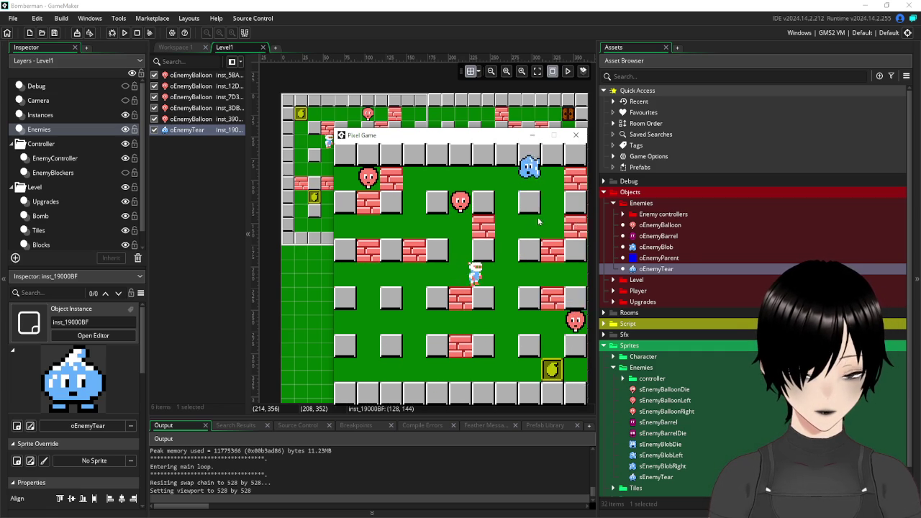
{"action": "key", "text": "Escape"}
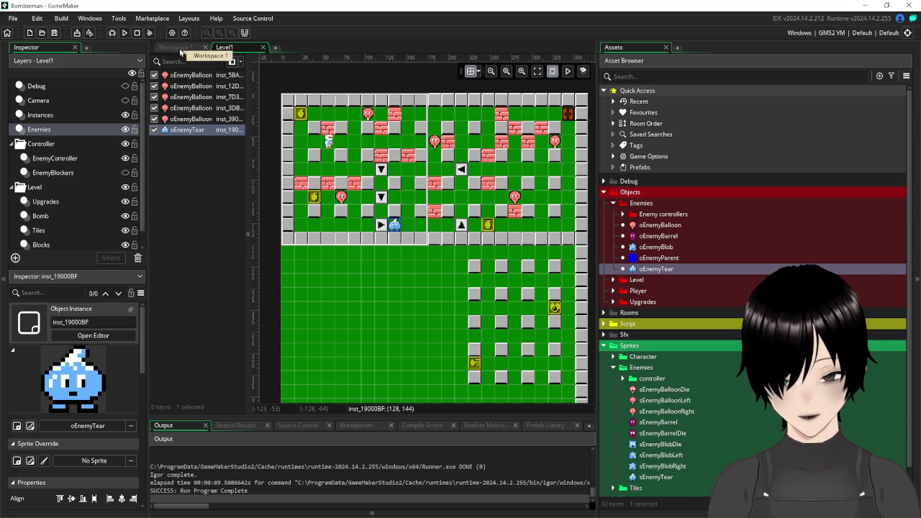
Move the player start instance on the Instances layer to (160,112).
{"action": "left_click", "coordinate": [329, 138]}
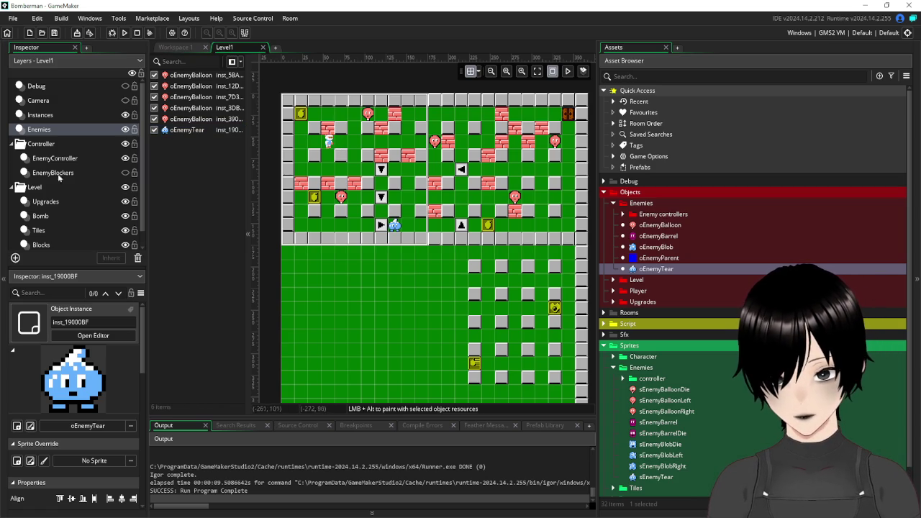
{"action": "left_click", "coordinate": [46, 115]}
{"action": "left_click_drag", "start_coordinate": [330, 138], "coordinate": [425, 202]}
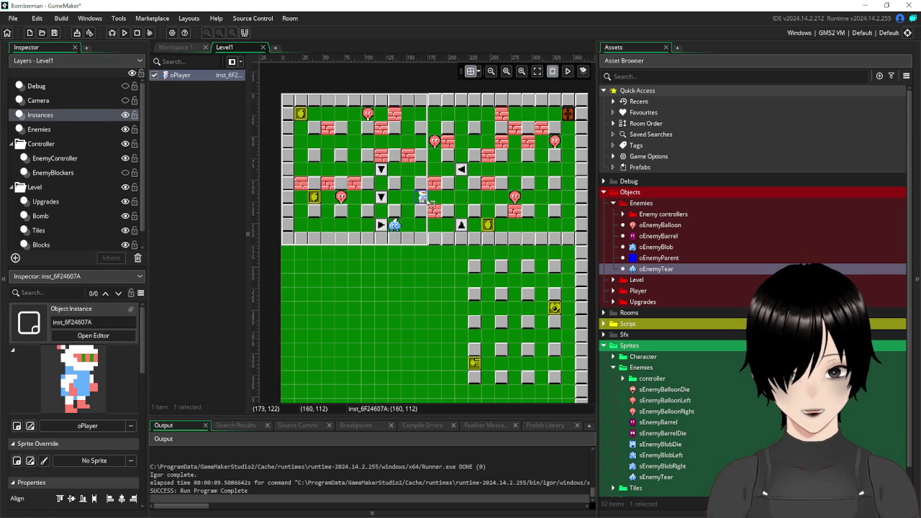
Test-play the game again, then close it and return to the oEnemyTear workspace.
{"action": "left_click", "coordinate": [125, 33]}
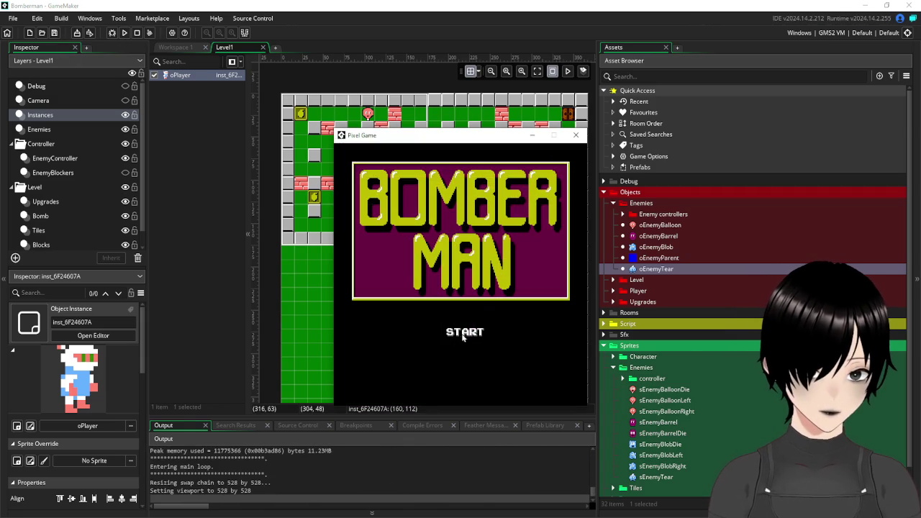
{"action": "left_click", "coordinate": [462, 333]}
{"action": "key", "text": "Left"}
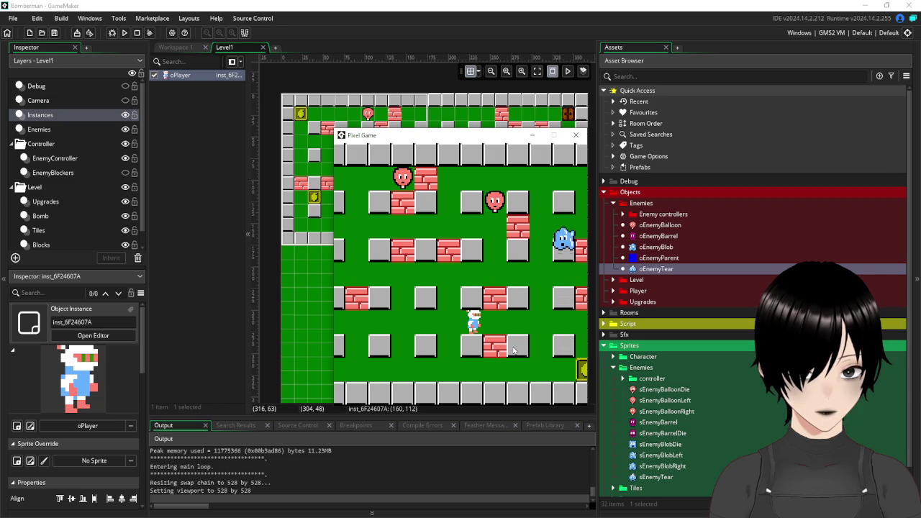
{"action": "left_click", "coordinate": [576, 134]}
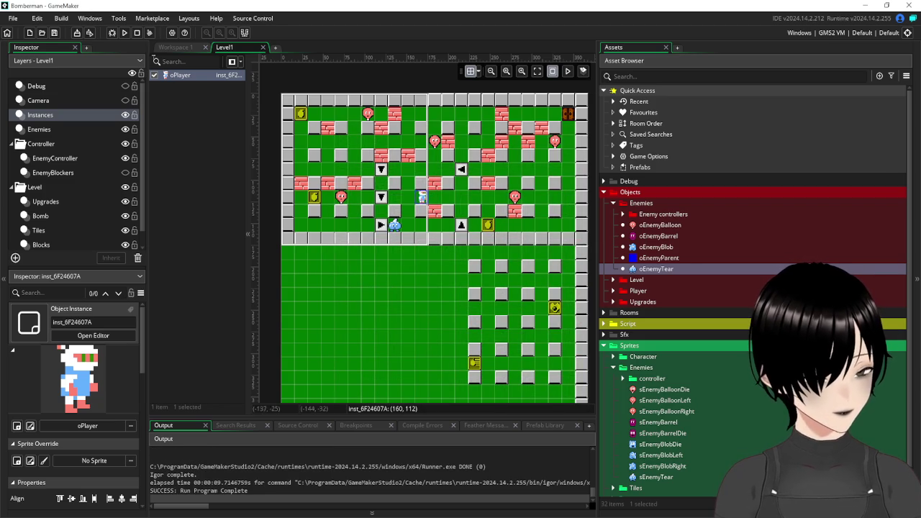
{"action": "left_click", "coordinate": [176, 48]}
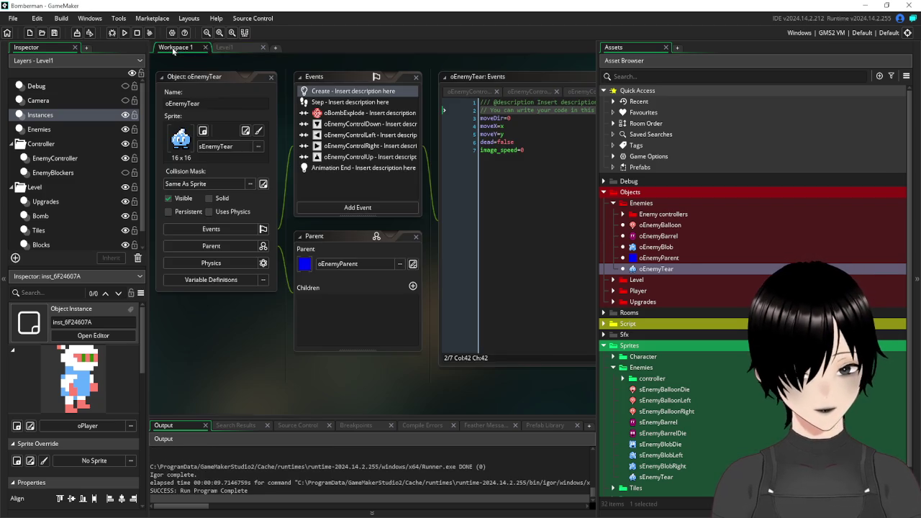
Display oEnemyTear's Step code with its place_snapped(16,16) block and sprite switching.
{"action": "left_click", "coordinate": [353, 102]}
{"action": "mouse_move", "coordinate": [420, 234]}
{"action": "left_mouse_down"}
{"action": "mouse_move", "coordinate": [315, 221]}
{"action": "mouse_move", "coordinate": [353, 228]}
{"action": "left_mouse_up"}
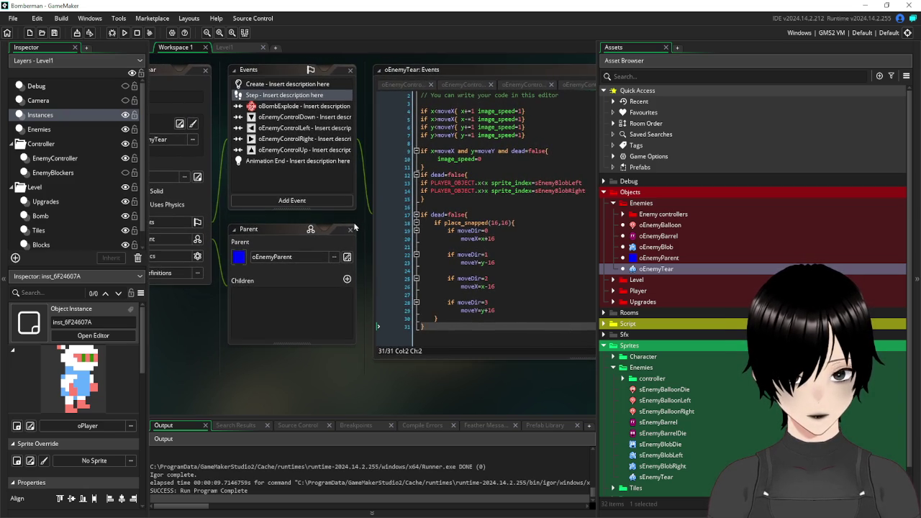
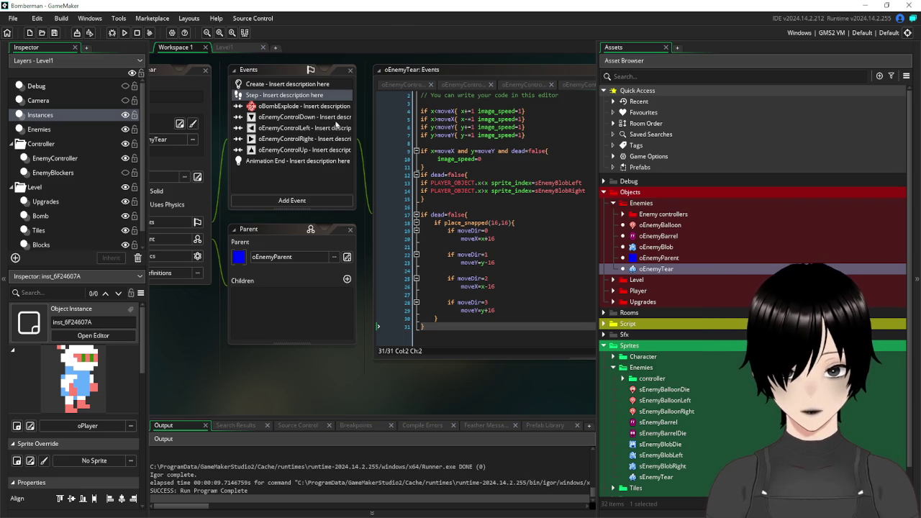
Remove the 'if place_snapped(16,16)' line from the Down and Left oEnemyControl collision events.
{"action": "left_click", "coordinate": [300, 118]}
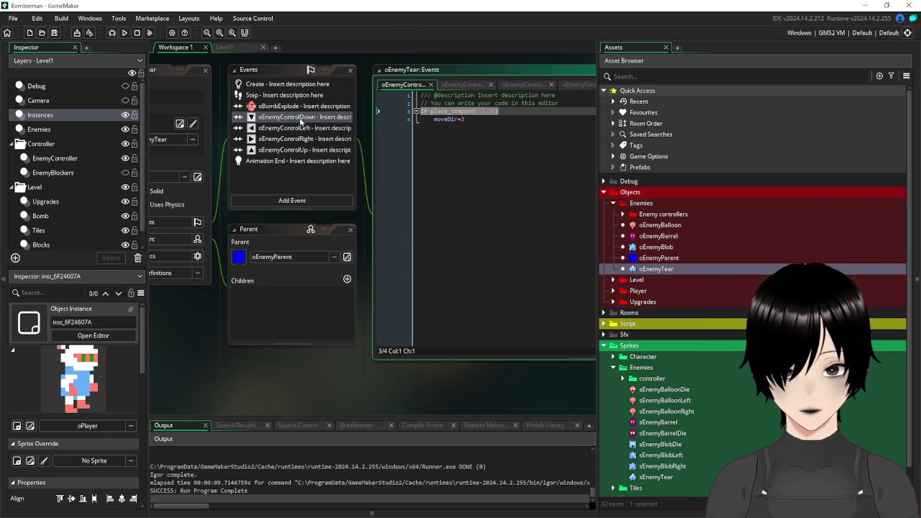
{"action": "key", "text": "Delete"}
{"action": "key", "text": "Down"}
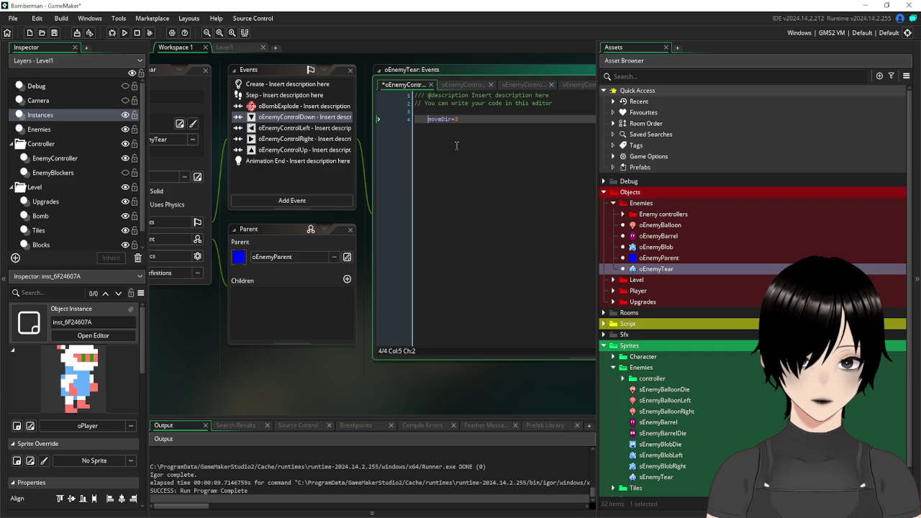
{"action": "left_click", "coordinate": [316, 129]}
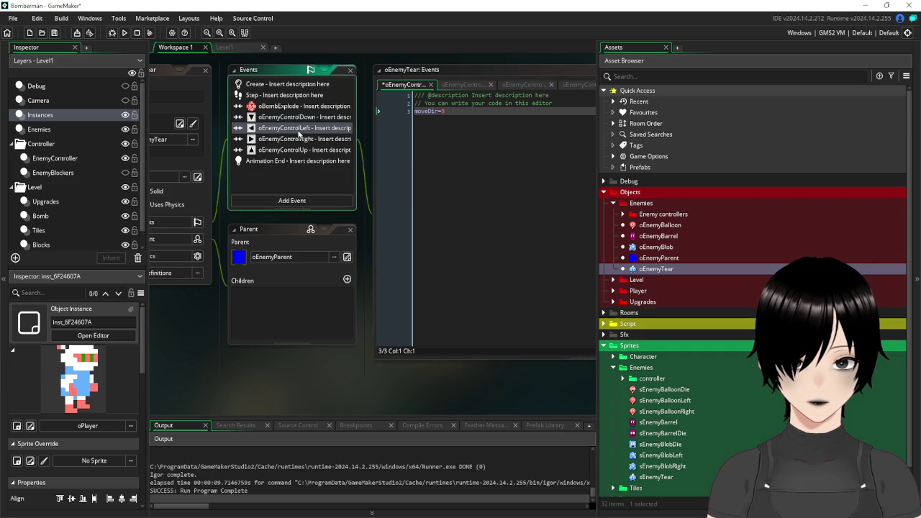
{"action": "left_click_drag", "start_coordinate": [513, 113], "coordinate": [420, 112]}
{"action": "key", "text": "Delete"}
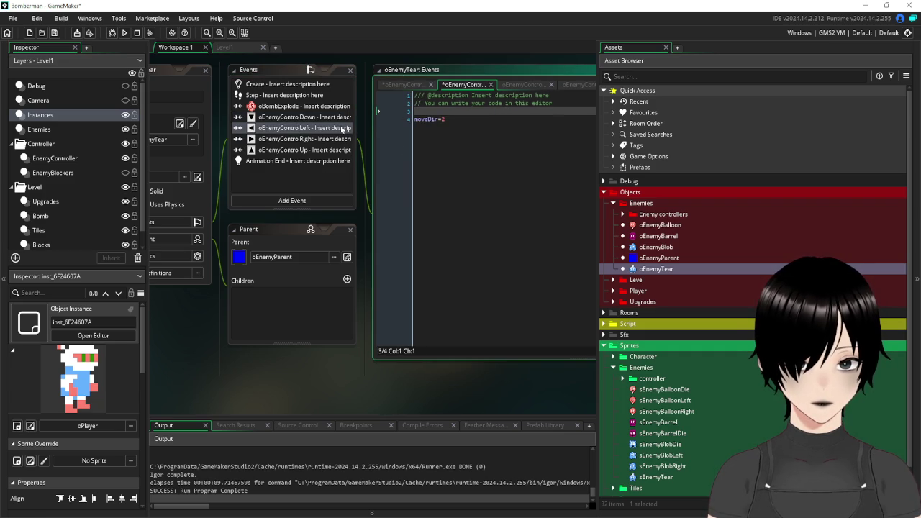
Strip the same place_snapped check from the Up control event and save the project.
{"action": "left_click", "coordinate": [318, 138]}
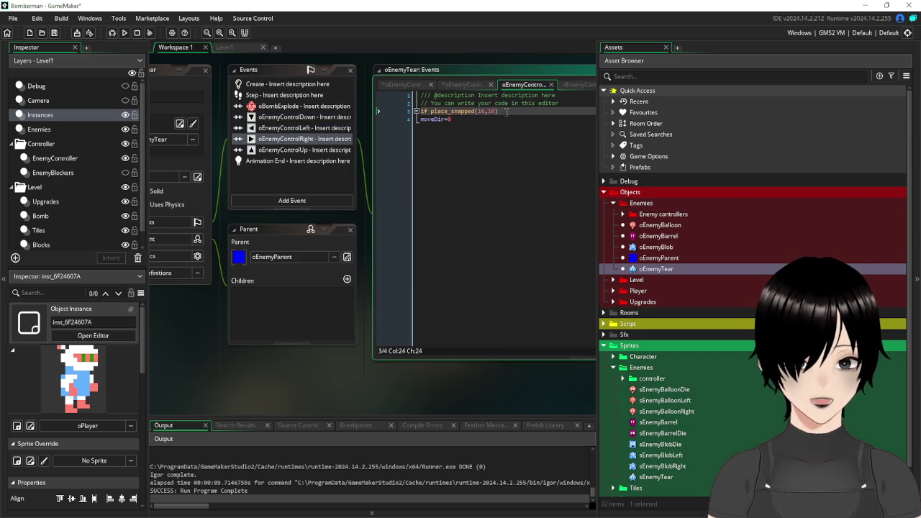
{"action": "left_click", "coordinate": [323, 150]}
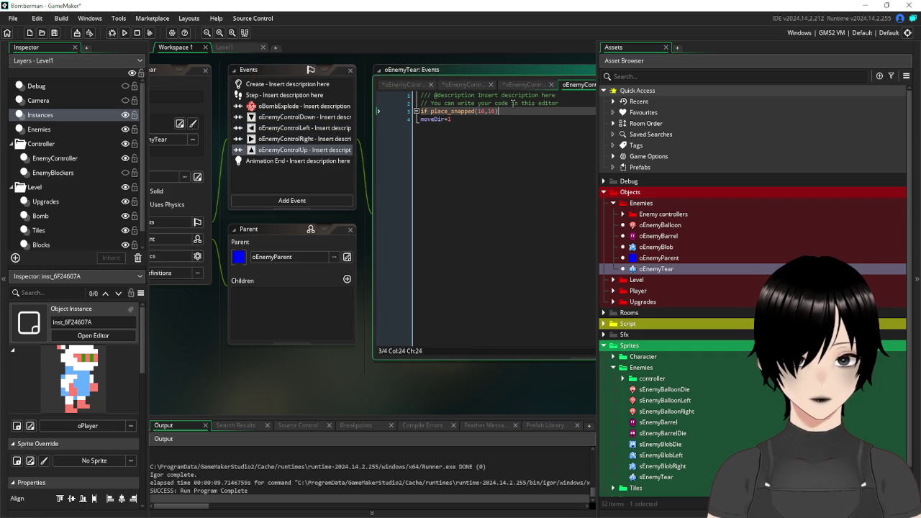
{"action": "left_click_drag", "start_coordinate": [511, 113], "coordinate": [400, 110]}
{"action": "key", "text": "Delete"}
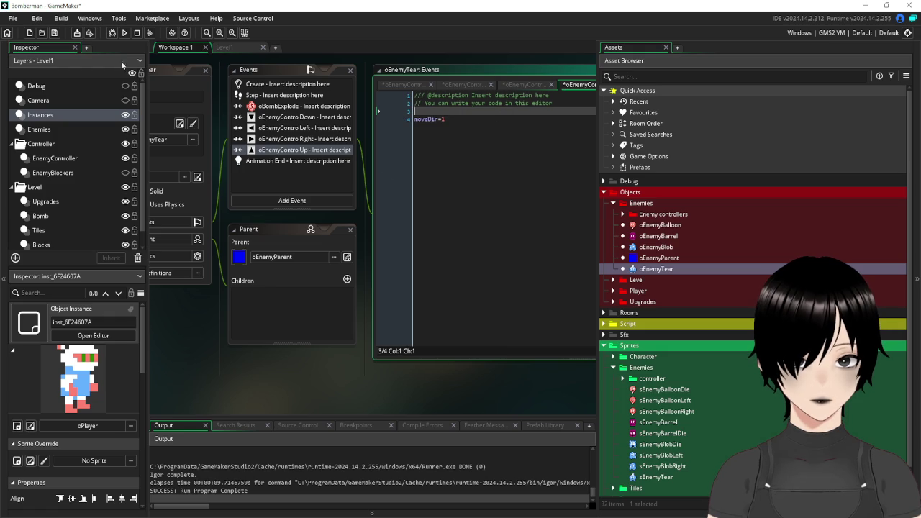
{"action": "left_click", "coordinate": [53, 34]}
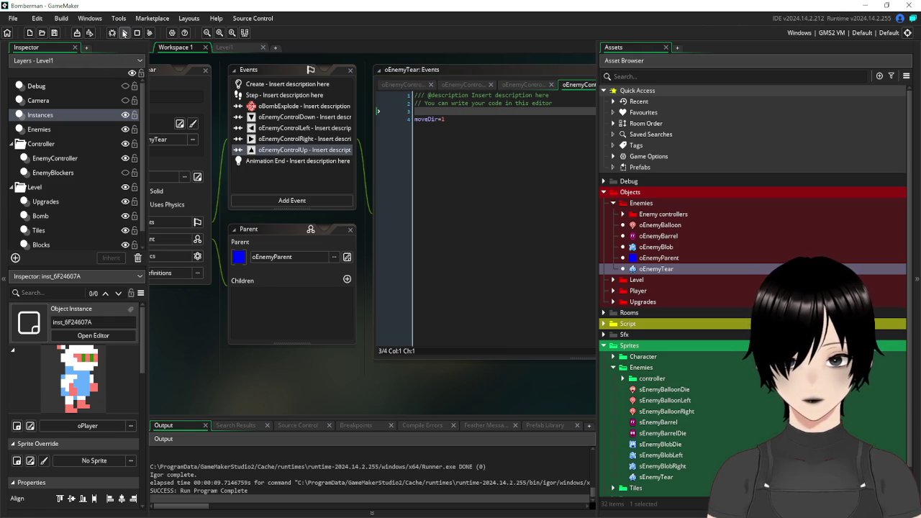
{"action": "left_click", "coordinate": [124, 34]}
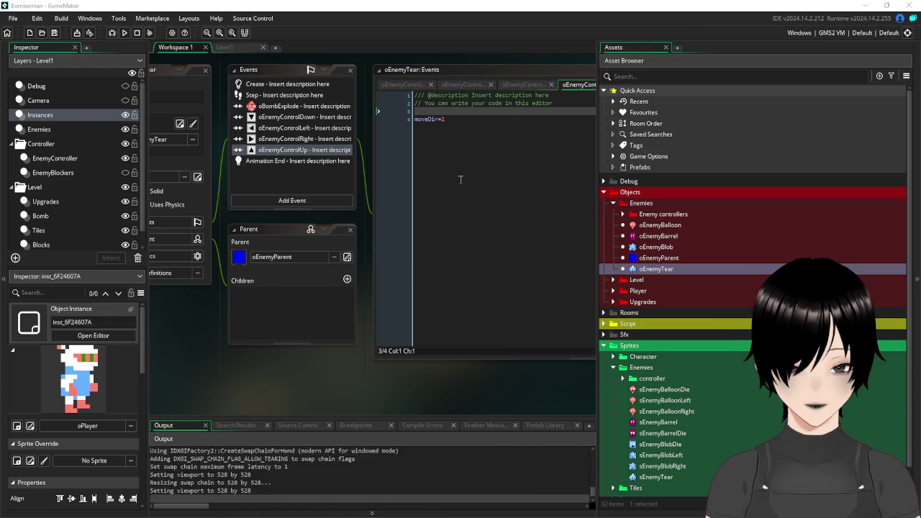
{"action": "left_click", "coordinate": [464, 340]}
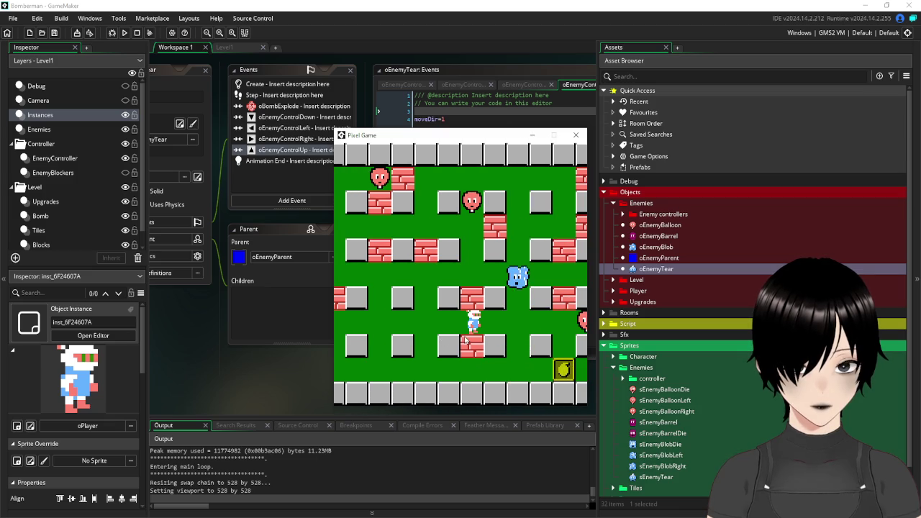
{"action": "key", "text": "Left"}
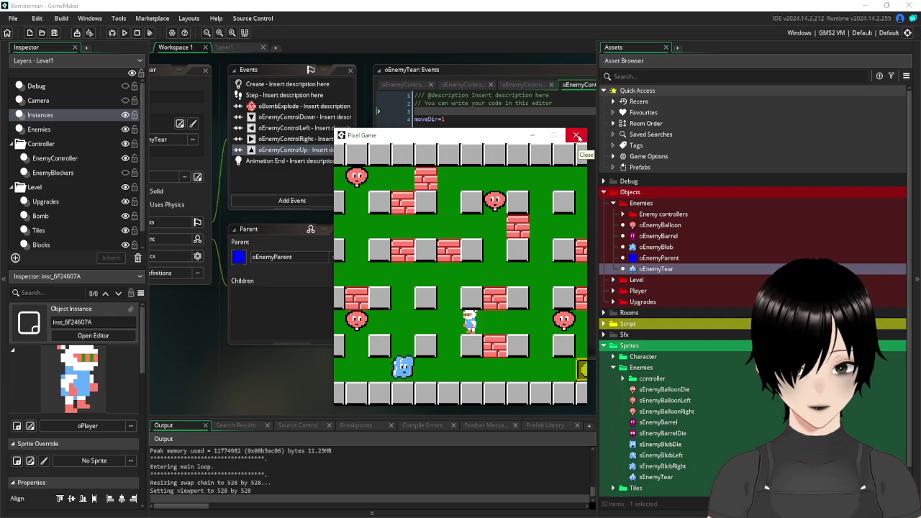
{"action": "left_click", "coordinate": [577, 136]}
{"action": "left_click", "coordinate": [205, 70]}
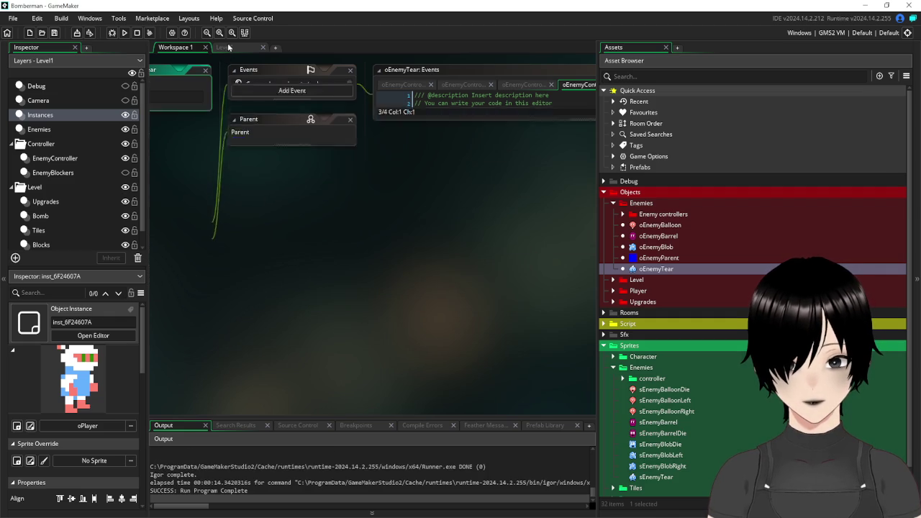
Reopen oEnemyTear from the Level1 room and show its Step event code.
{"action": "left_click", "coordinate": [231, 47]}
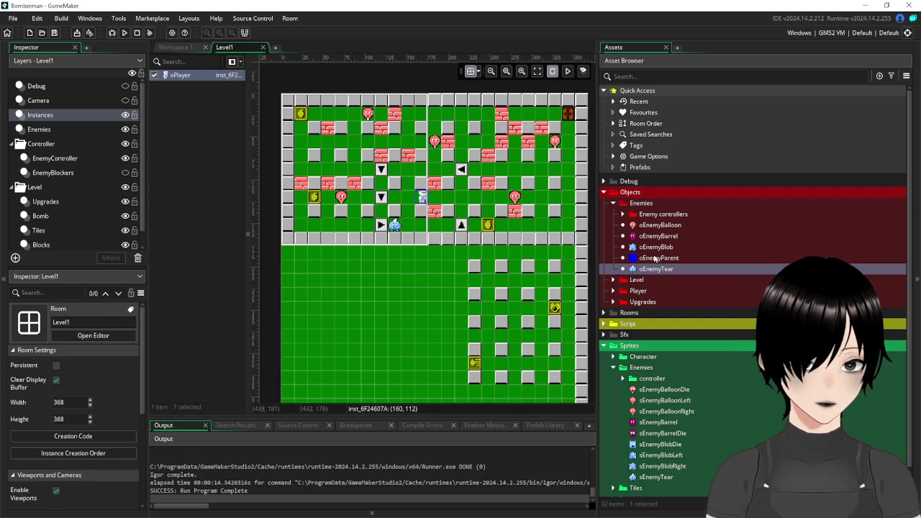
{"action": "double_click", "coordinate": [672, 271]}
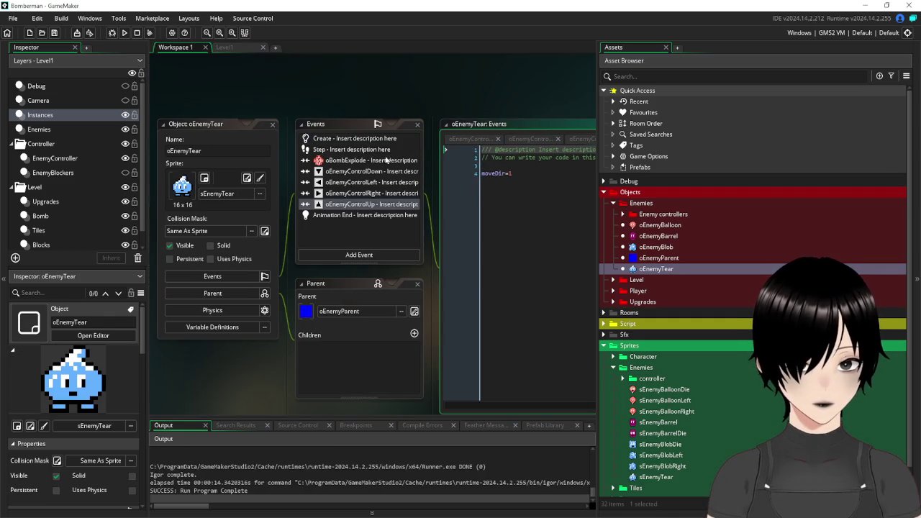
{"action": "left_click", "coordinate": [348, 152]}
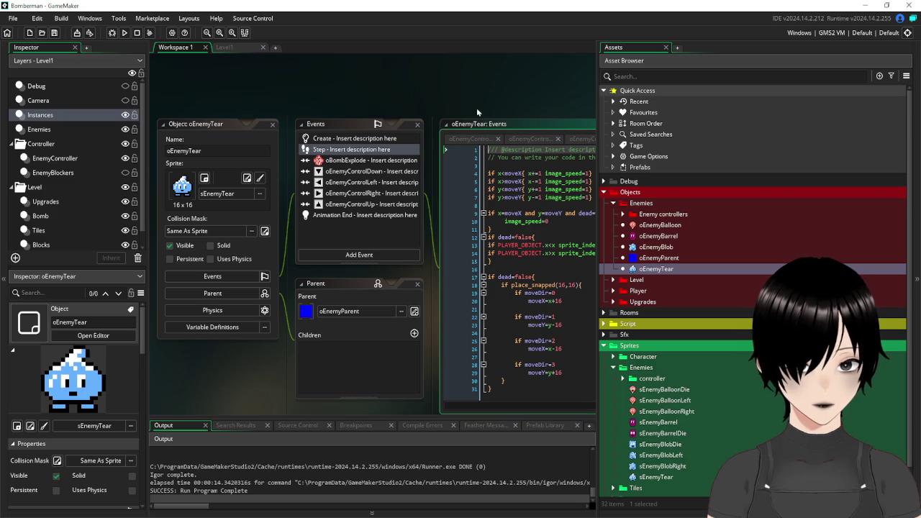
Delete the 'if dead=false' sprite-facing block and blank line, save, and run the game.
{"action": "left_click_drag", "start_coordinate": [395, 243], "coordinate": [358, 223]}
{"action": "key", "text": "Delete"}
{"action": "key", "text": "Down"}
{"action": "key", "text": "Delete"}
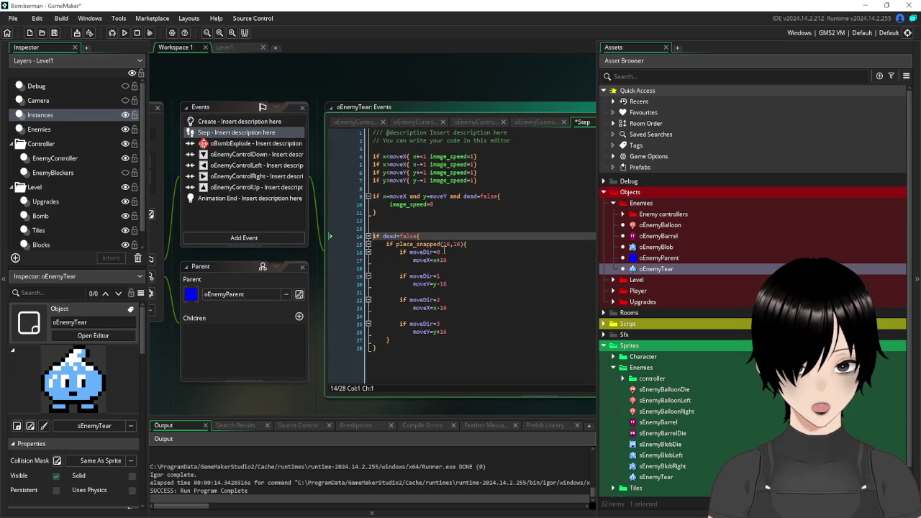
{"action": "left_click", "coordinate": [54, 32]}
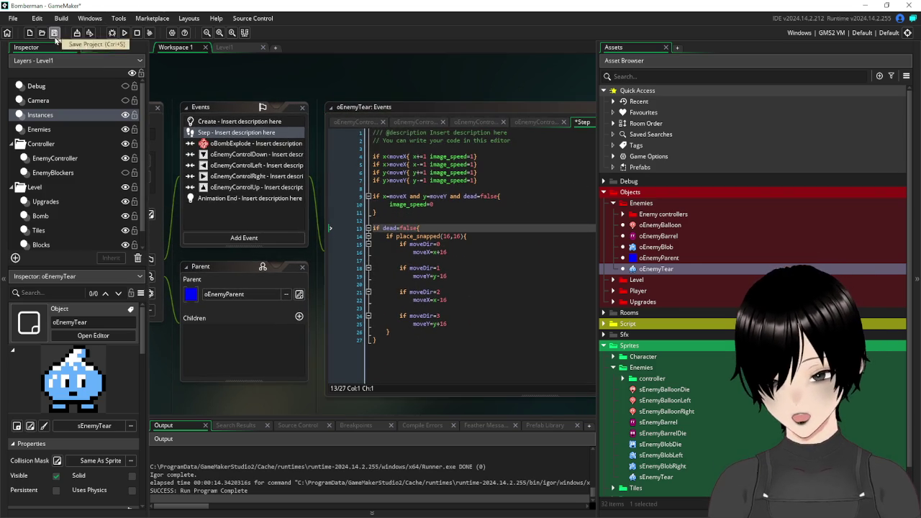
{"action": "left_click", "coordinate": [124, 33]}
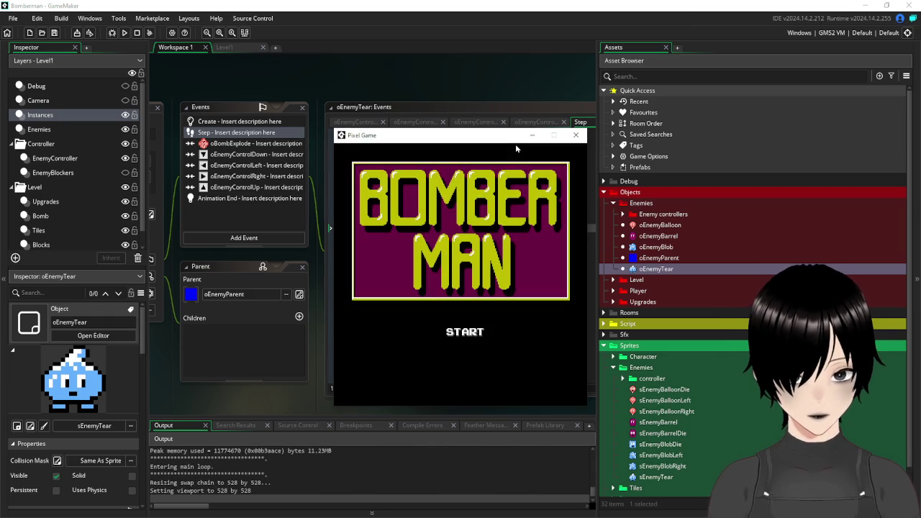
Start the game and drop two bombs while walking left from the start area.
{"action": "left_click", "coordinate": [471, 337]}
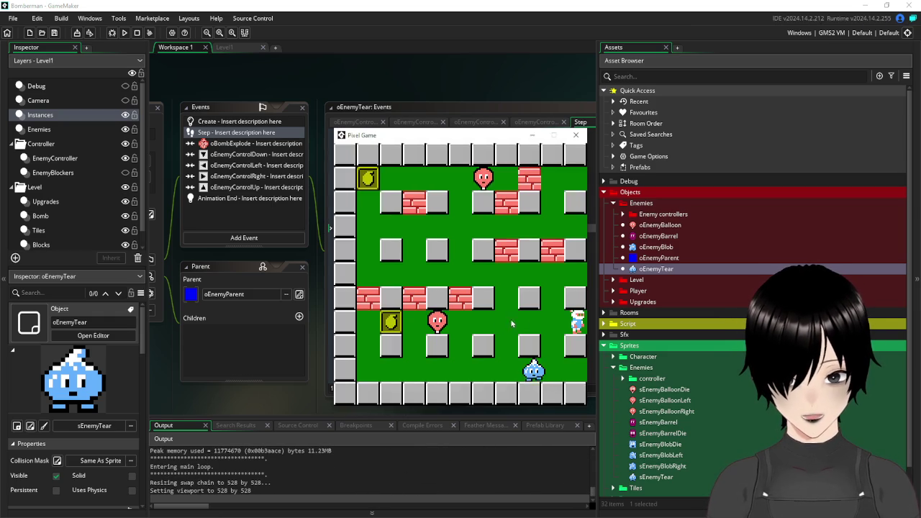
{"action": "key", "text": "Left"}
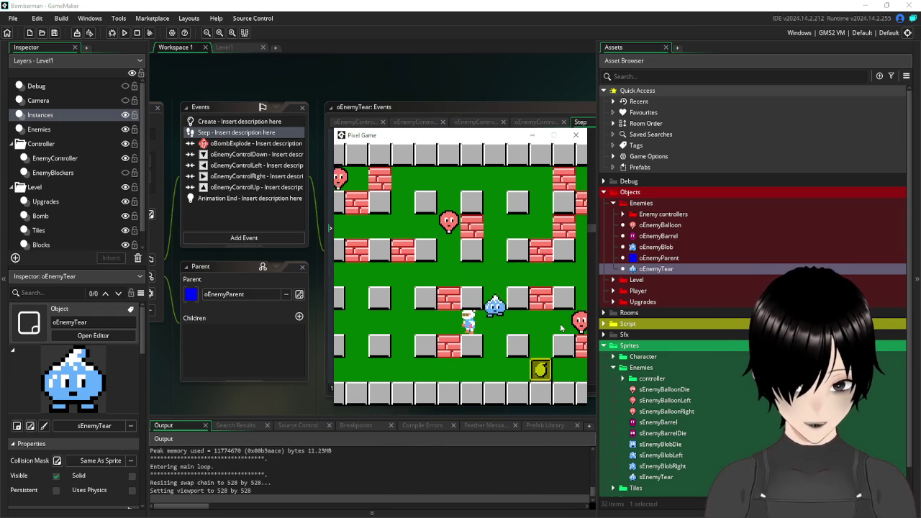
{"action": "key", "text": "Down"}
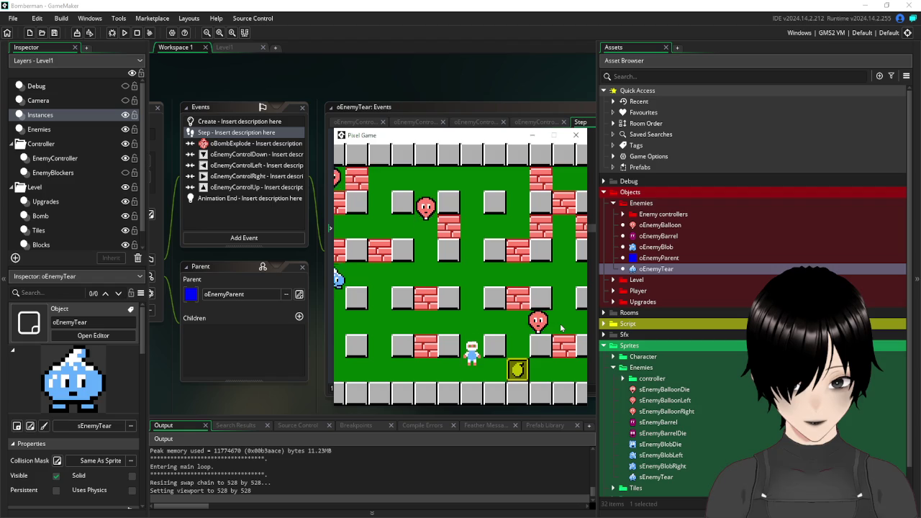
{"action": "key", "text": "space"}
{"action": "key", "text": "Up"}
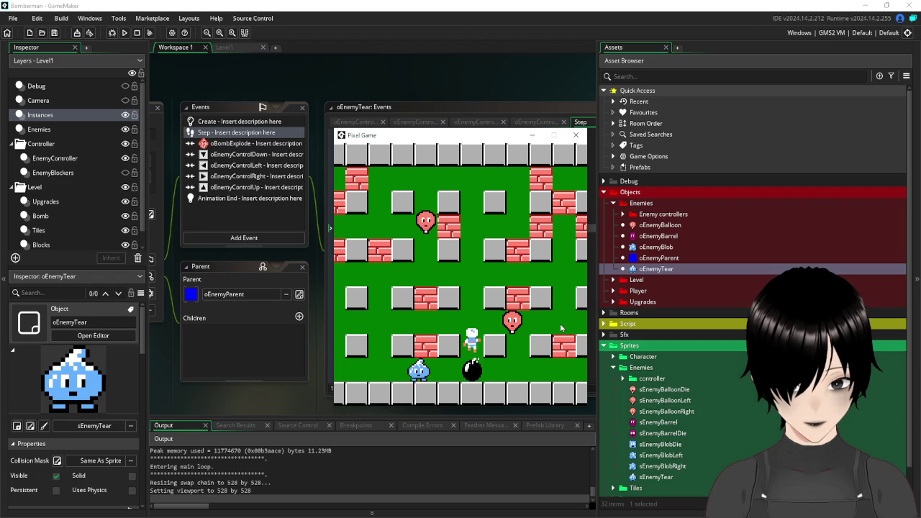
{"action": "key", "text": "Left"}
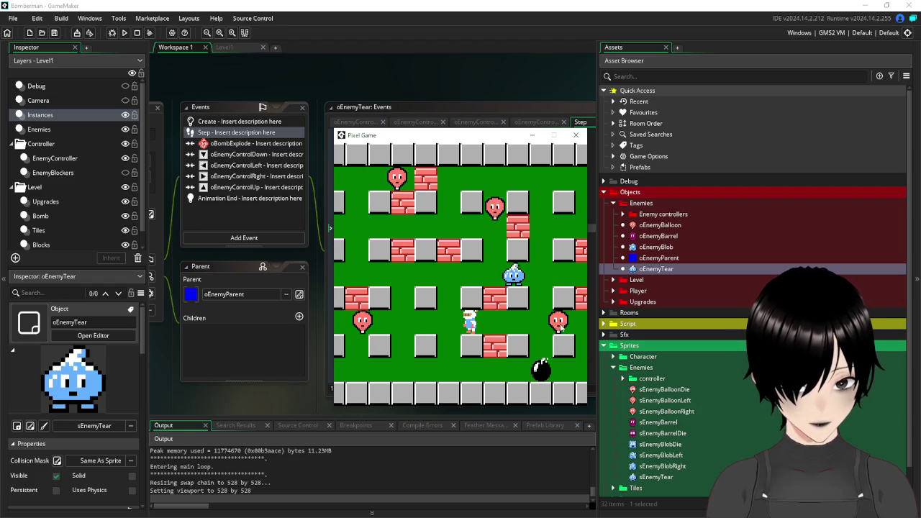
{"action": "key", "text": "Left"}
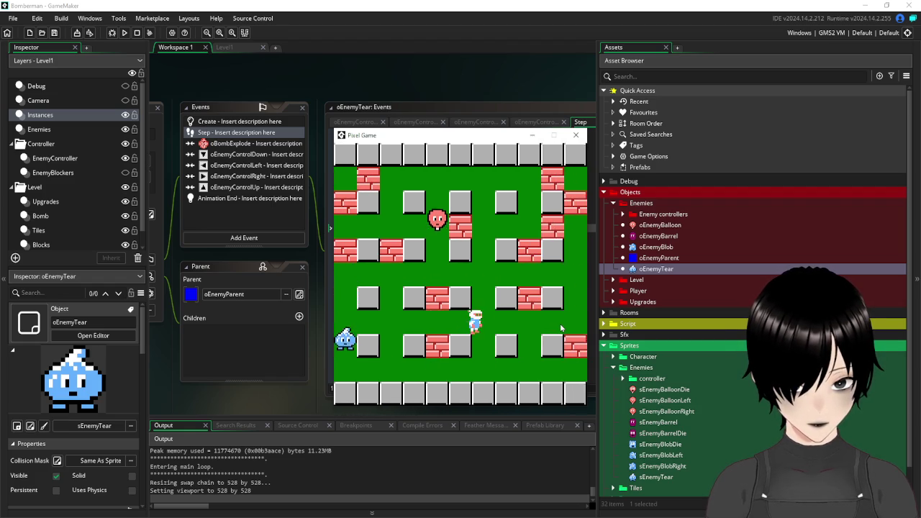
{"action": "key", "text": "space"}
{"action": "key", "text": "Left"}
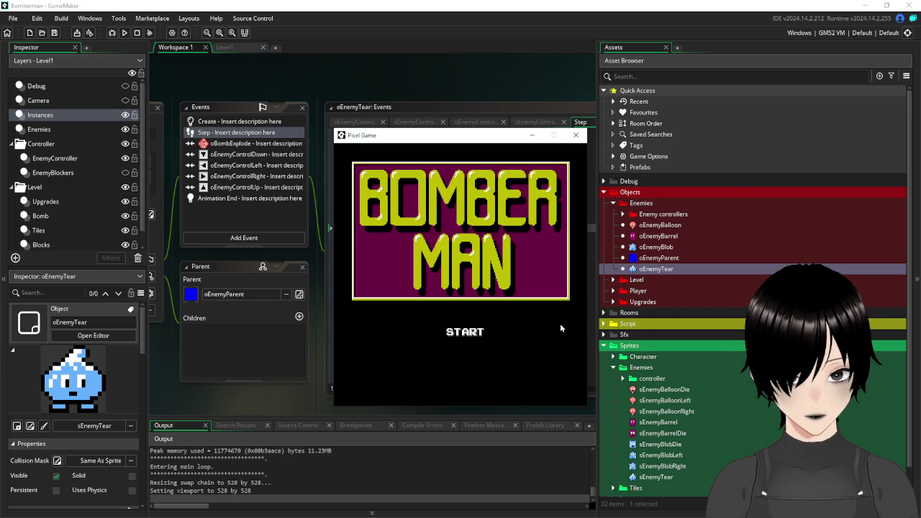
Restart the game and bomb through bricks around the start and along the bottom row.
{"action": "left_click", "coordinate": [475, 336]}
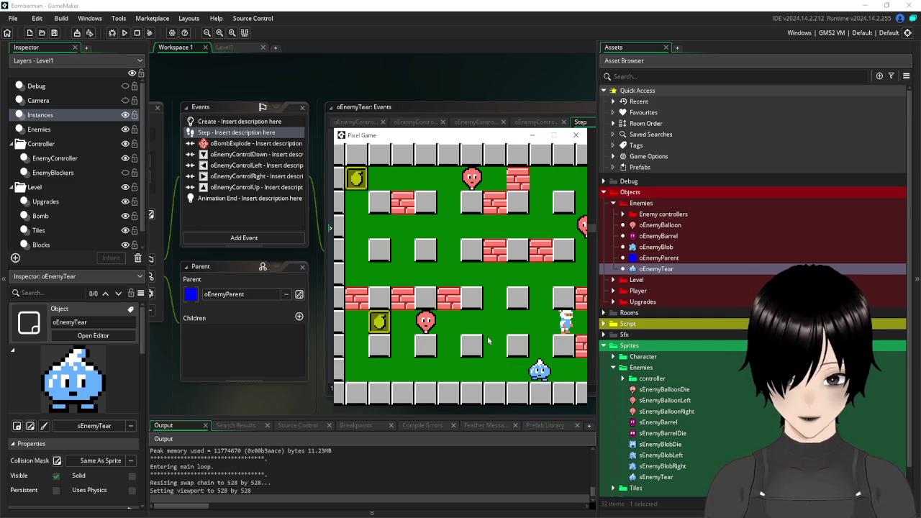
{"action": "key", "text": "Right"}
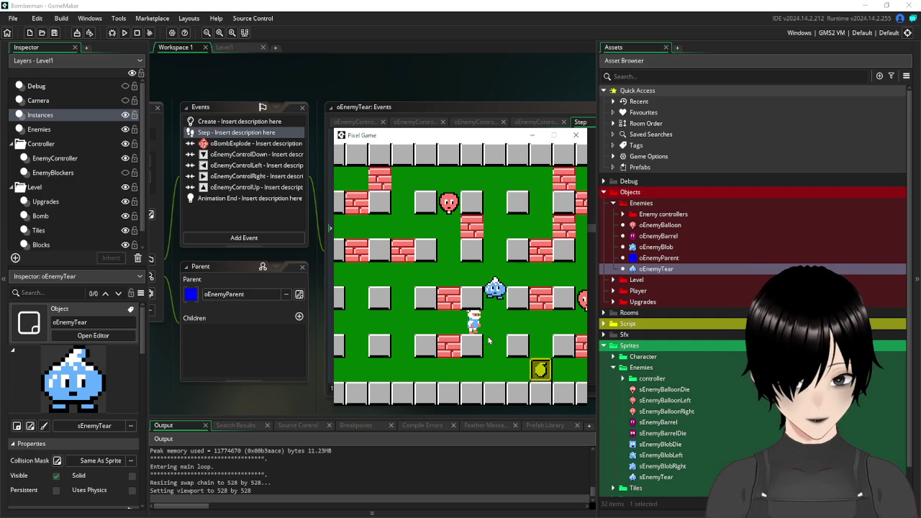
{"action": "key", "text": "Down"}
{"action": "key", "text": "Left"}
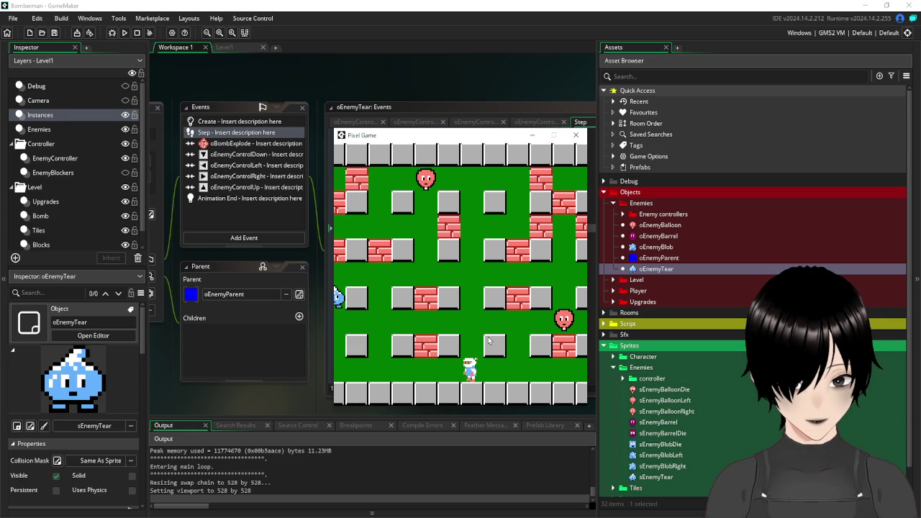
{"action": "key", "text": "Up"}
{"action": "key", "text": "space"}
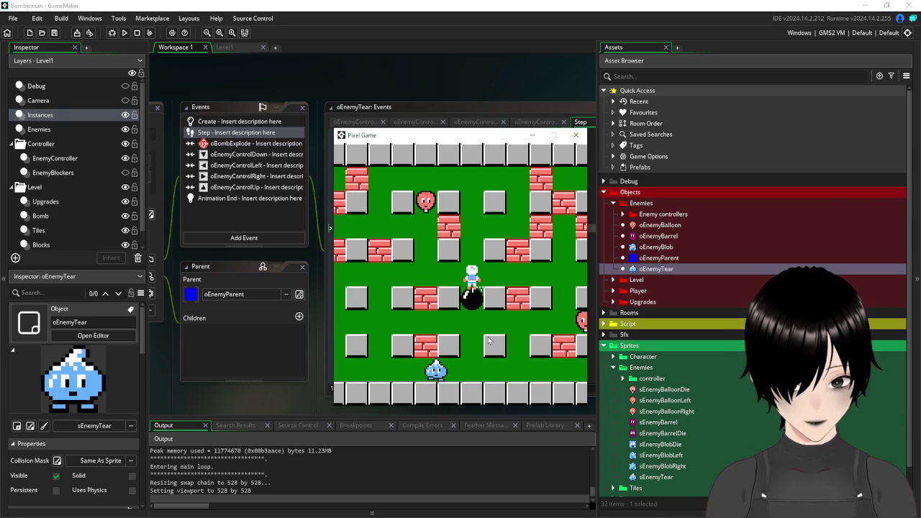
{"action": "key", "text": "Left"}
{"action": "key", "text": "Up"}
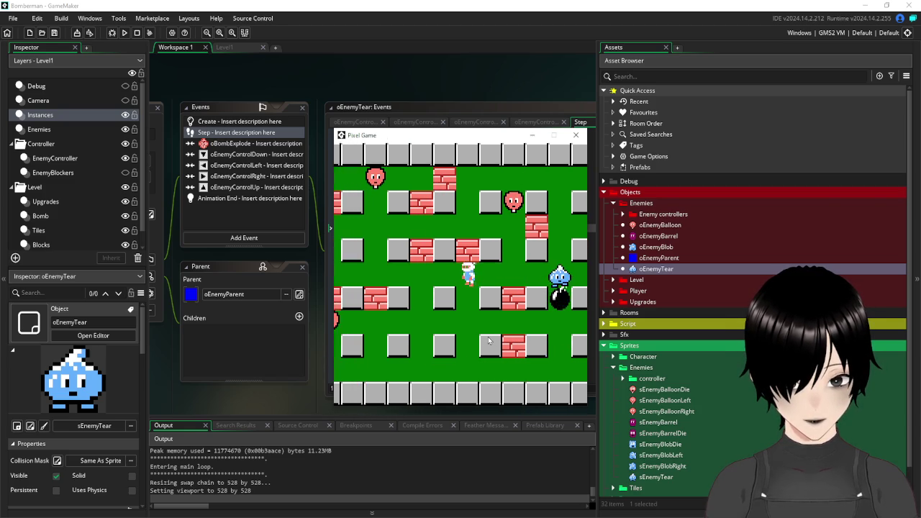
{"action": "key", "text": "Down"}
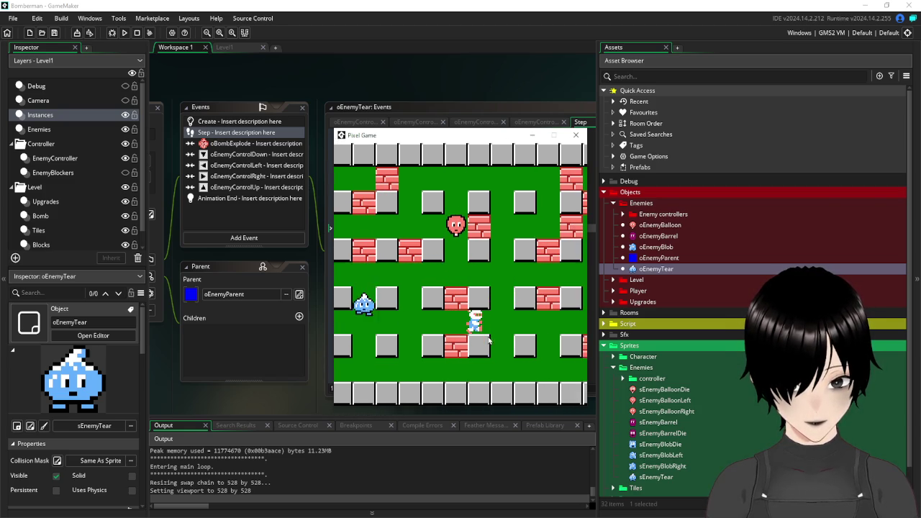
{"action": "key", "text": "Right"}
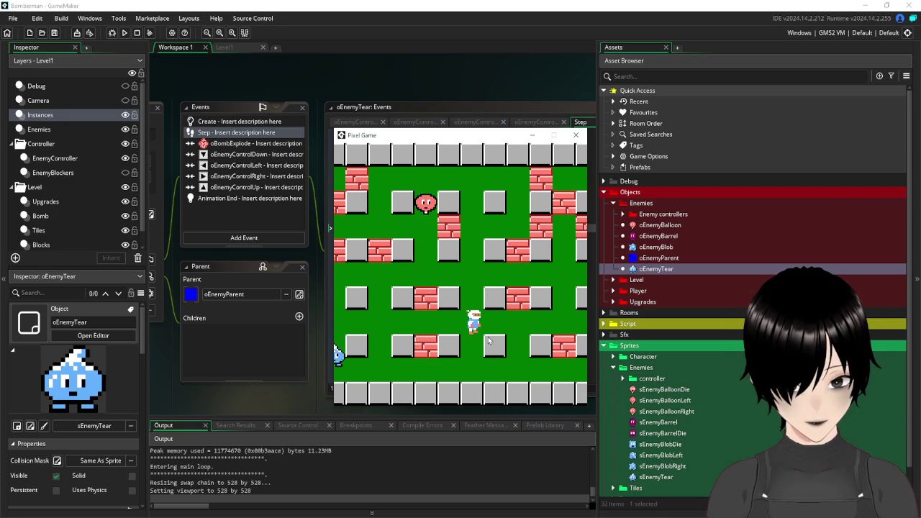
{"action": "key", "text": "Up"}
{"action": "key", "text": "Left"}
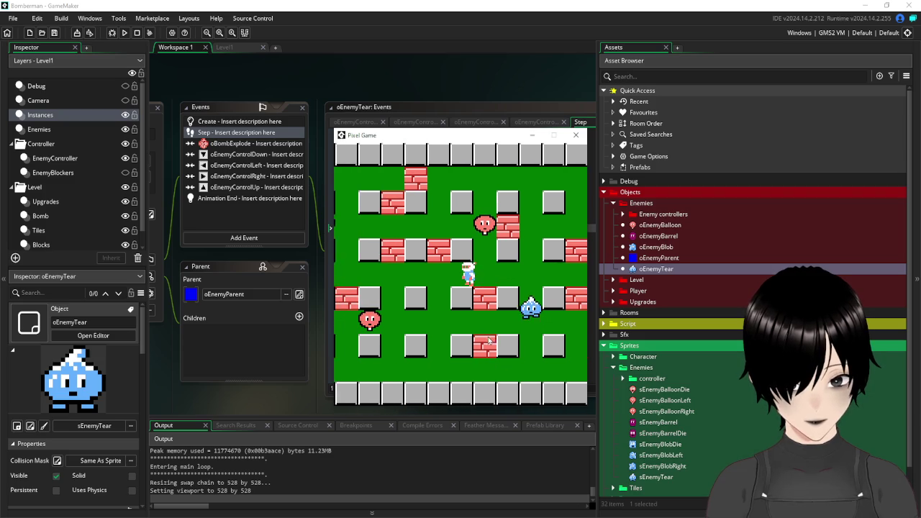
{"action": "key", "text": "Down"}
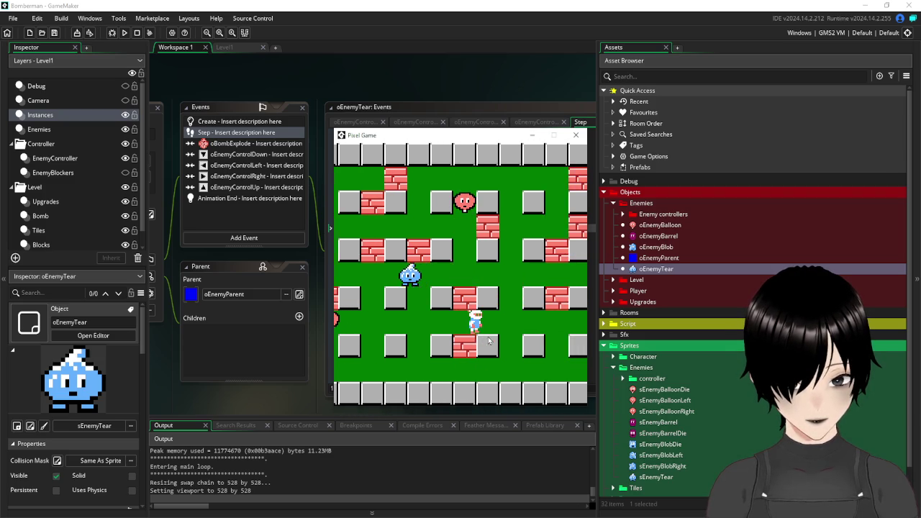
{"action": "key", "text": "space"}
{"action": "key", "text": "Left"}
{"action": "key", "text": "Left"}
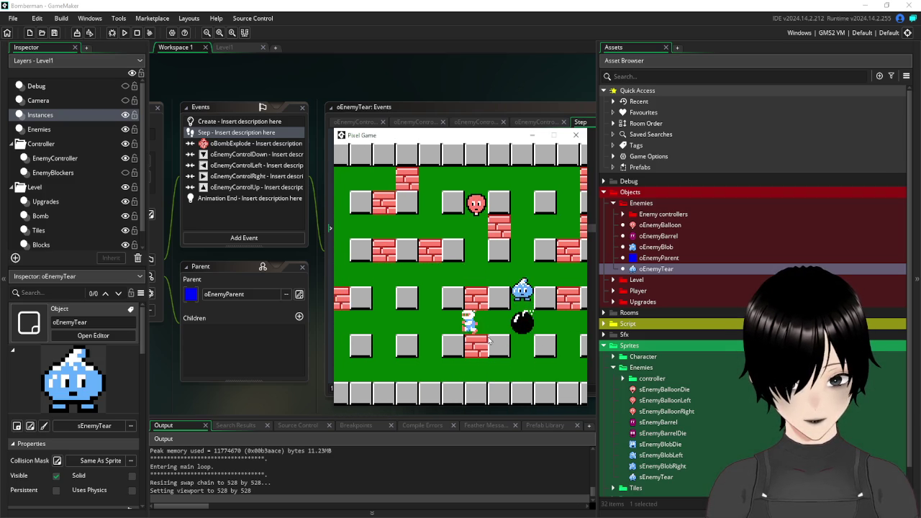
{"action": "key", "text": "Right"}
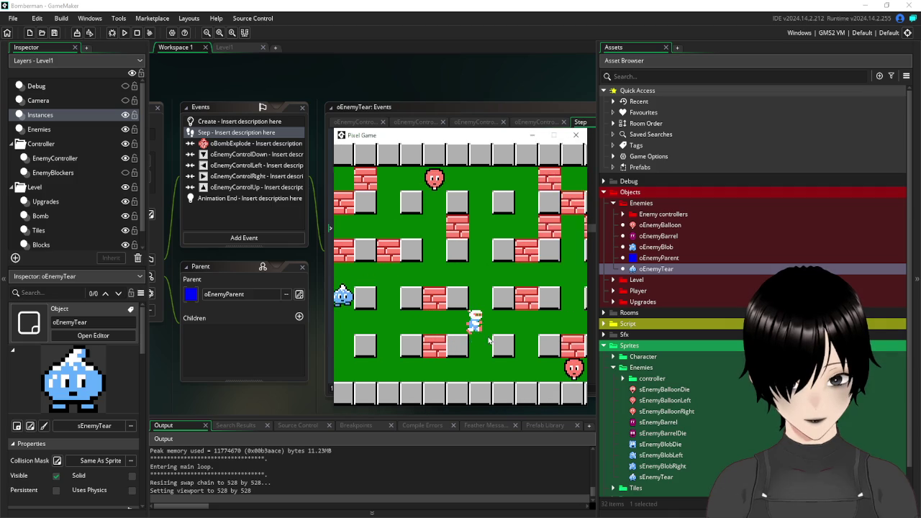
{"action": "key", "text": "Up"}
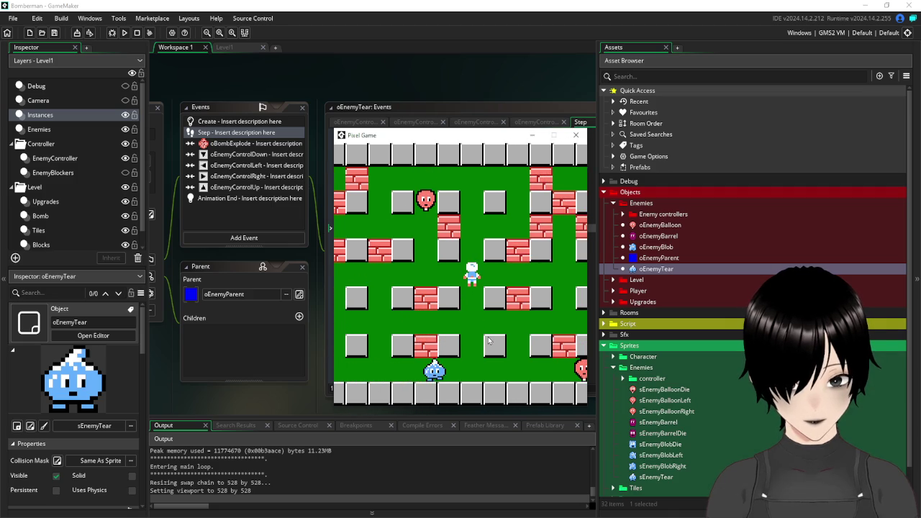
{"action": "key", "text": "Right"}
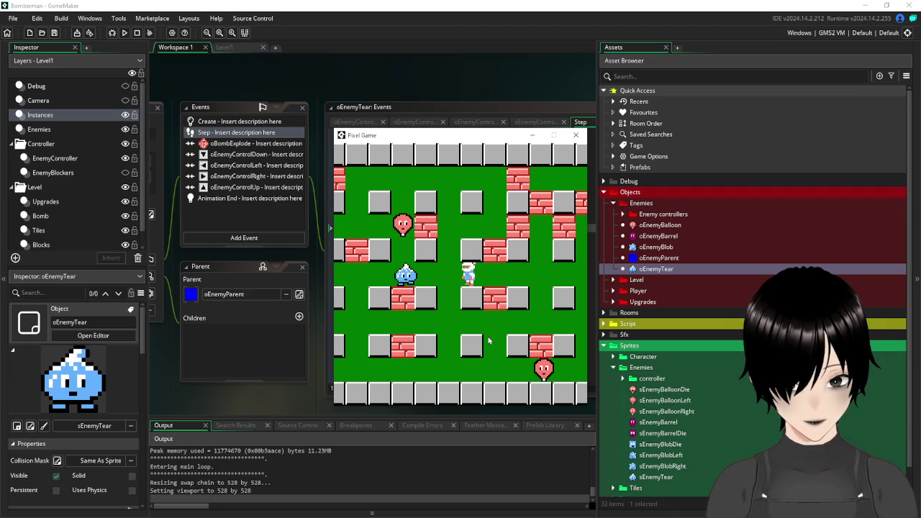
{"action": "key", "text": "Left"}
{"action": "key", "text": "Right"}
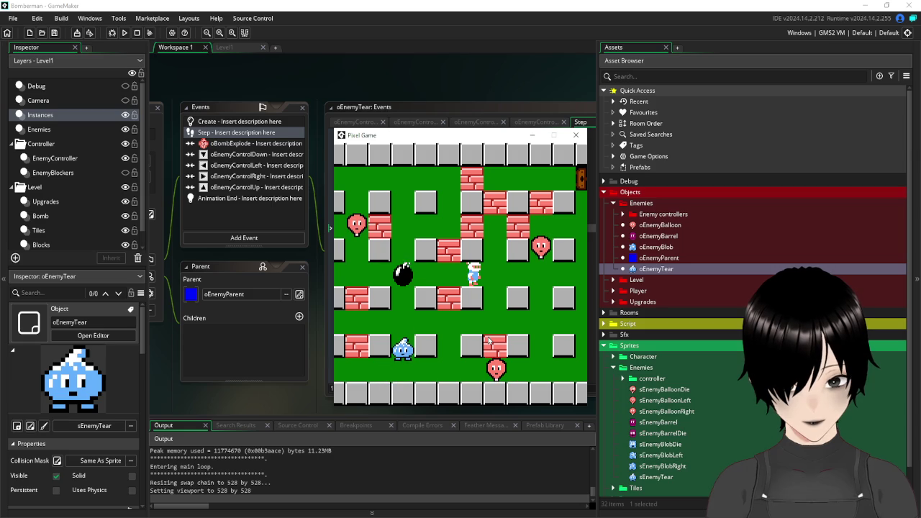
{"action": "key", "text": "Left"}
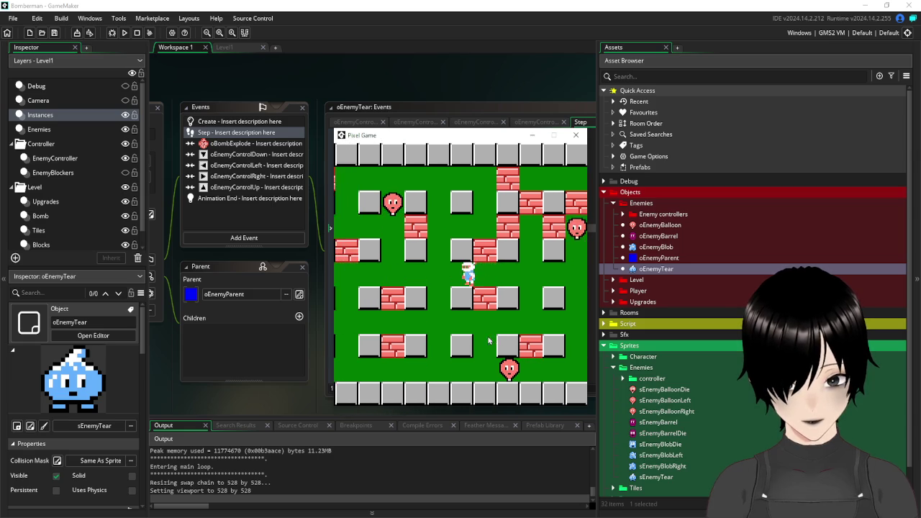
{"action": "key", "text": "Down"}
{"action": "key", "text": "Right"}
{"action": "key", "text": "space"}
{"action": "key", "text": "Left"}
Walk across the map to the left side, bombing bricks in the upper and lower rows.
{"action": "key", "text": "Right"}
{"action": "key", "text": "Up"}
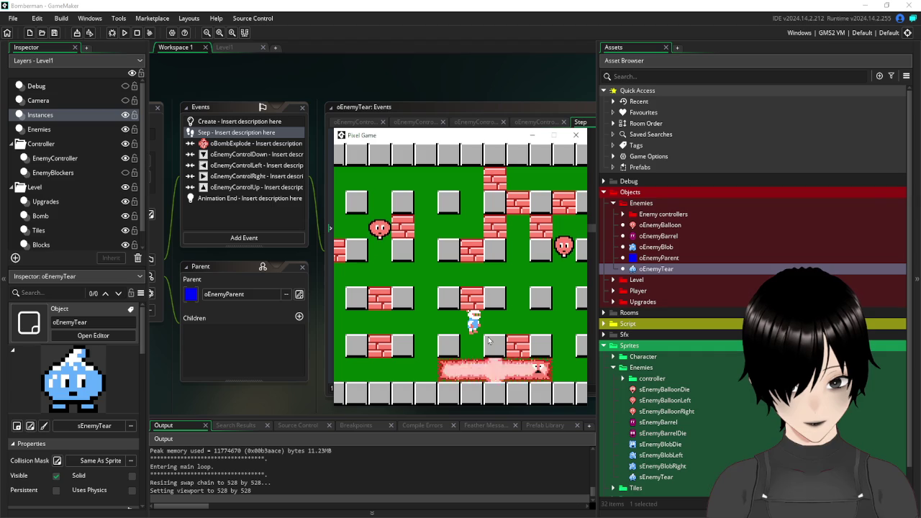
{"action": "key", "text": "Left"}
{"action": "key", "text": "Left"}
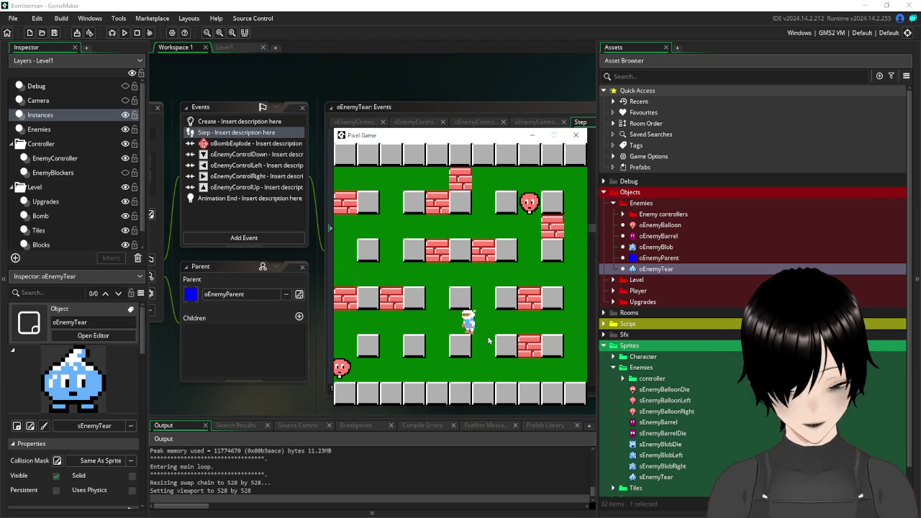
{"action": "key", "text": "Up"}
{"action": "key", "text": "Down"}
{"action": "key", "text": "Left"}
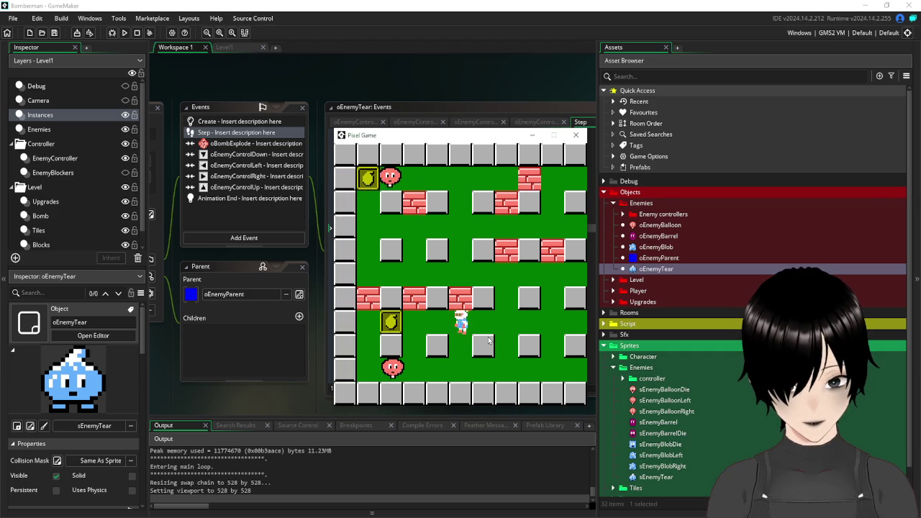
{"action": "key", "text": "Right"}
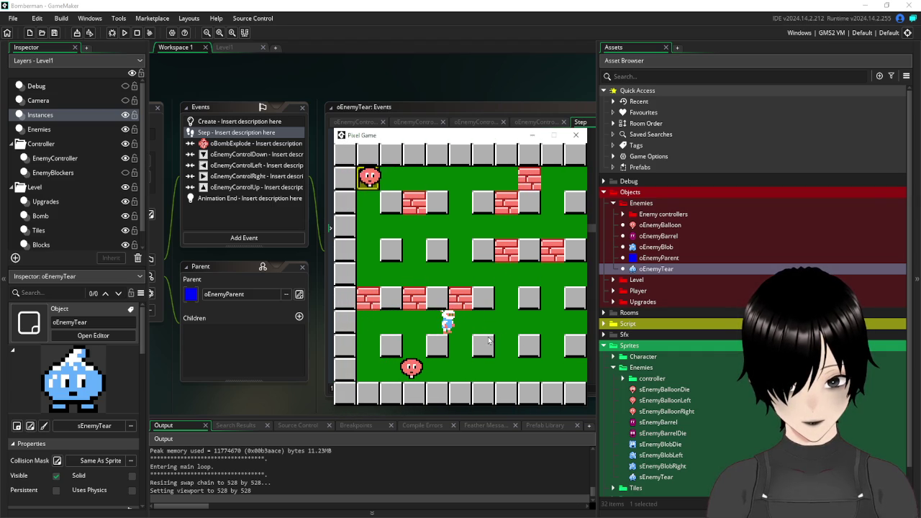
{"action": "key", "text": "Up"}
{"action": "key", "text": "Left"}
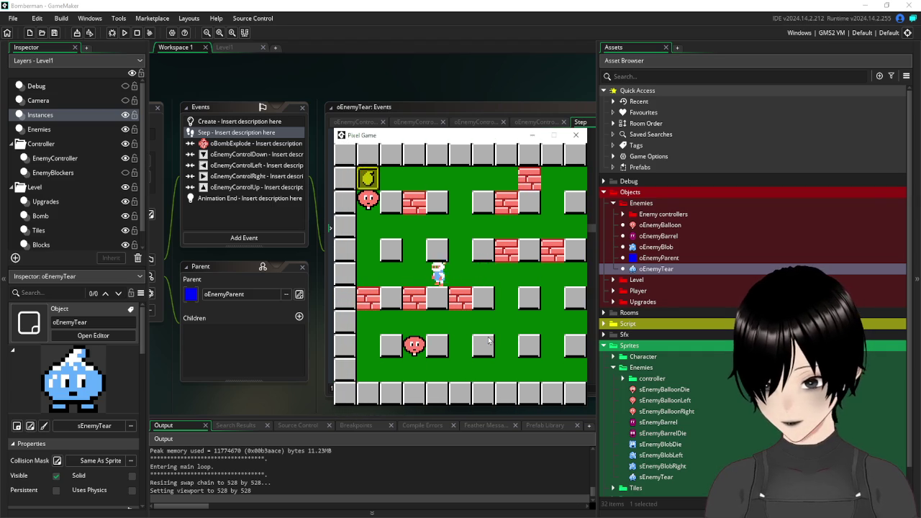
{"action": "key", "text": "Right"}
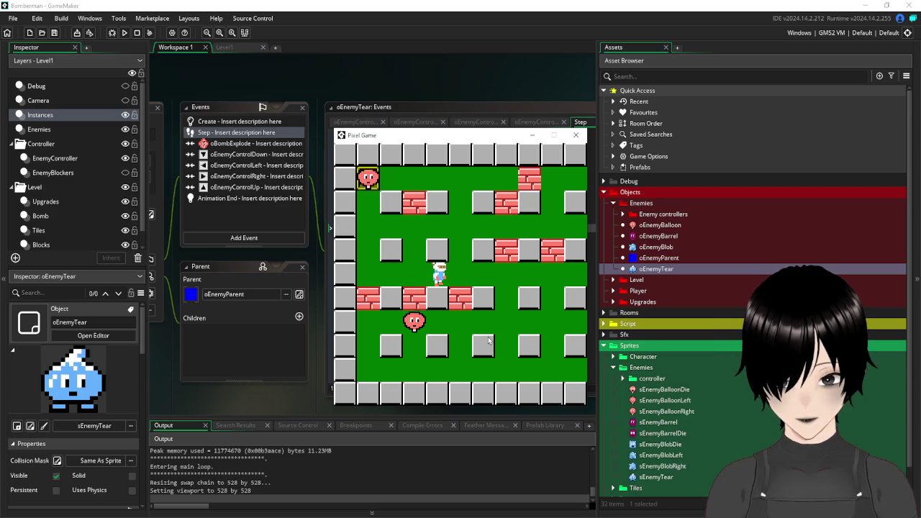
{"action": "key", "text": "Up"}
{"action": "key", "text": "Up"}
{"action": "key", "text": "Left"}
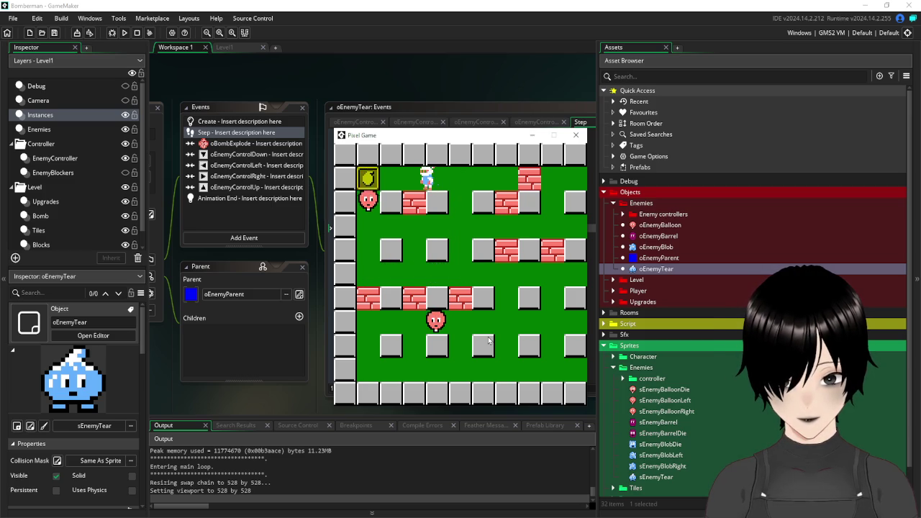
{"action": "key", "text": "Right"}
{"action": "key", "text": "space"}
{"action": "key", "text": "Right"}
{"action": "key", "text": "Down"}
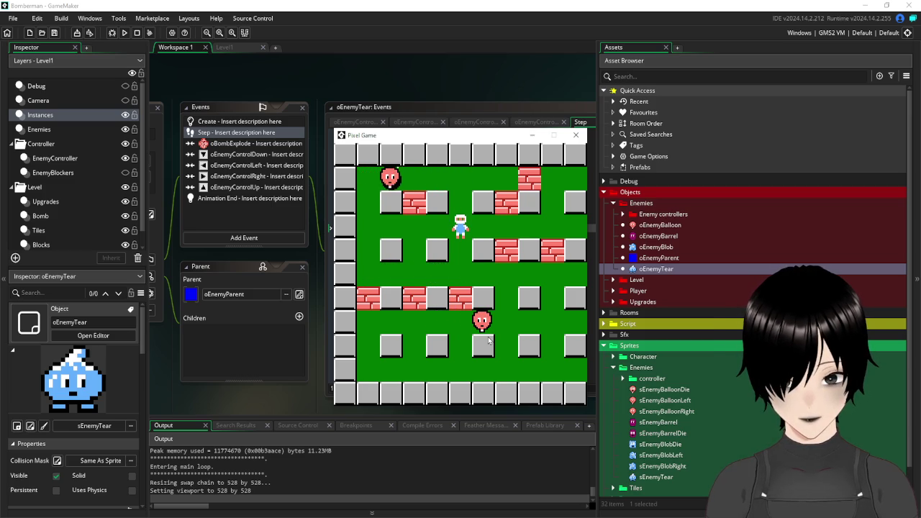
{"action": "key", "text": "Down"}
{"action": "key", "text": "Right"}
{"action": "key", "text": "Down"}
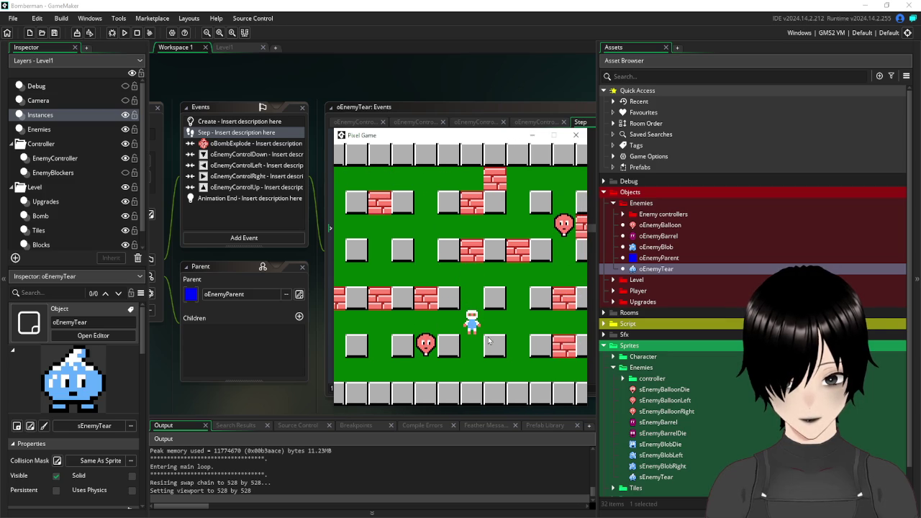
{"action": "key", "text": "Down"}
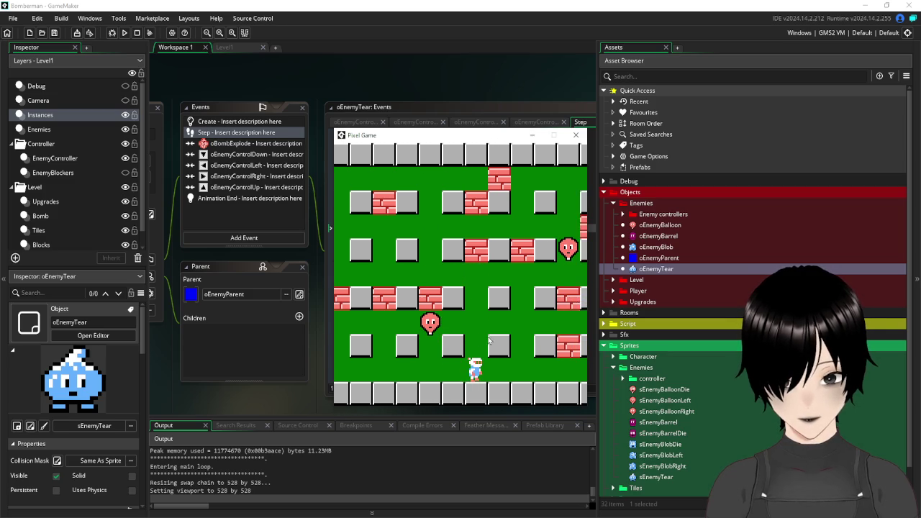
{"action": "key", "text": "Up"}
{"action": "key", "text": "space"}
{"action": "key", "text": "Up"}
{"action": "key", "text": "Left"}
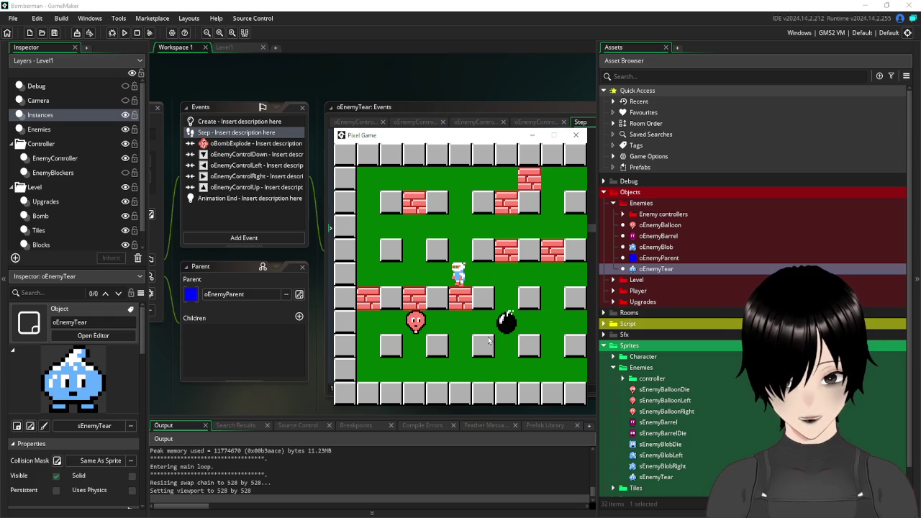
Bomb bricks toward the right edge, destroying the balloon enemy, then close the game window.
{"action": "key", "text": "Right"}
{"action": "key", "text": "Right"}
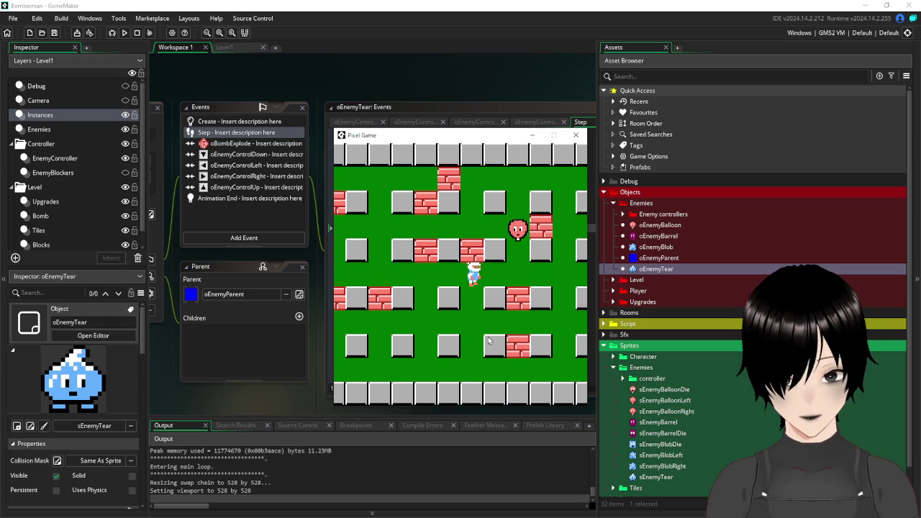
{"action": "key", "text": "space"}
{"action": "key", "text": "Right"}
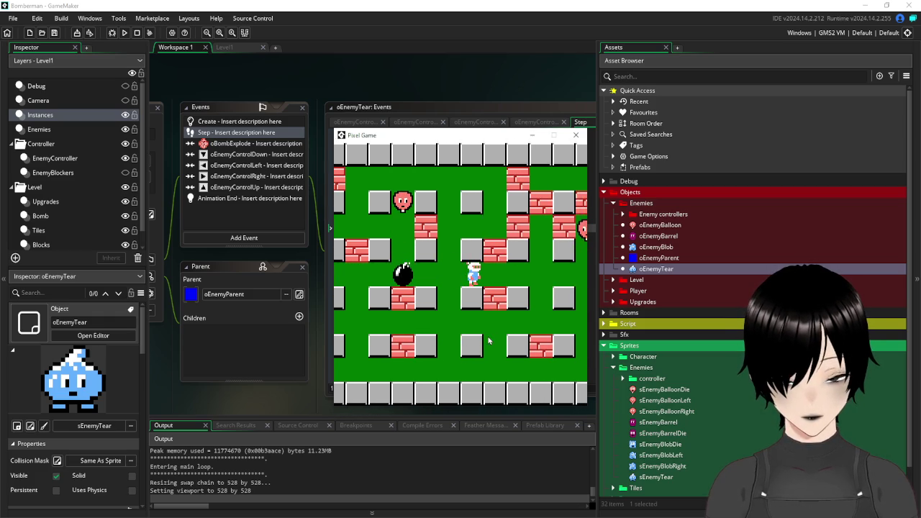
{"action": "key", "text": "Right"}
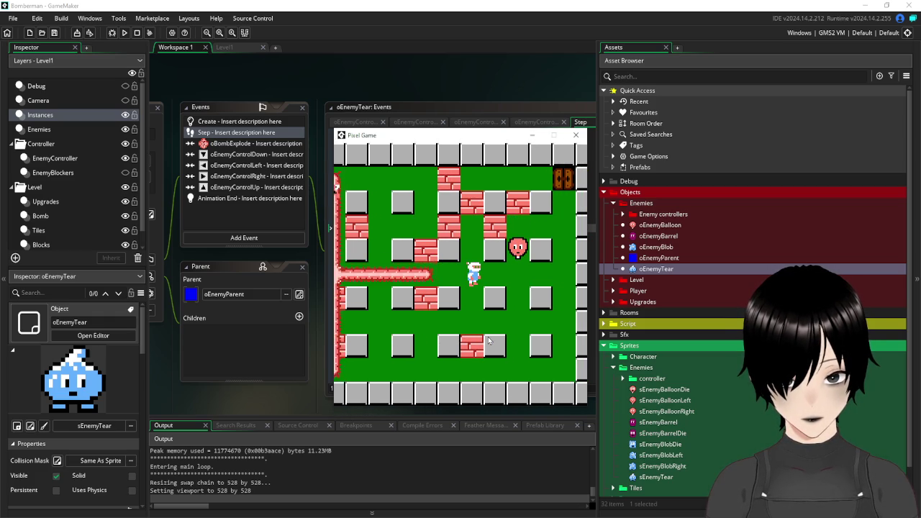
{"action": "key", "text": "Left"}
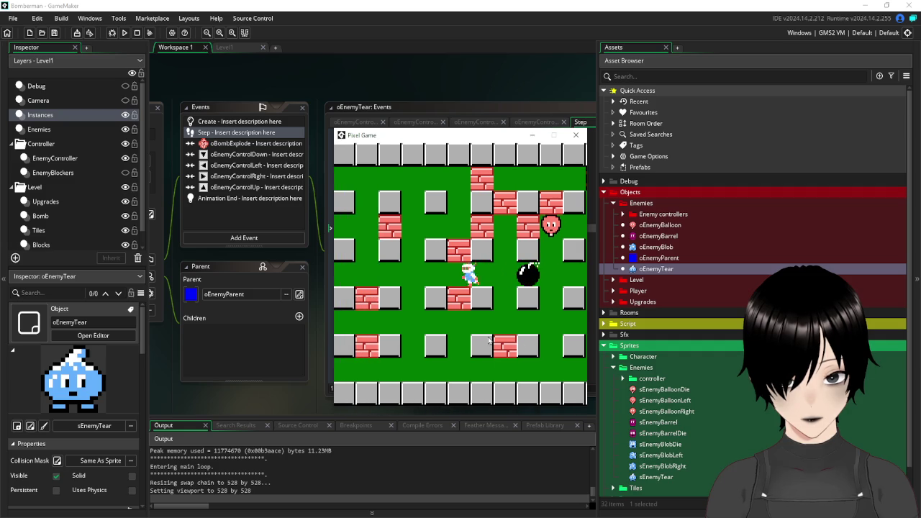
{"action": "key", "text": "Up"}
{"action": "key", "text": "Right"}
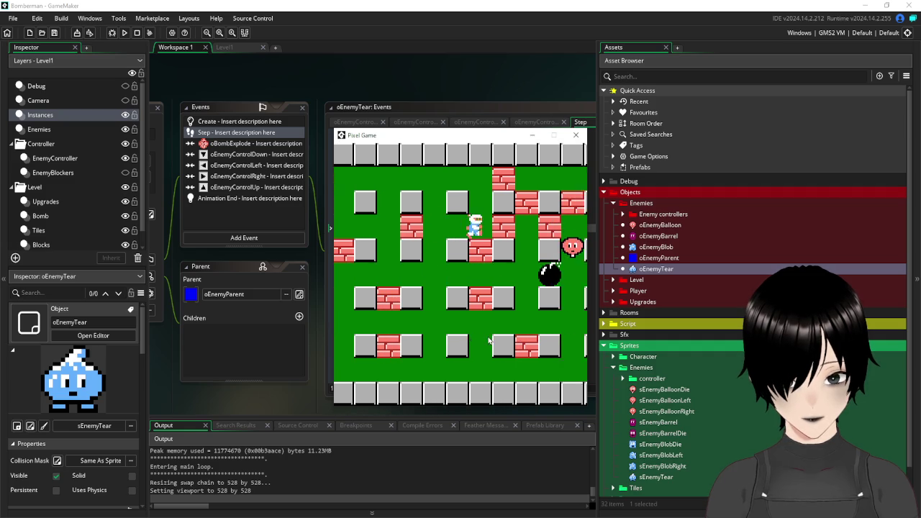
{"action": "key", "text": "Left"}
{"action": "key", "text": "Down"}
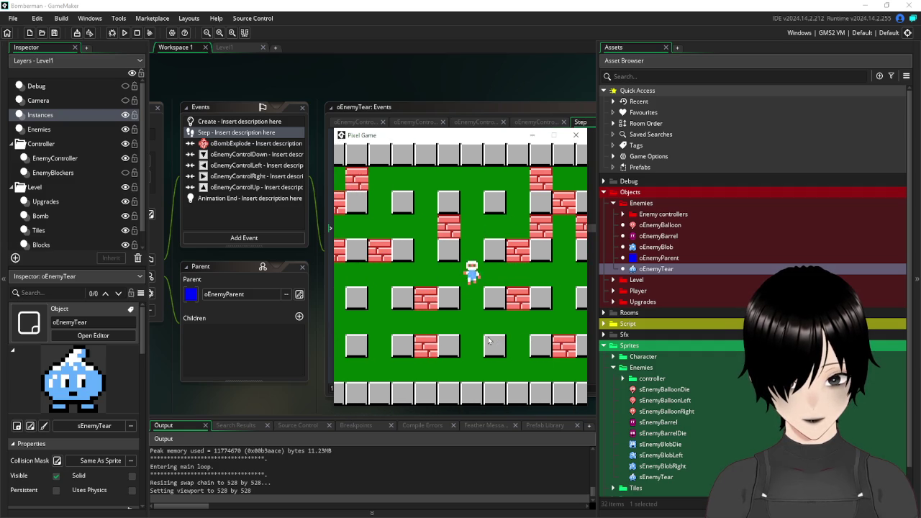
{"action": "key", "text": "Right"}
{"action": "key", "text": "Right"}
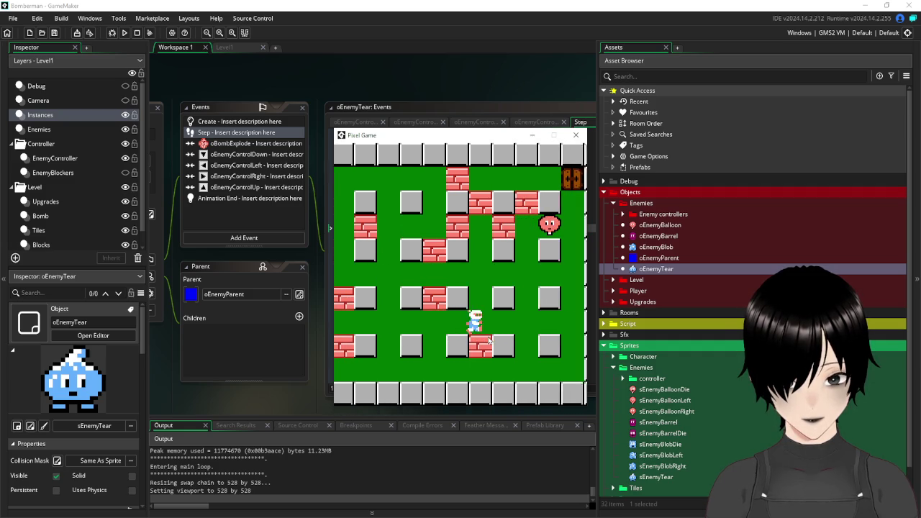
{"action": "key", "text": "Left"}
{"action": "key", "text": "space"}
{"action": "key", "text": "Up"}
{"action": "key", "text": "Up"}
{"action": "key", "text": "Right"}
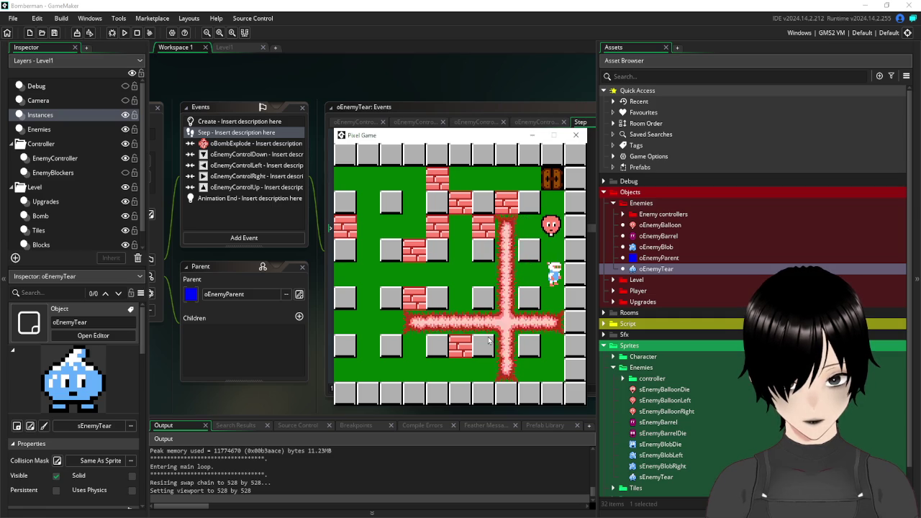
{"action": "key", "text": "space"}
{"action": "key", "text": "Down"}
{"action": "key", "text": "Left"}
{"action": "key", "text": "Left"}
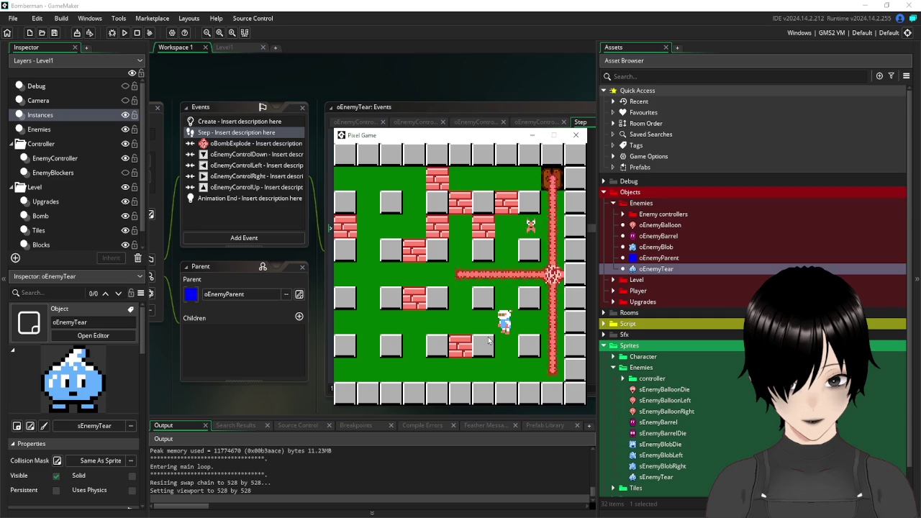
{"action": "key", "text": "Up"}
{"action": "key", "text": "Up"}
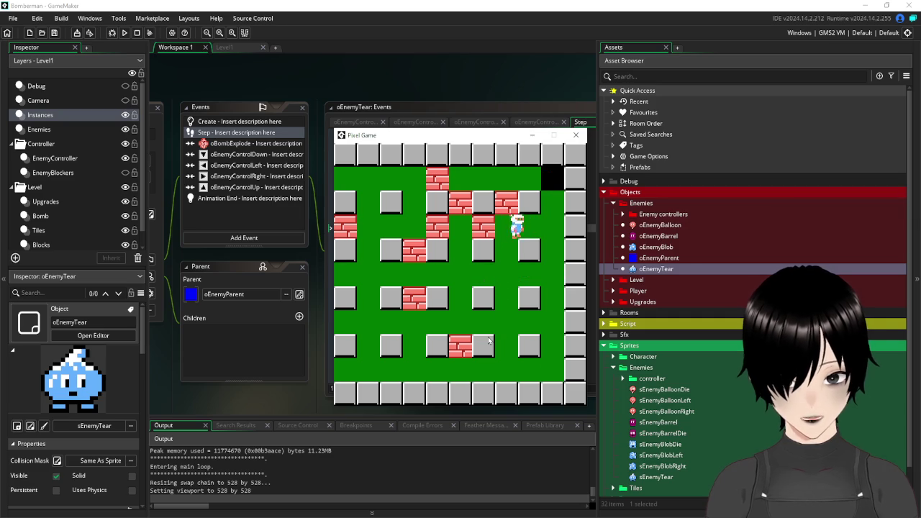
{"action": "key", "text": "Right"}
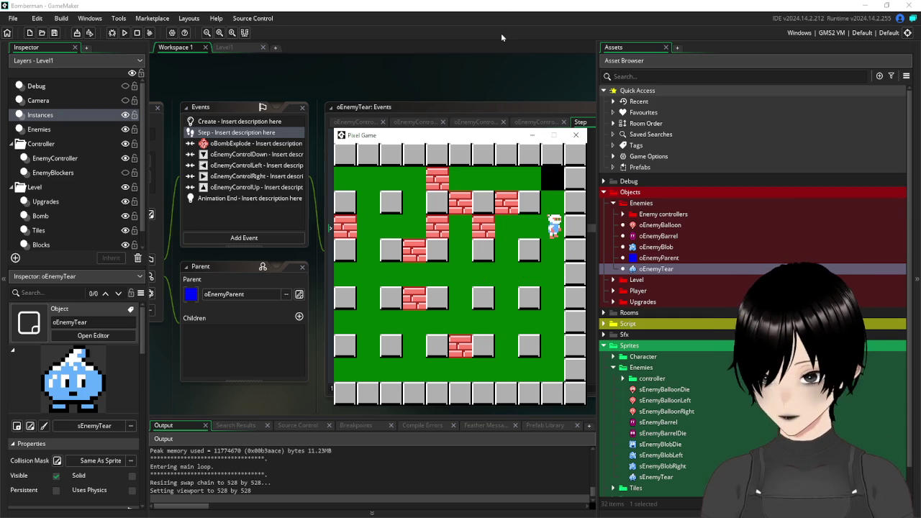
{"action": "left_click", "coordinate": [576, 135]}
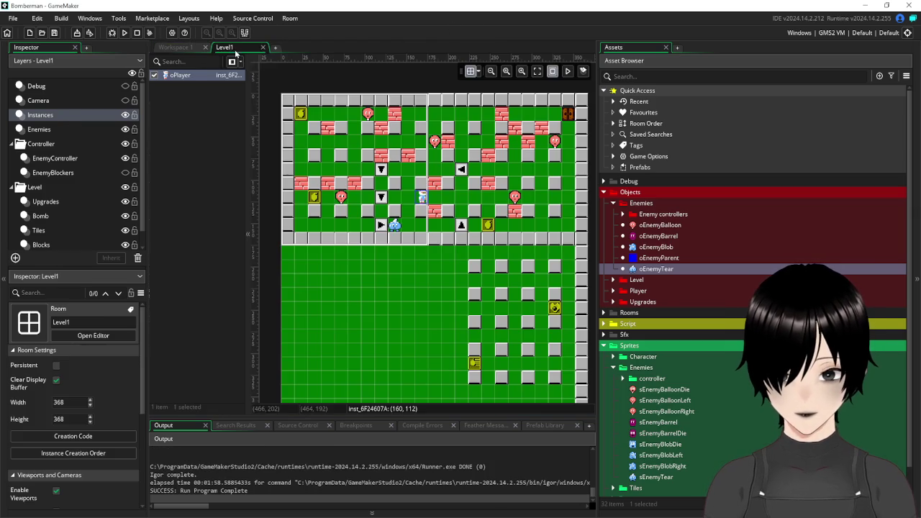
Open the Level1 room and list the instances on the EnemyController layer.
{"action": "left_click", "coordinate": [224, 47]}
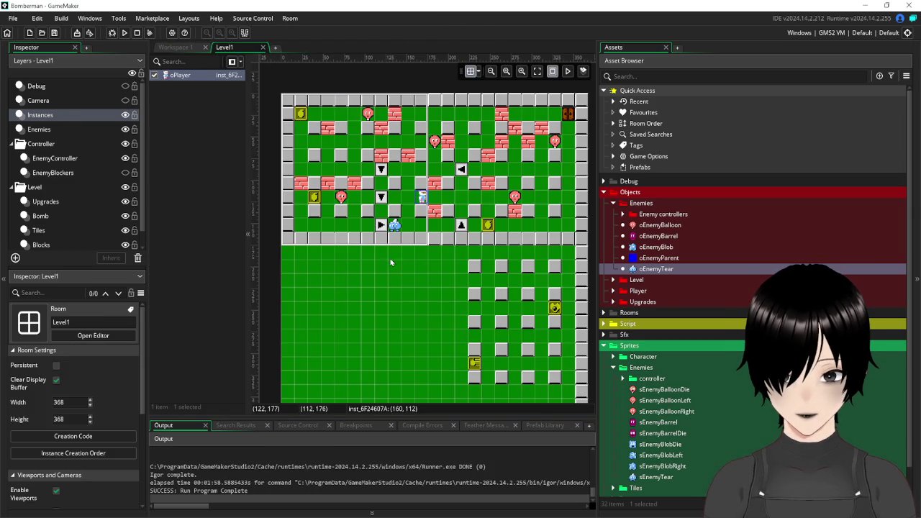
{"action": "left_click", "coordinate": [414, 306]}
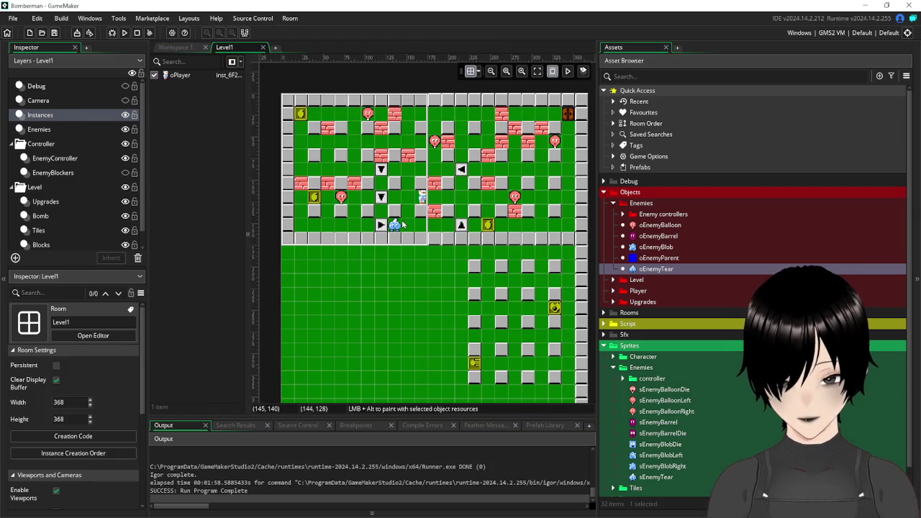
{"action": "left_click", "coordinate": [53, 130]}
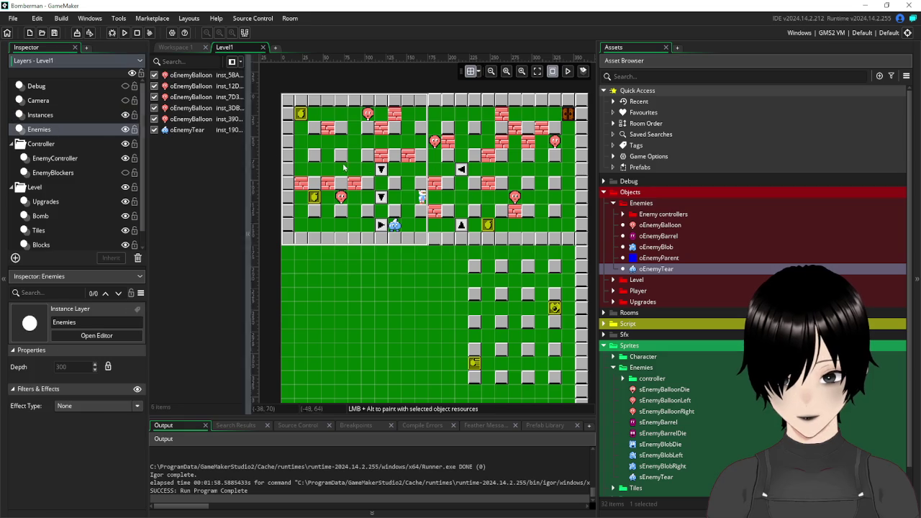
{"action": "left_click", "coordinate": [396, 224]}
{"action": "left_click", "coordinate": [81, 157]}
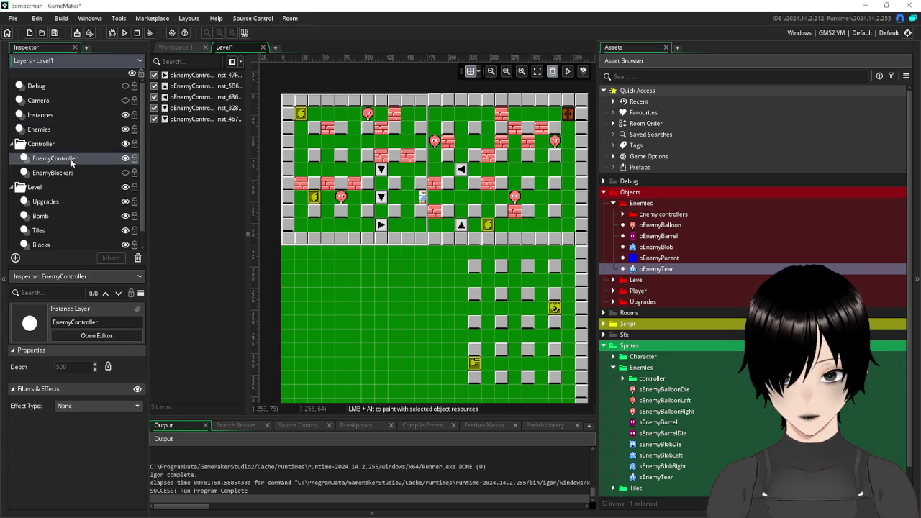
Delete all five direction-control arrow instances from the EnemyController layer.
{"action": "left_click", "coordinate": [381, 226]}
{"action": "key", "text": "Delete"}
{"action": "left_click", "coordinate": [381, 197]}
{"action": "key", "text": "Delete"}
{"action": "left_click", "coordinate": [381, 169]}
{"action": "key", "text": "Delete"}
{"action": "left_click", "coordinate": [461, 170]}
{"action": "key", "text": "Delete"}
{"action": "left_click", "coordinate": [461, 225]}
{"action": "key", "text": "Delete"}
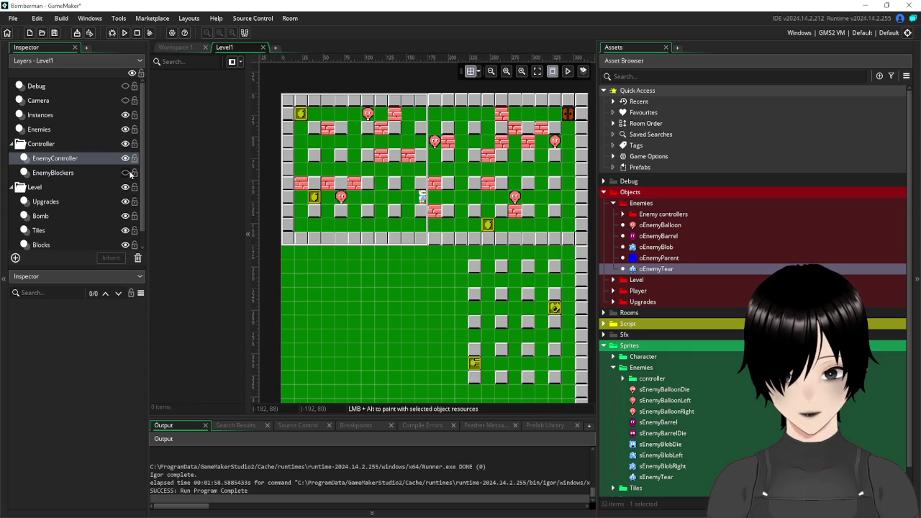
Briefly show and hide the EnemyBlockers layer, then save the project.
{"action": "left_click", "coordinate": [126, 173]}
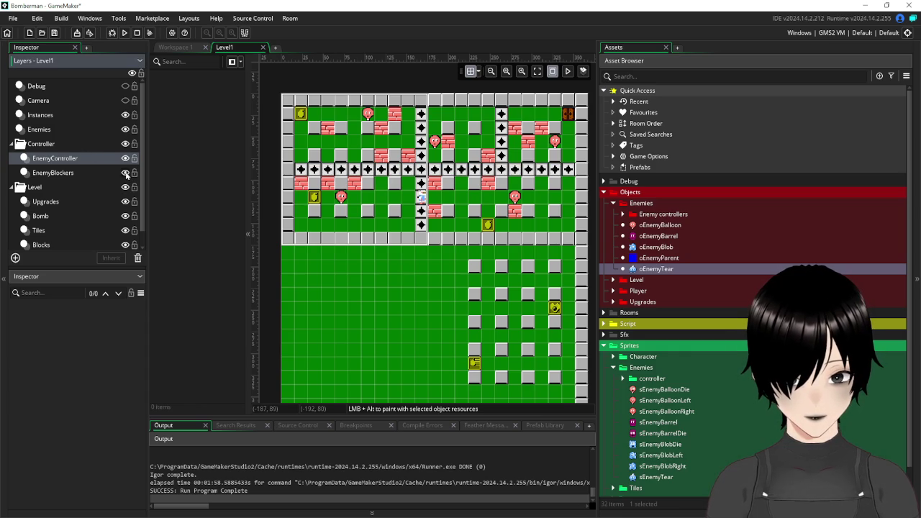
{"action": "left_click", "coordinate": [126, 173]}
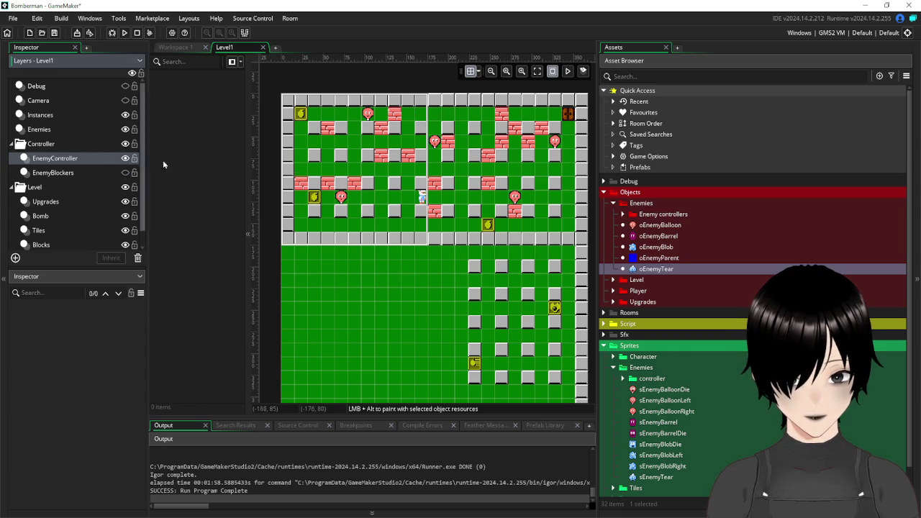
{"action": "left_click", "coordinate": [55, 33]}
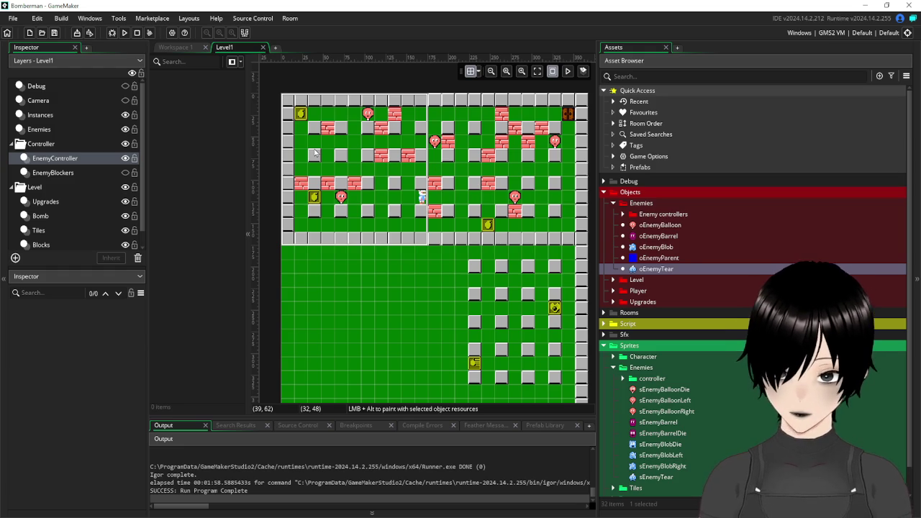
Collapse the enemy sprites, Sprites, Enemies and Objects folders in the asset tree.
{"action": "left_click", "coordinate": [617, 367]}
{"action": "left_click", "coordinate": [604, 346]}
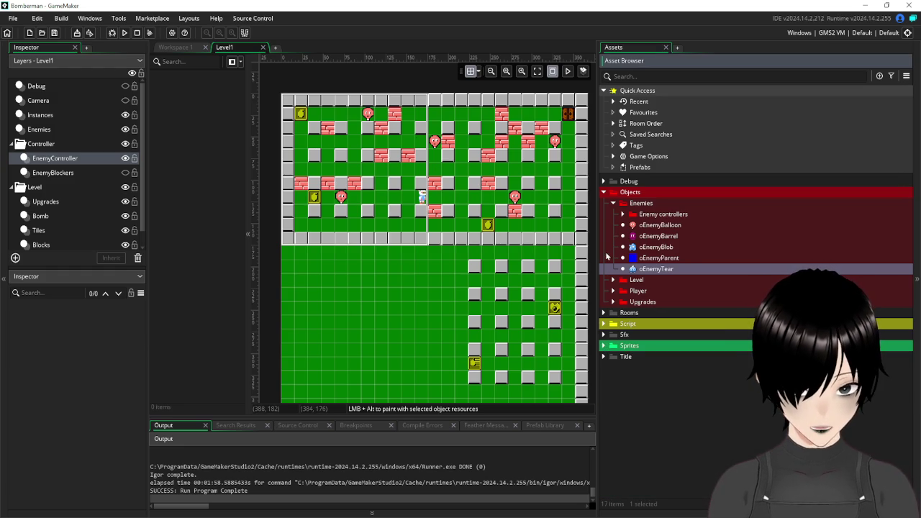
{"action": "left_click", "coordinate": [604, 193]}
{"action": "left_click", "coordinate": [604, 194]}
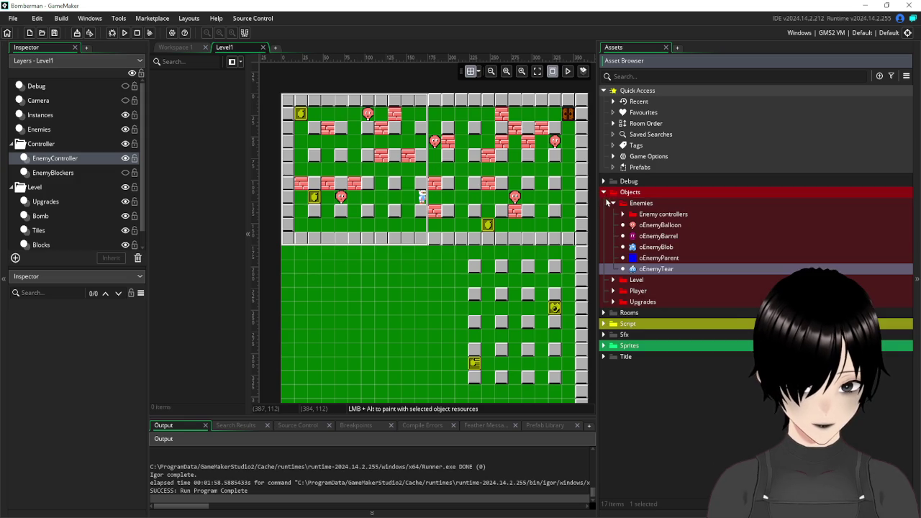
{"action": "left_click", "coordinate": [612, 204]}
{"action": "left_click", "coordinate": [603, 193]}
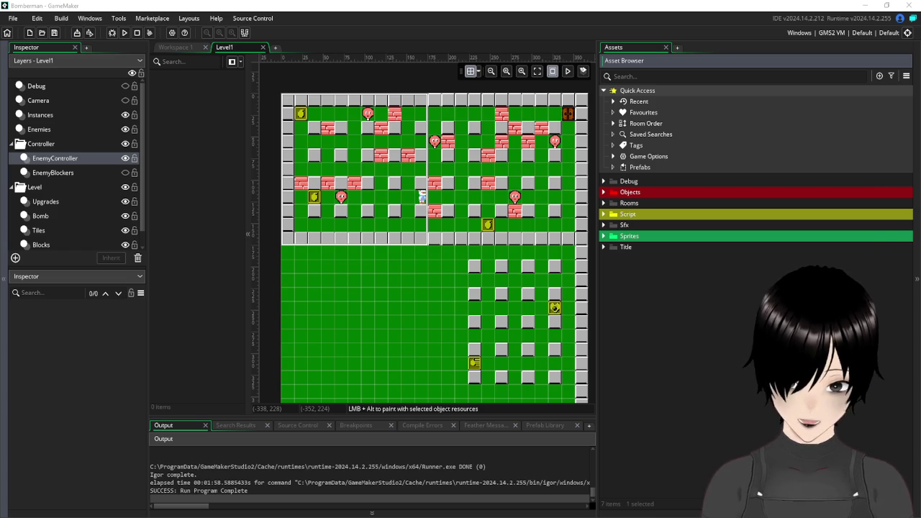
Drag the asset browser splitter right to widen the Level1 room editor.
{"action": "left_click", "coordinate": [75, 395]}
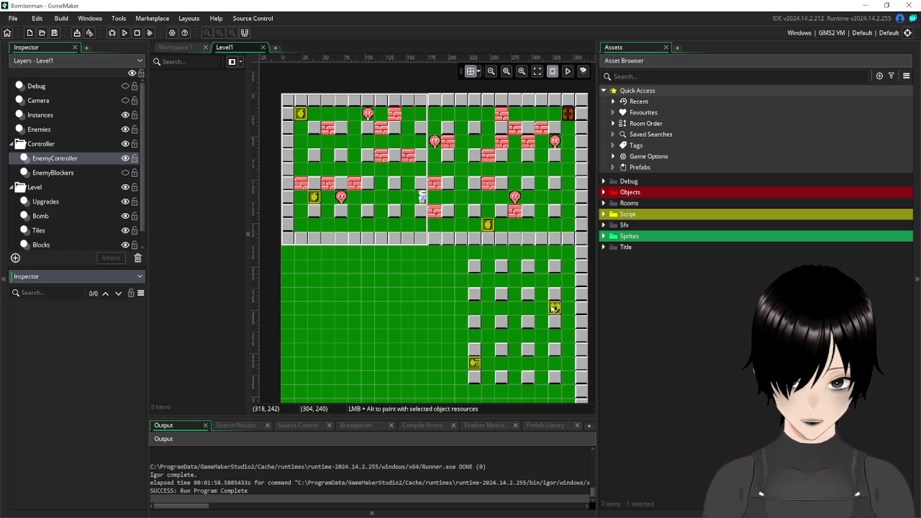
{"action": "left_click_drag", "start_coordinate": [597, 321], "coordinate": [688, 321]}
{"action": "mouse_move", "coordinate": [642, 130]}
{"action": "left_mouse_down"}
{"action": "mouse_move", "coordinate": [668, 102]}
{"action": "mouse_move", "coordinate": [667, 117]}
{"action": "left_mouse_up"}
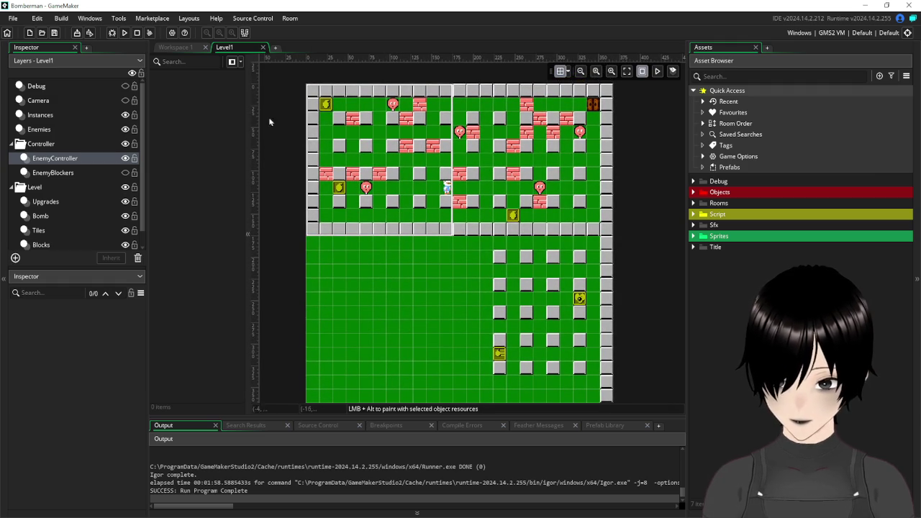